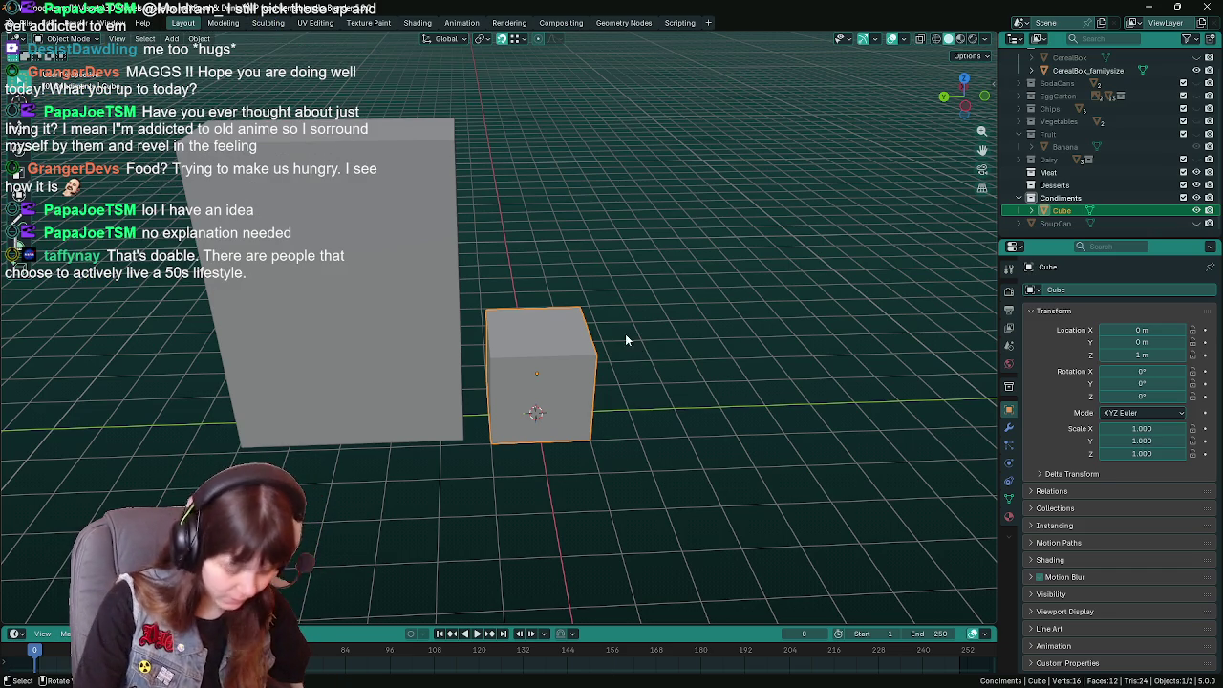
# Save 'WIP food items.blend' with the new Condiments cube and orbit around it.
pyautogui.scroll(1, 732, 385)
pyautogui.scroll(-2, 732, 386)
pyautogui.hotkey('ctrl', 's')
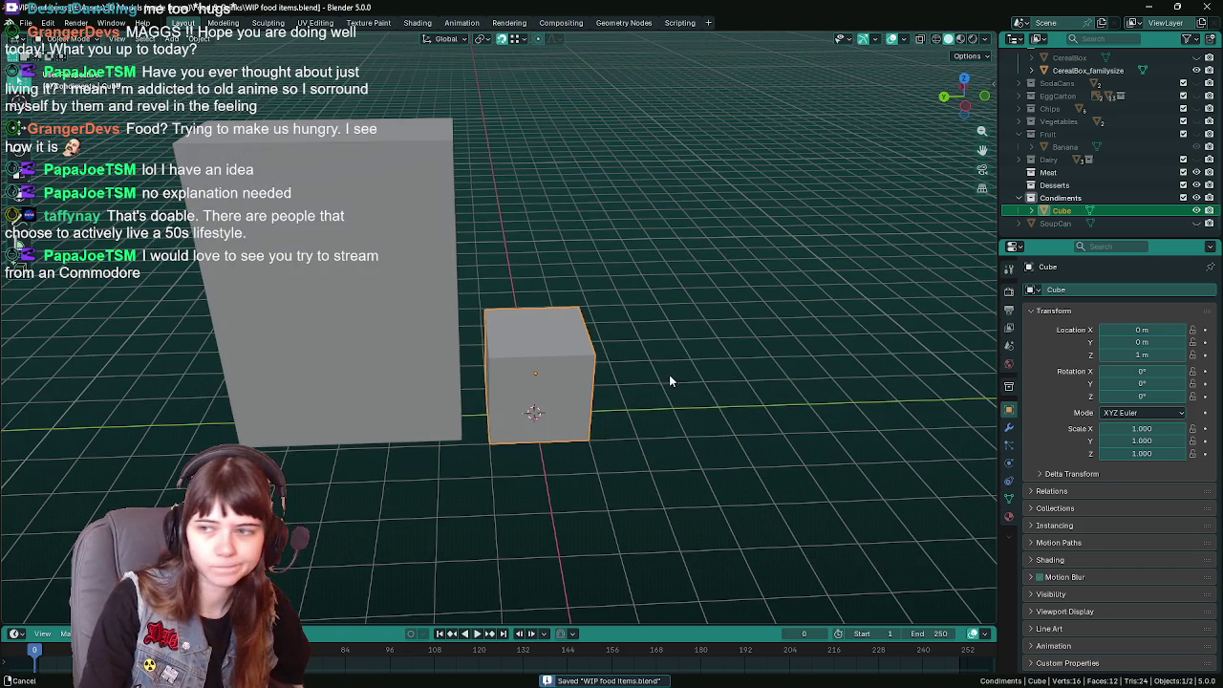
pyautogui.moveTo(661, 368); pyautogui.dragTo(661, 363, button='middle')
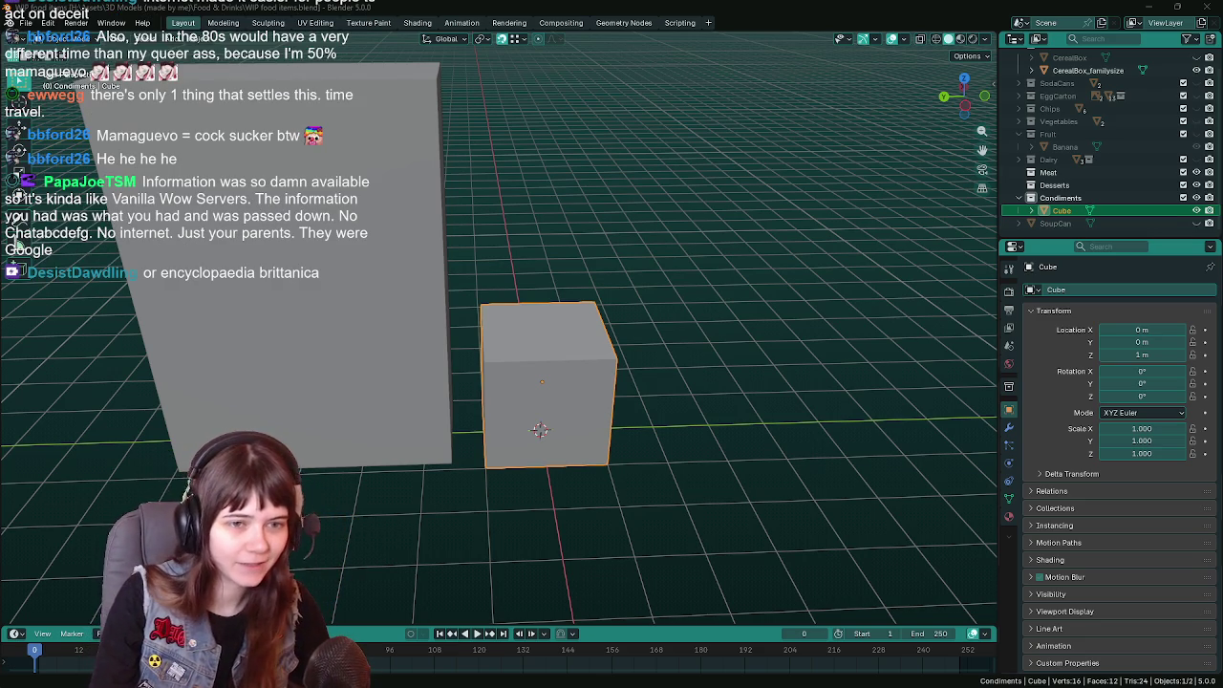
pyautogui.moveTo(684, 328); pyautogui.dragTo(367, 245, button='middle')
# Save, then set the cube's origin to the 3D cursor at its base.
pyautogui.hotkey('ctrl', 's')
pyautogui.rightClick(250, 57)
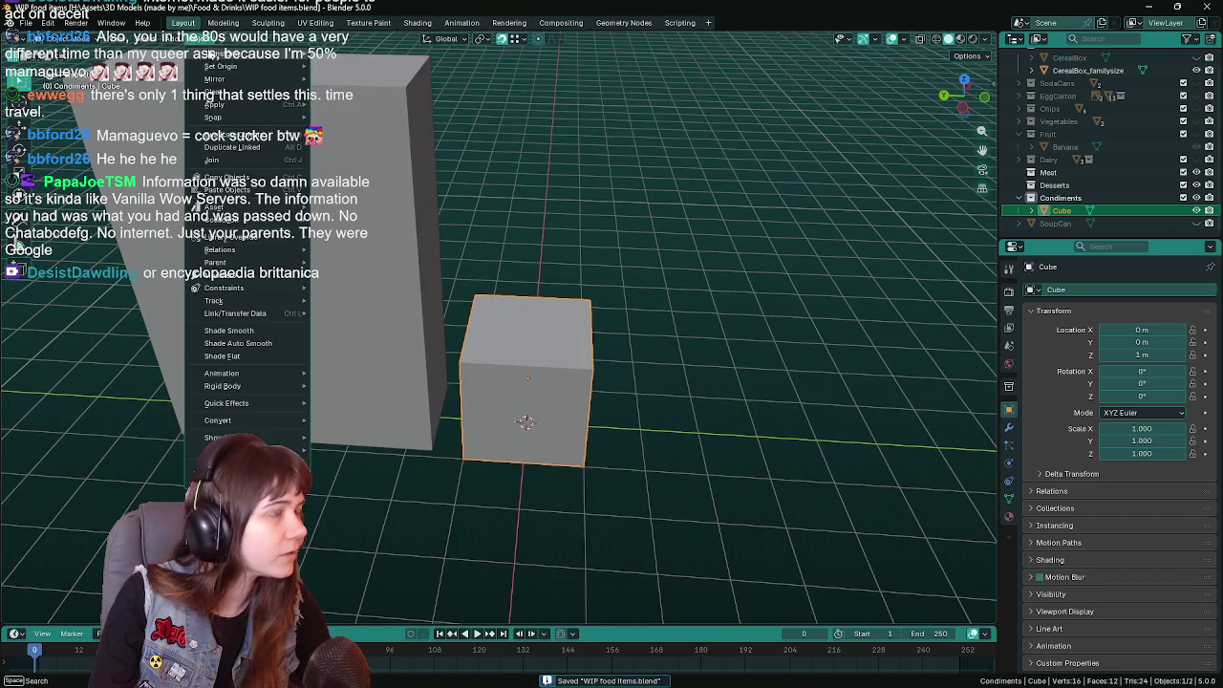
pyautogui.moveTo(221, 66)
pyautogui.click(394, 93)
pyautogui.moveTo(602, 286)
pyautogui.mouseDown(button='middle')
pyautogui.moveTo(634, 284)
pyautogui.moveTo(639, 329)
pyautogui.moveTo(555, 336)
pyautogui.mouseUp(button='middle')
# Scale the cube to 0.5 along X and 0.75 along Y.
pyautogui.press('s')
pyautogui.press('x')
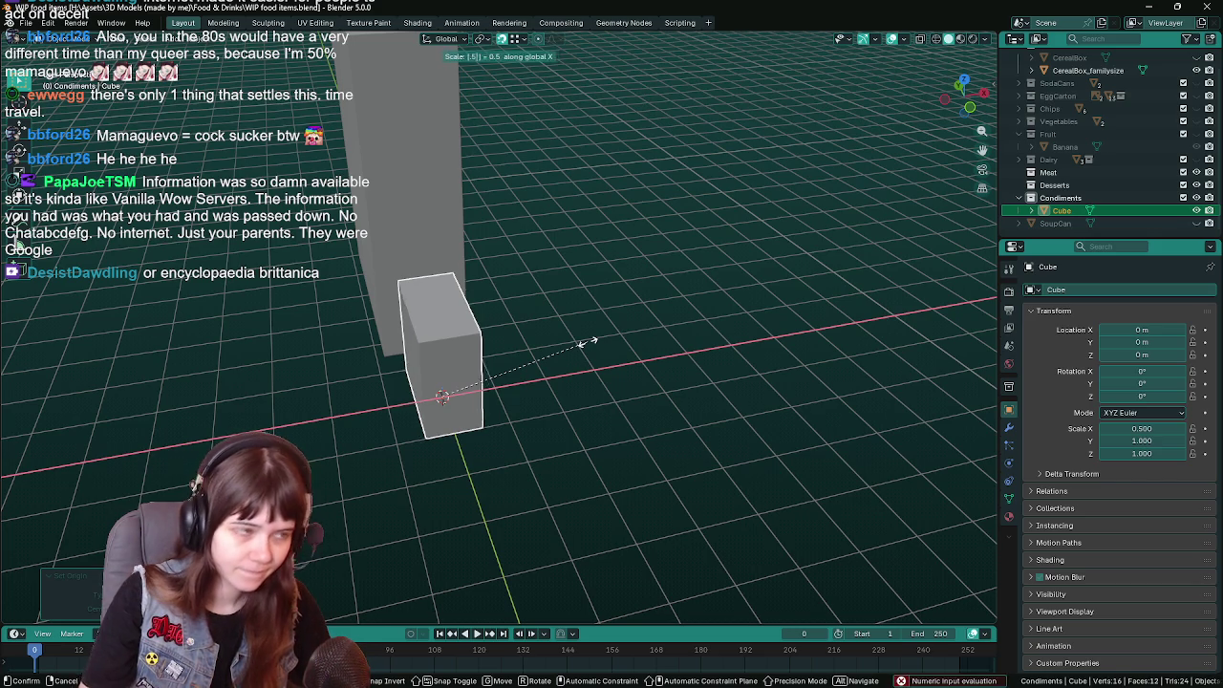
pyautogui.click(587, 341)
pyautogui.moveTo(587, 341)
pyautogui.mouseDown(button='middle')
pyautogui.moveTo(688, 316)
pyautogui.moveTo(675, 304)
pyautogui.moveTo(655, 314)
pyautogui.mouseUp(button='middle')
pyautogui.press('s')
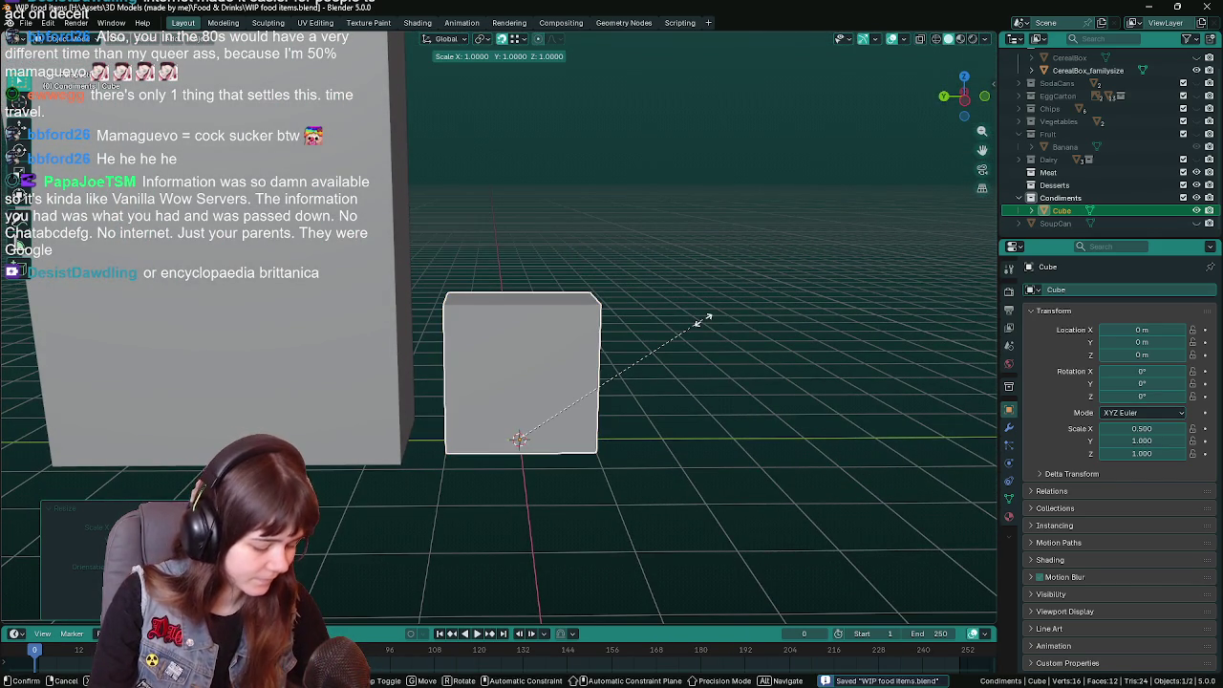
pyautogui.press('y')
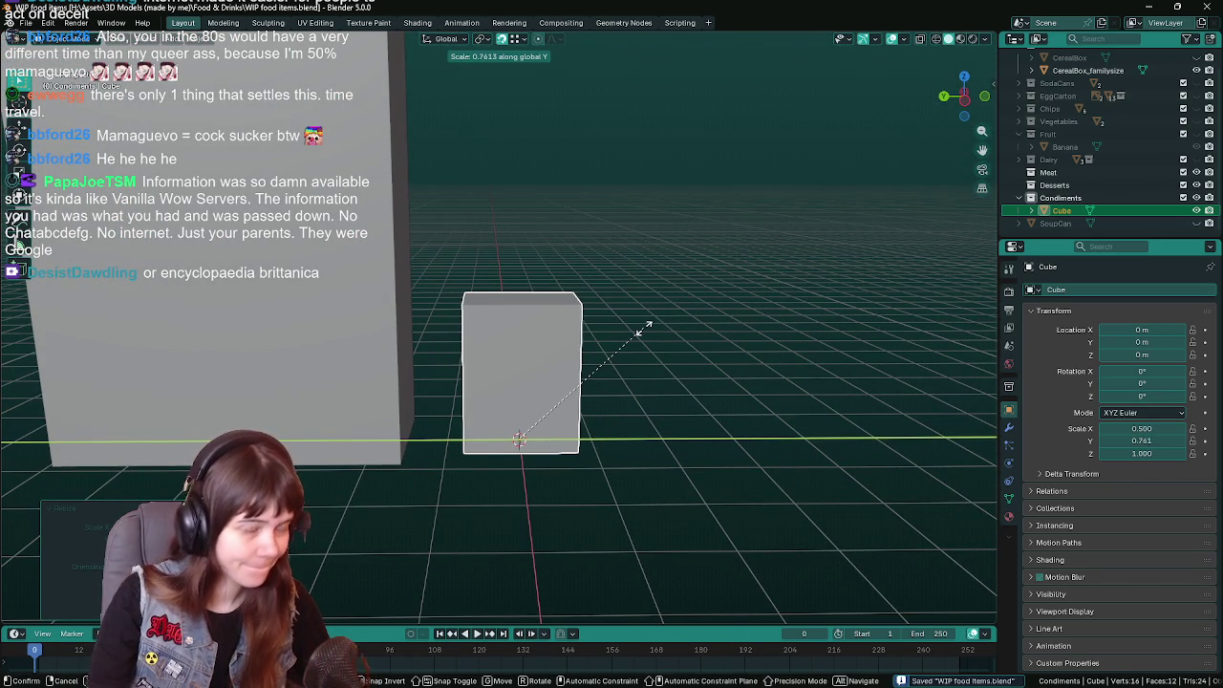
pyautogui.press('=')
pyautogui.write('.75')
pyautogui.press('Return')
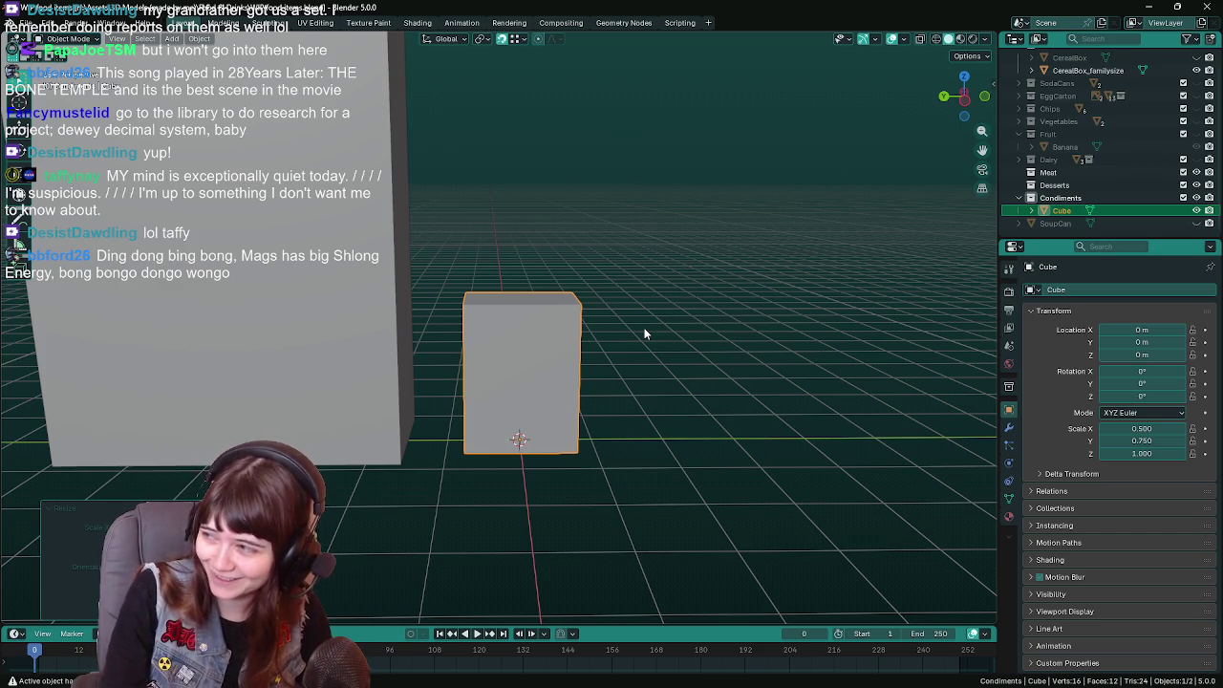
pyautogui.moveTo(616, 324)
pyautogui.mouseDown(button='middle')
pyautogui.moveTo(613, 296)
pyautogui.moveTo(528, 337)
pyautogui.moveTo(699, 336)
pyautogui.mouseUp(button='middle')
# Scale the cube by .5 along X, bringing its X scale to 0.25.
pyautogui.hotkey('ctrl', 's')
pyautogui.press('s')
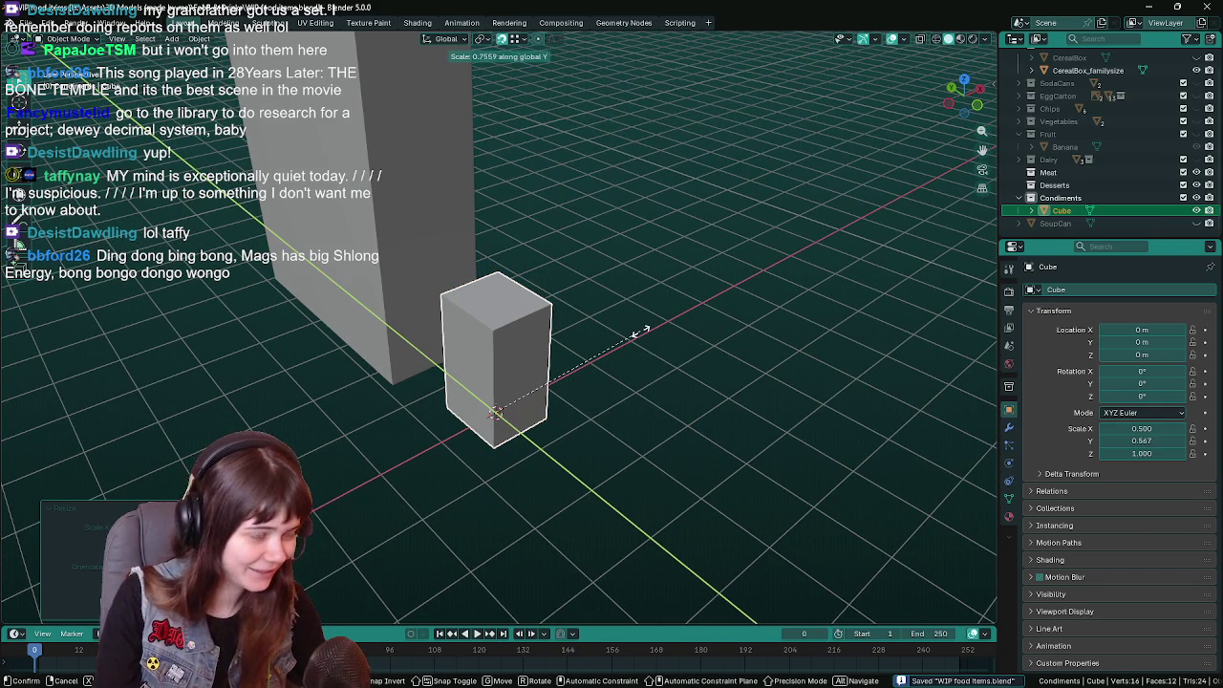
pyautogui.press('x')
pyautogui.write('.5')
pyautogui.press('Return')
pyautogui.press('KP_3')
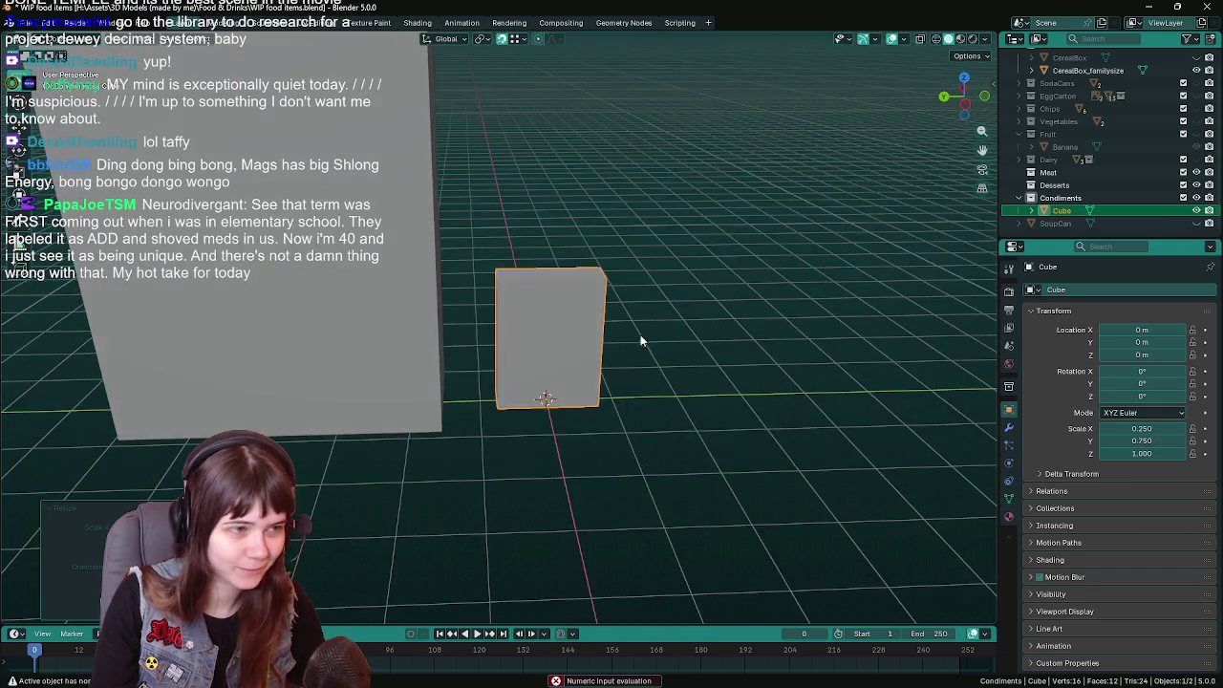
# Enter 0.5 in the Scale Y field and save the file.
pyautogui.click(1151, 441)
pyautogui.write('.5')
pyautogui.press('Return')
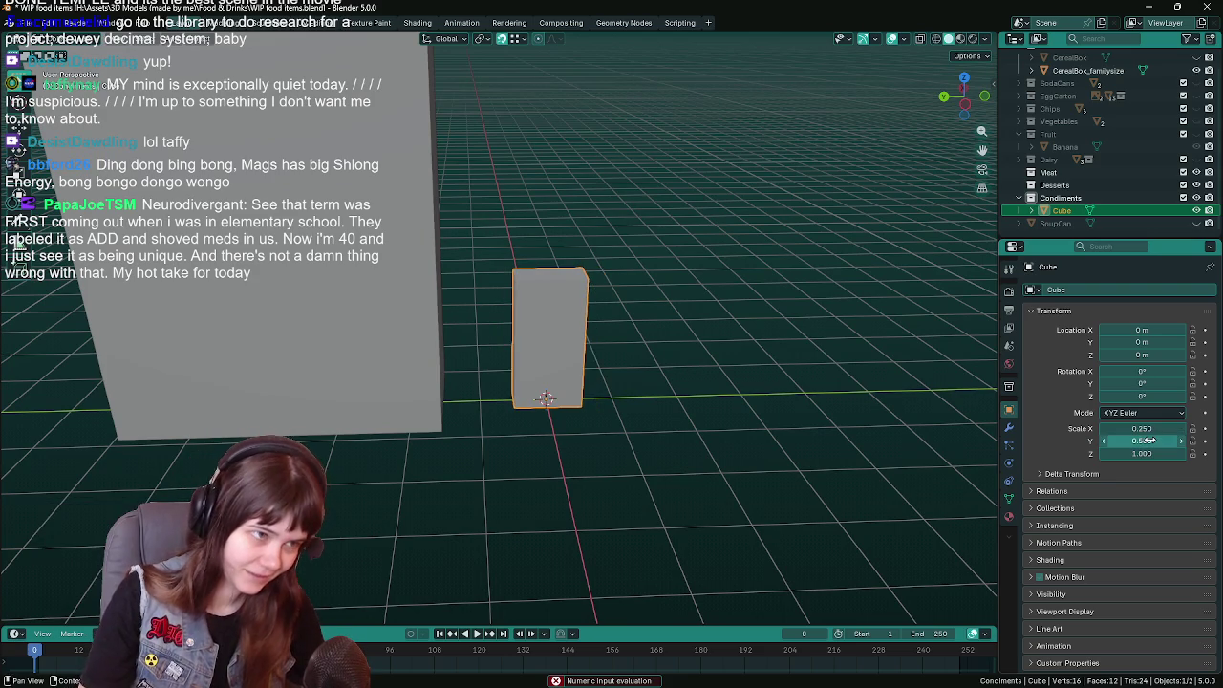
pyautogui.moveTo(821, 418)
pyautogui.mouseDown(button='middle')
pyautogui.moveTo(651, 460)
pyautogui.moveTo(676, 402)
pyautogui.mouseUp(button='middle')
pyautogui.hotkey('ctrl', 's')
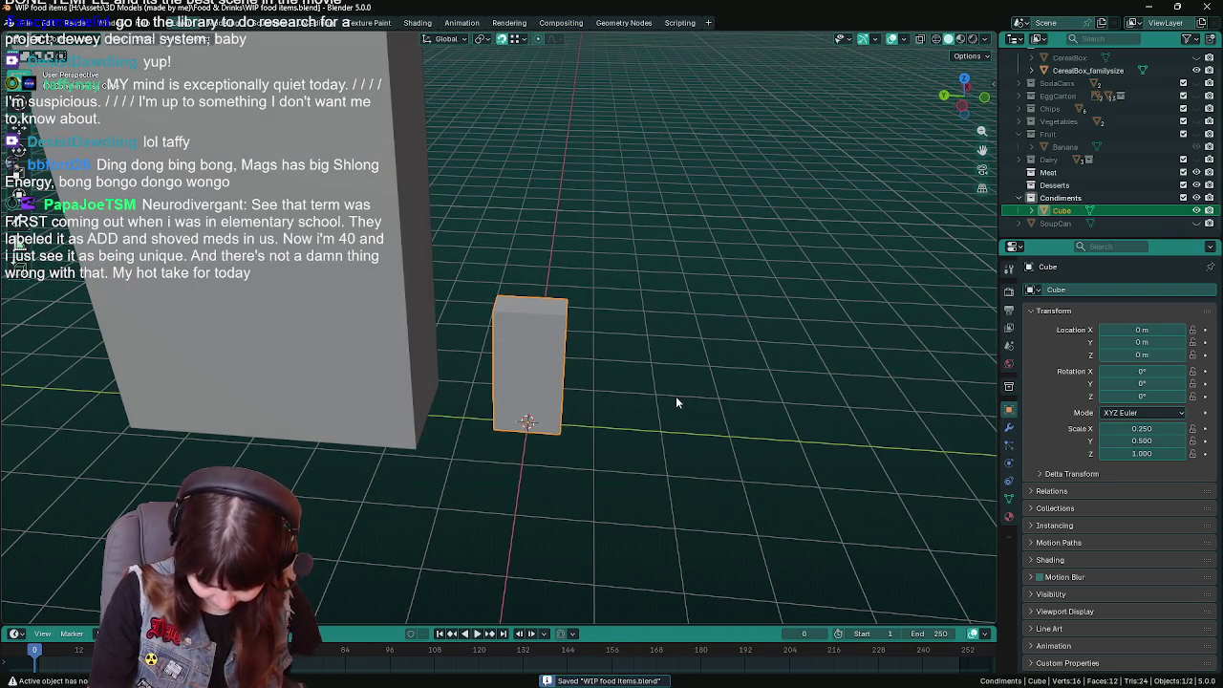
# Rename the cube in the Outliner to WarChesterShire sauce 'Straight from the Shire'.
pyautogui.doubleClick(1063, 210)
pyautogui.write('Wa')
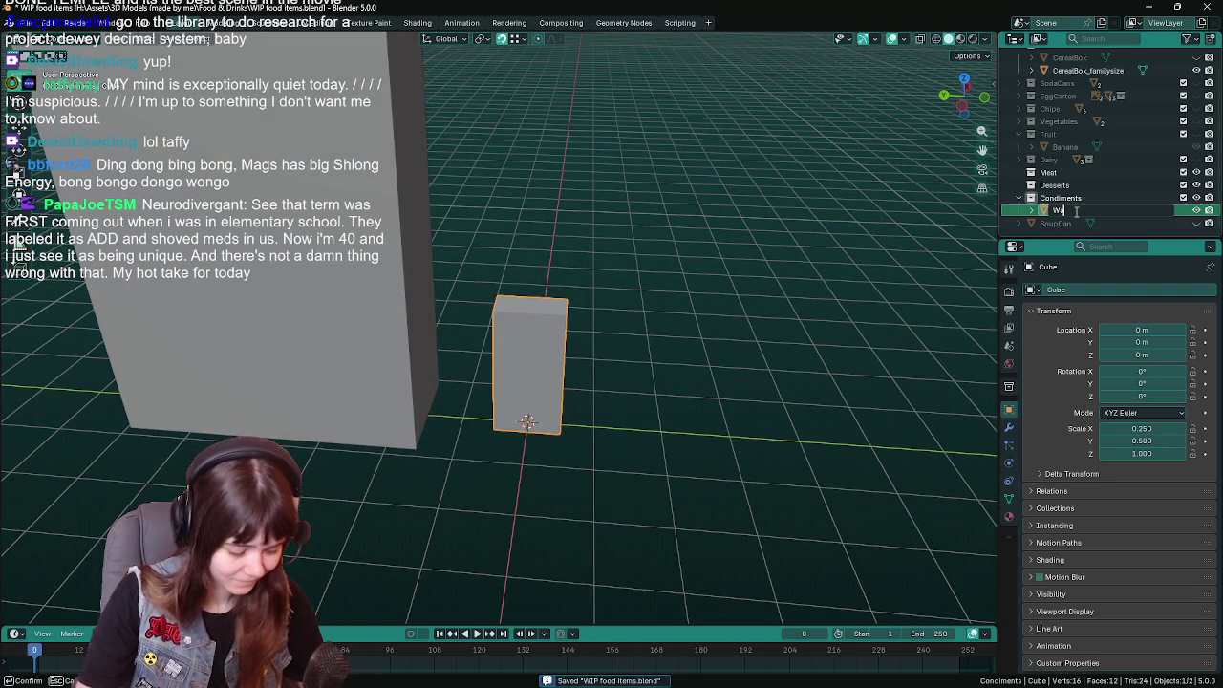
pyautogui.write('rchester')
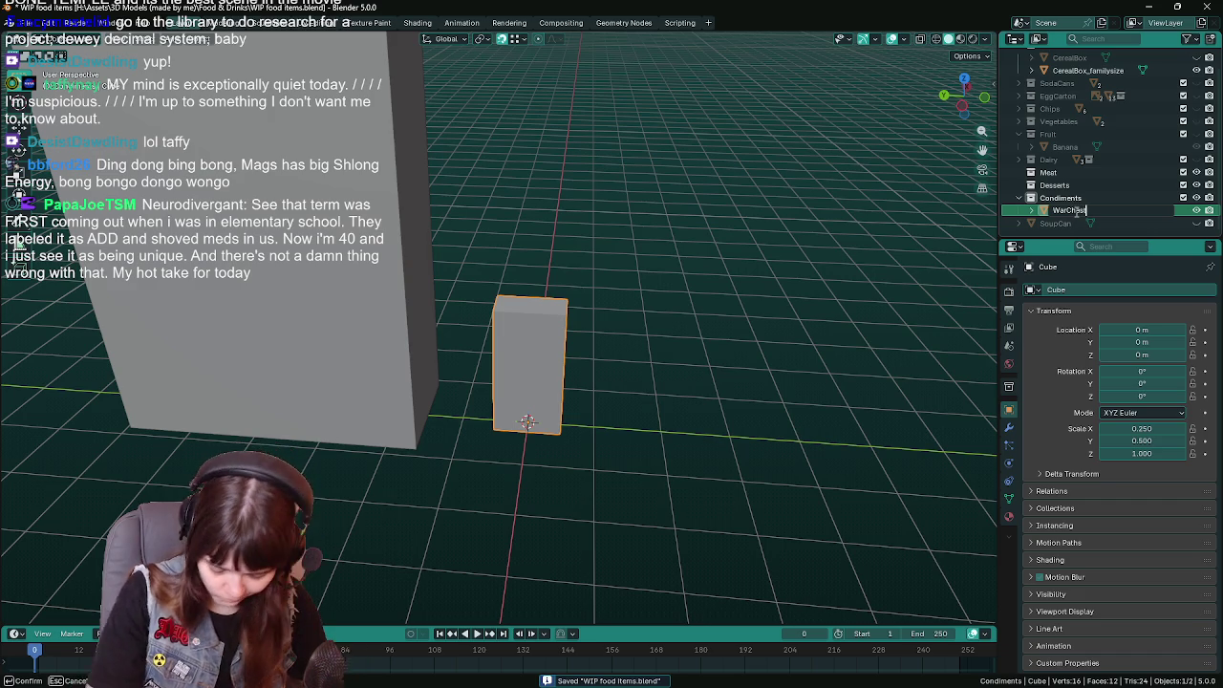
pyautogui.write('Shir')
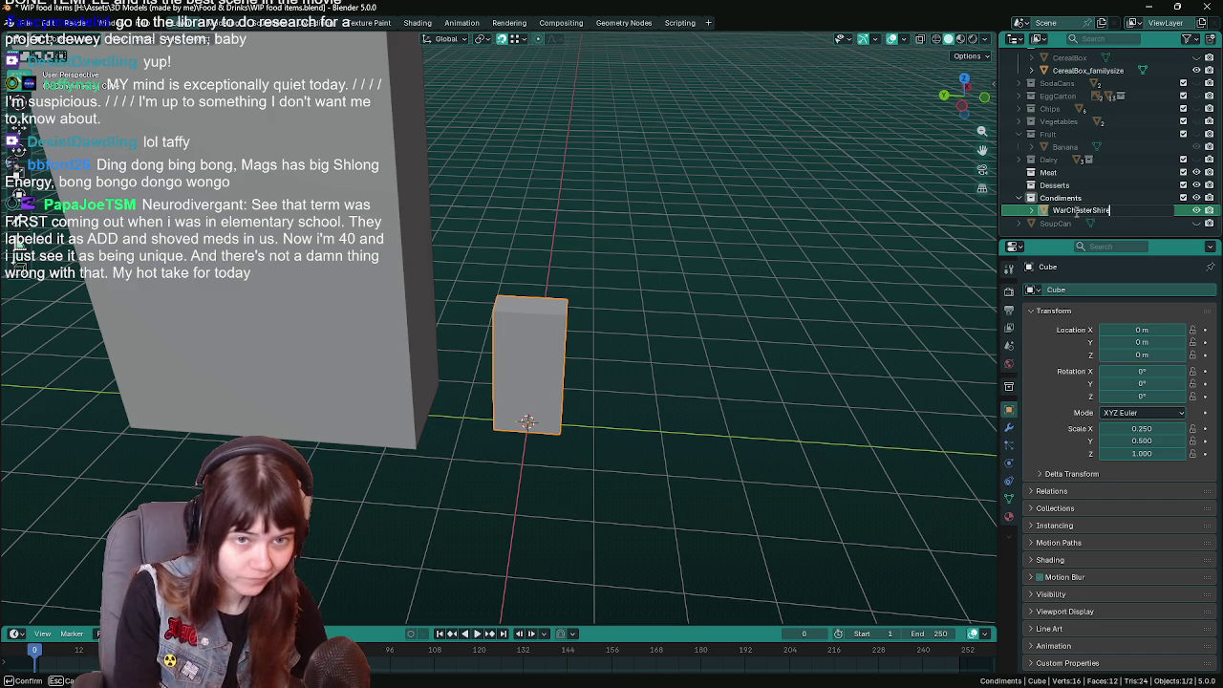
pyautogui.write('e')
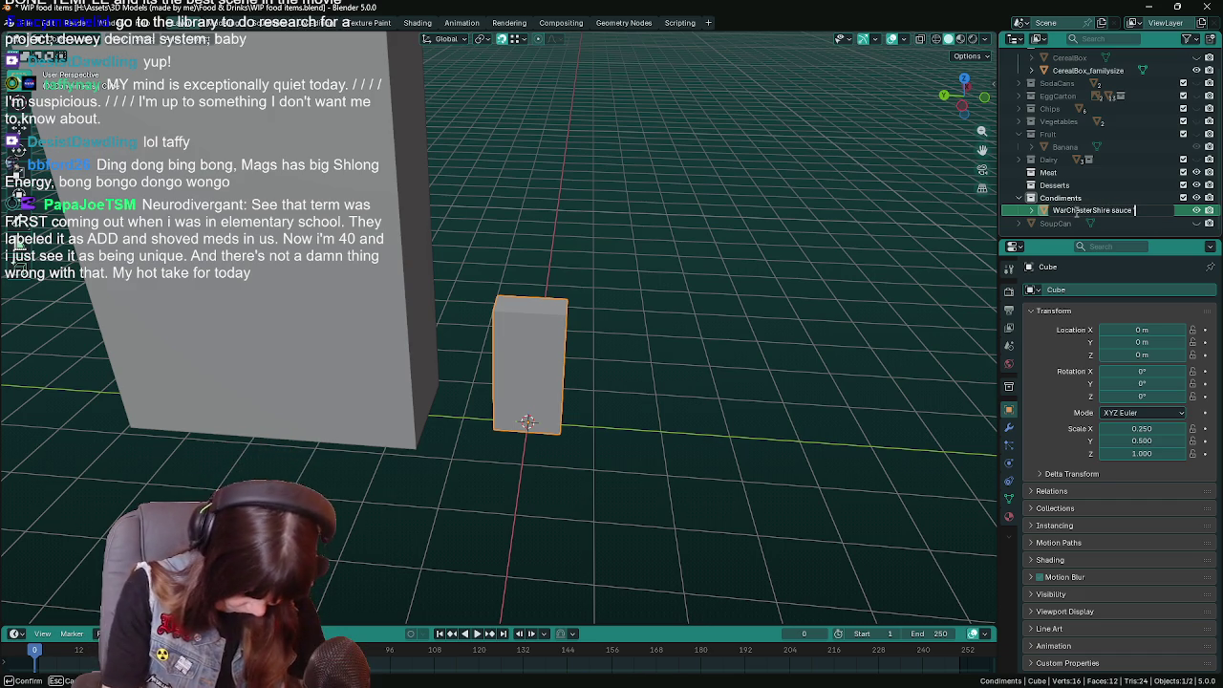
pyautogui.write(' from the s')
pyautogui.write('h')
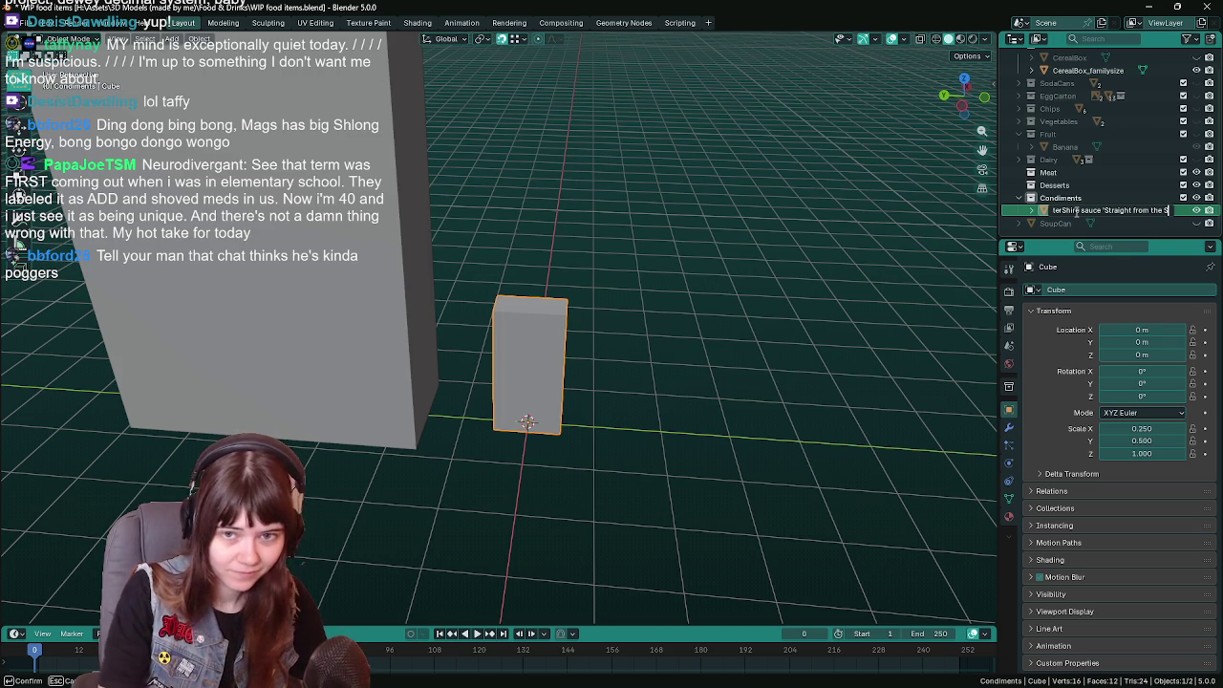
pyautogui.write("ire'")
pyautogui.press('Return')
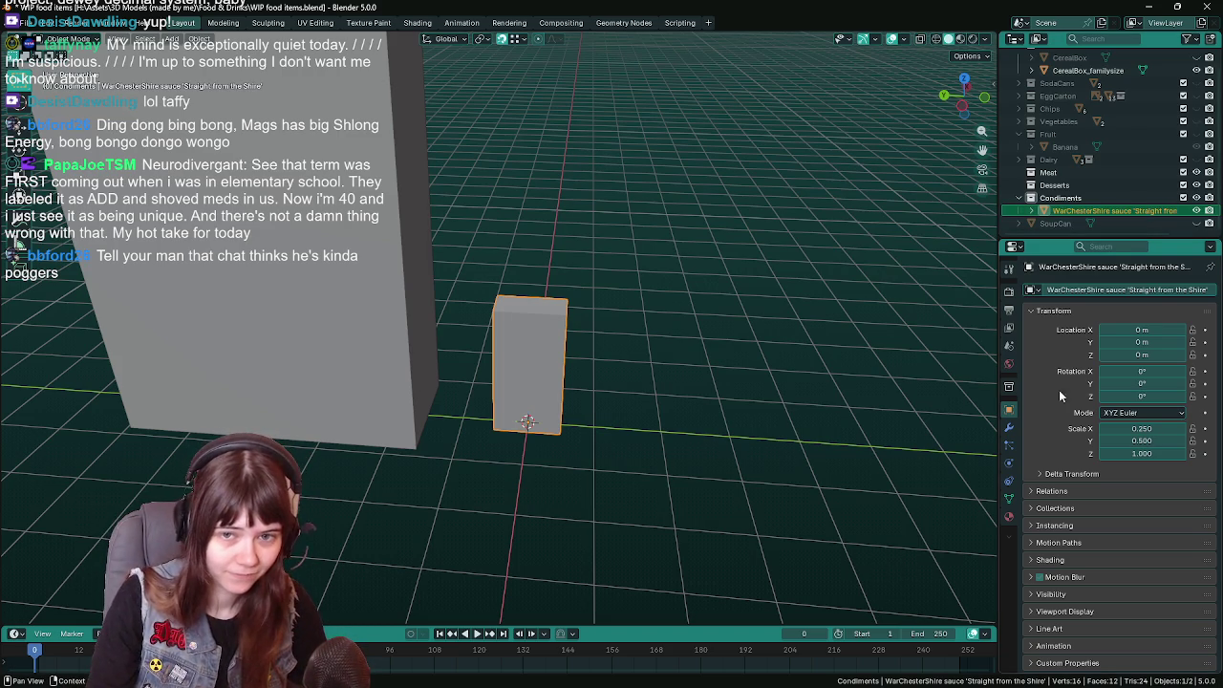
pyautogui.moveTo(999, 371); pyautogui.dragTo(958, 368)
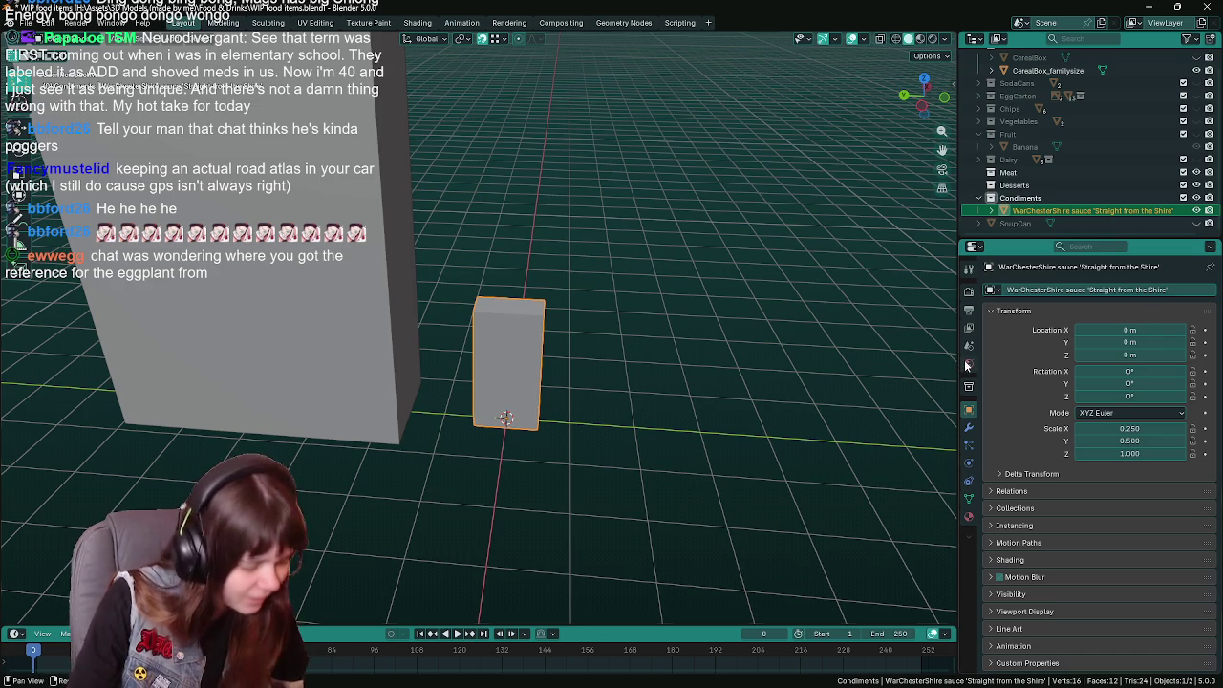
# Orbit around the 0.25 × 0.5 × 1 sauce box, saving the file repeatedly.
pyautogui.moveTo(627, 357); pyautogui.dragTo(601, 324, button='middle')
pyautogui.hotkey('ctrl', 's')
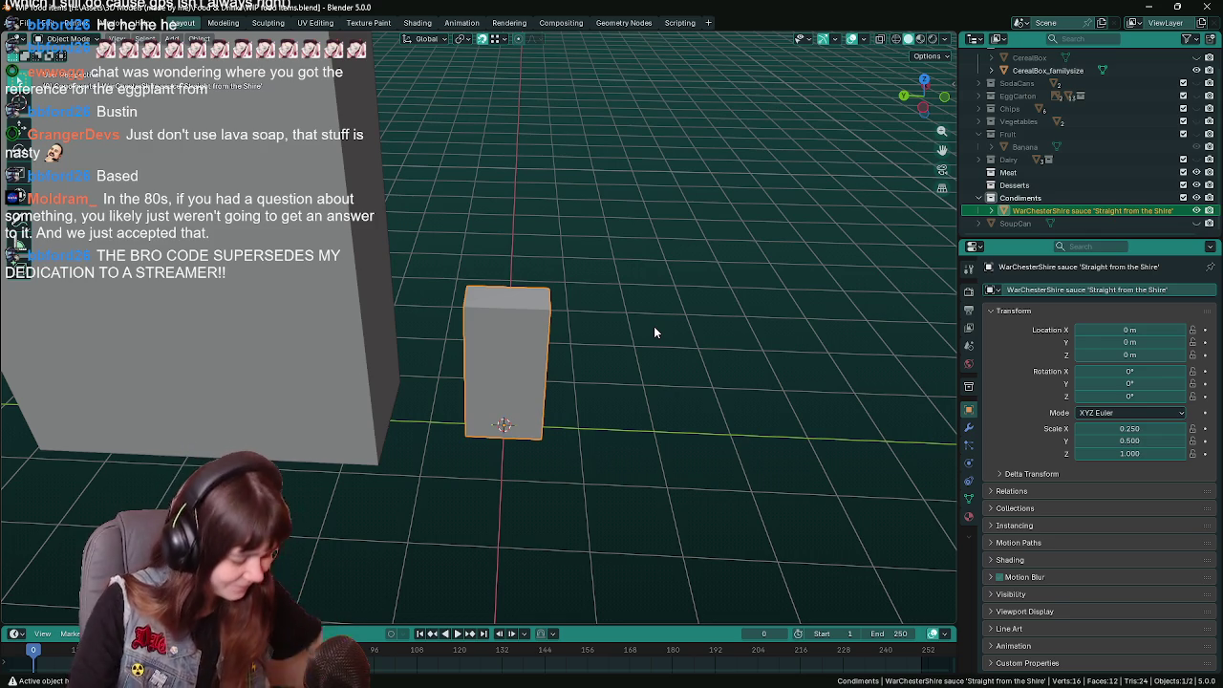
pyautogui.moveTo(643, 341)
pyautogui.mouseDown(button='middle')
pyautogui.moveTo(600, 372)
pyautogui.moveTo(622, 352)
pyautogui.mouseUp(button='middle')
pyautogui.hotkey('ctrl', 's')
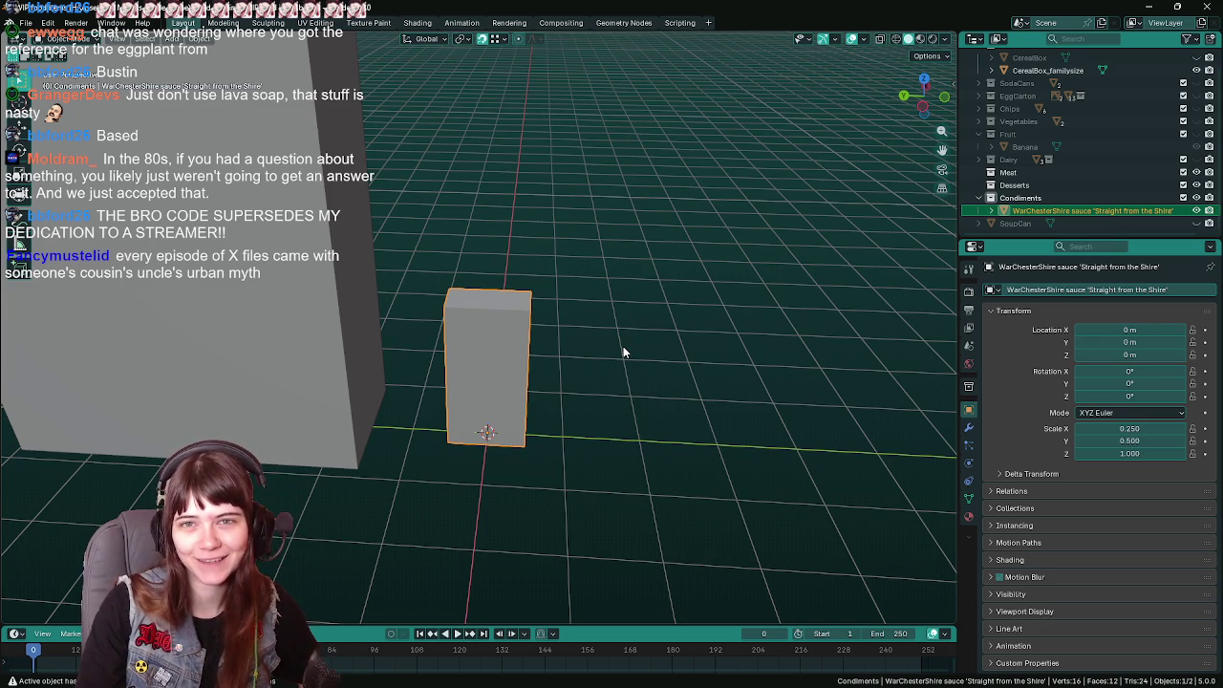
pyautogui.moveTo(620, 358)
pyautogui.mouseDown(button='middle')
pyautogui.moveTo(633, 357)
pyautogui.moveTo(619, 359)
pyautogui.mouseUp(button='middle')
pyautogui.hotkey('ctrl', 's')
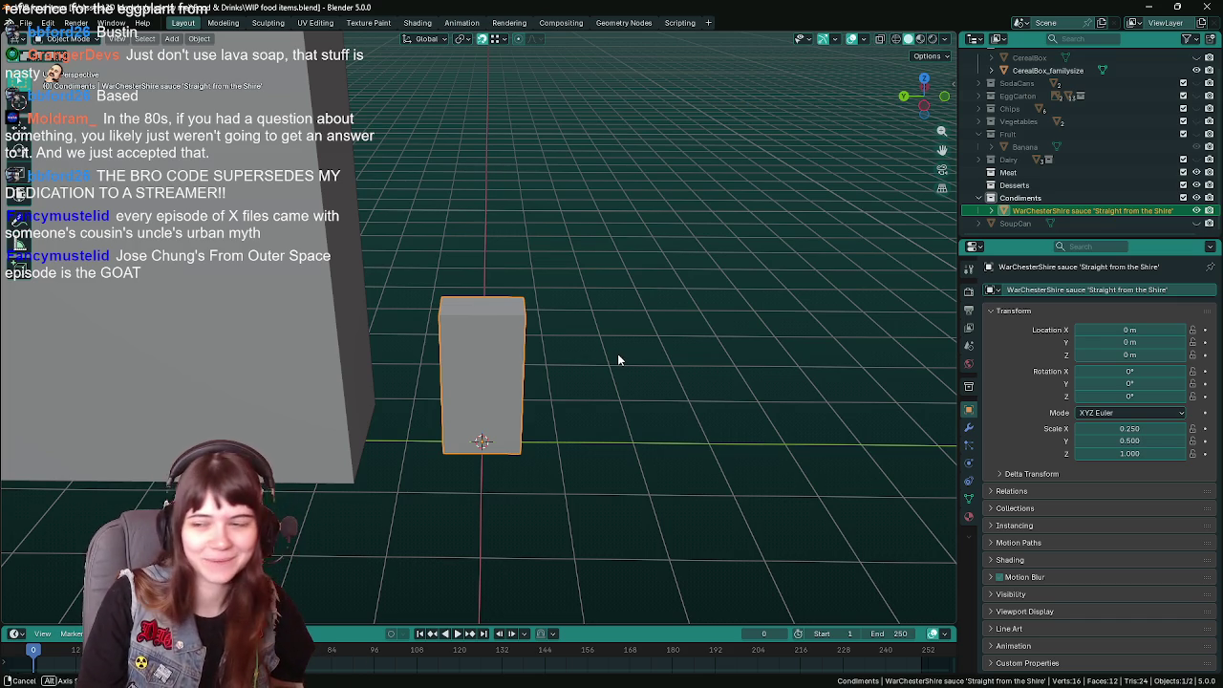
pyautogui.hotkey('ctrl', 's')
pyautogui.moveTo(618, 361)
pyautogui.mouseDown(button='middle')
pyautogui.moveTo(642, 339)
pyautogui.moveTo(605, 388)
pyautogui.moveTo(571, 368)
pyautogui.moveTo(587, 358)
pyautogui.moveTo(655, 376)
pyautogui.moveTo(630, 373)
pyautogui.mouseUp(button='middle')
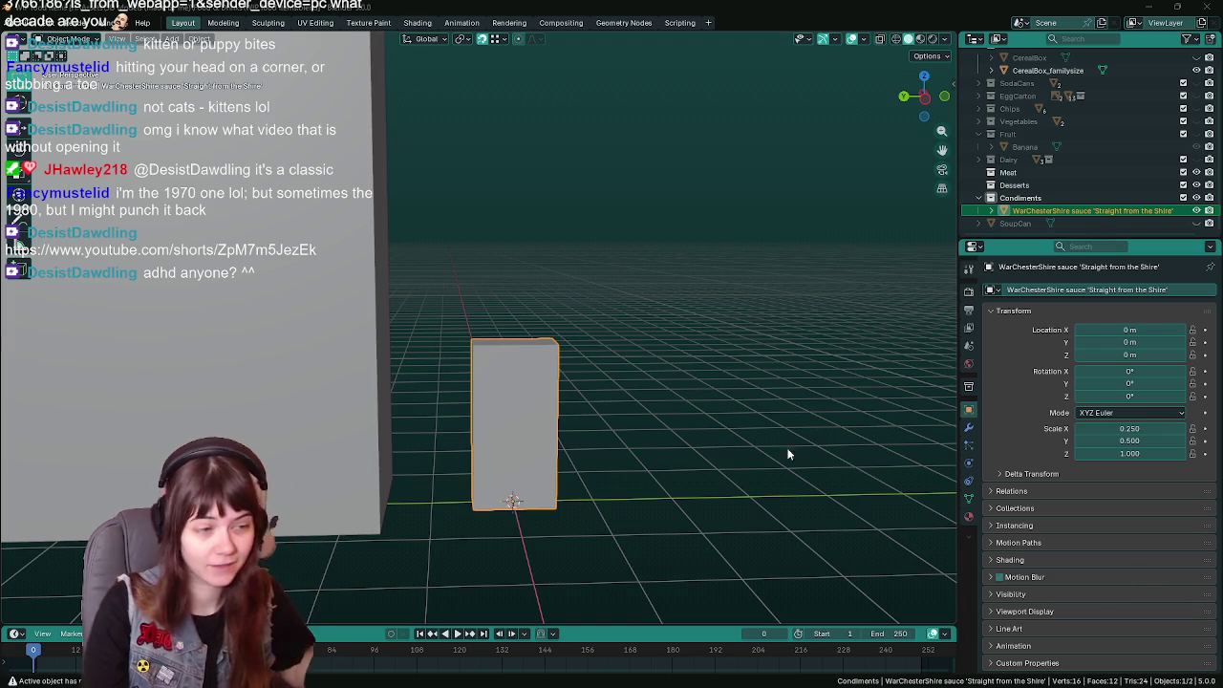
pyautogui.moveTo(592, 456)
pyautogui.mouseDown(button='middle')
pyautogui.moveTo(568, 442)
pyautogui.moveTo(579, 414)
pyautogui.mouseUp(button='middle')
# Hide the sauce box and add a Cylinder mesh at the origin.
pyautogui.hotkey('ctrl', 's')
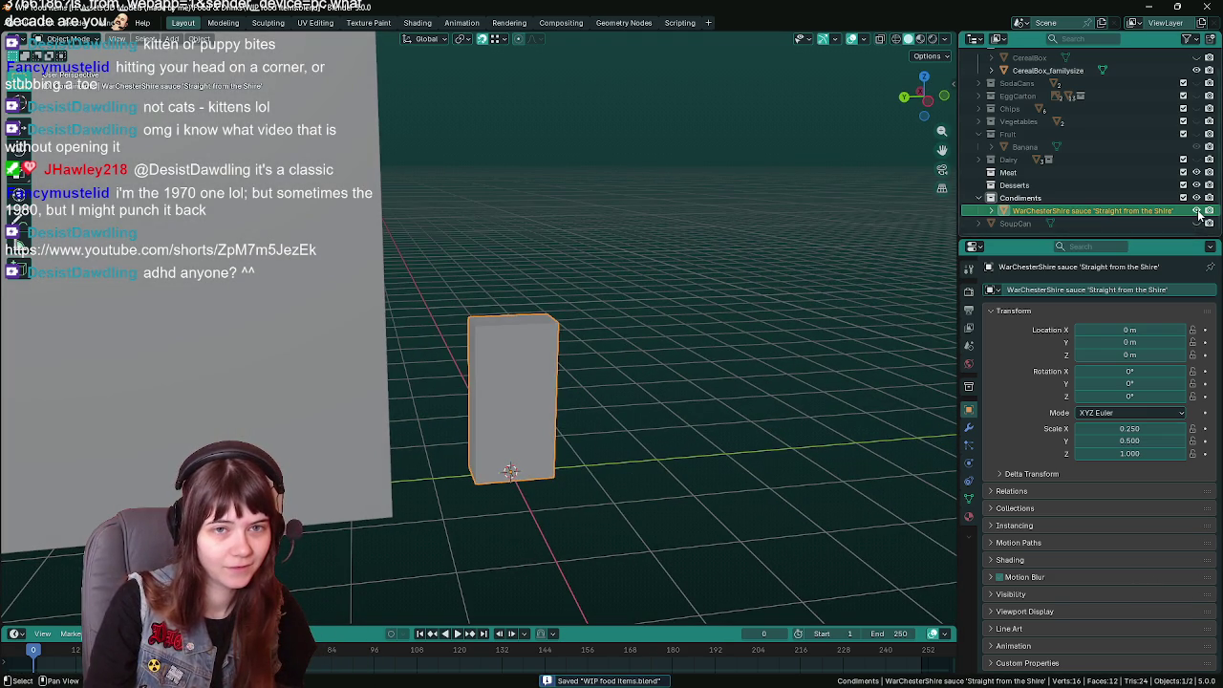
pyautogui.press('h')
pyautogui.moveTo(502, 481); pyautogui.dragTo(505, 450, button='middle')
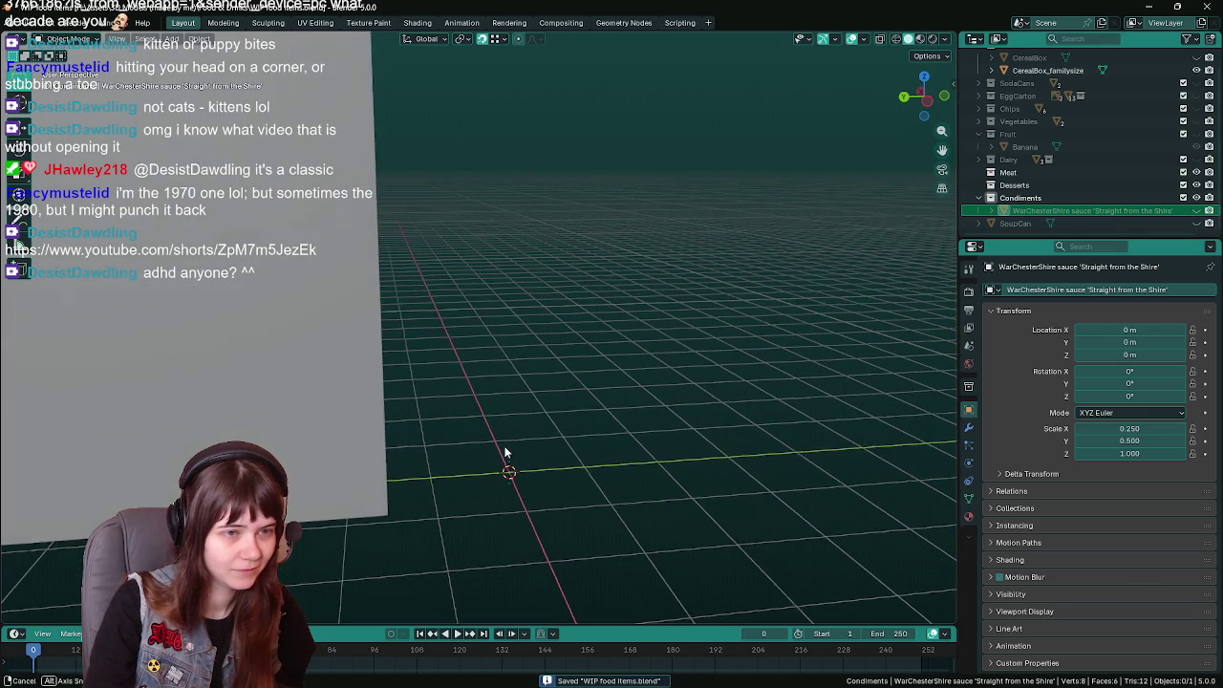
pyautogui.hotkey('shift', 'a')
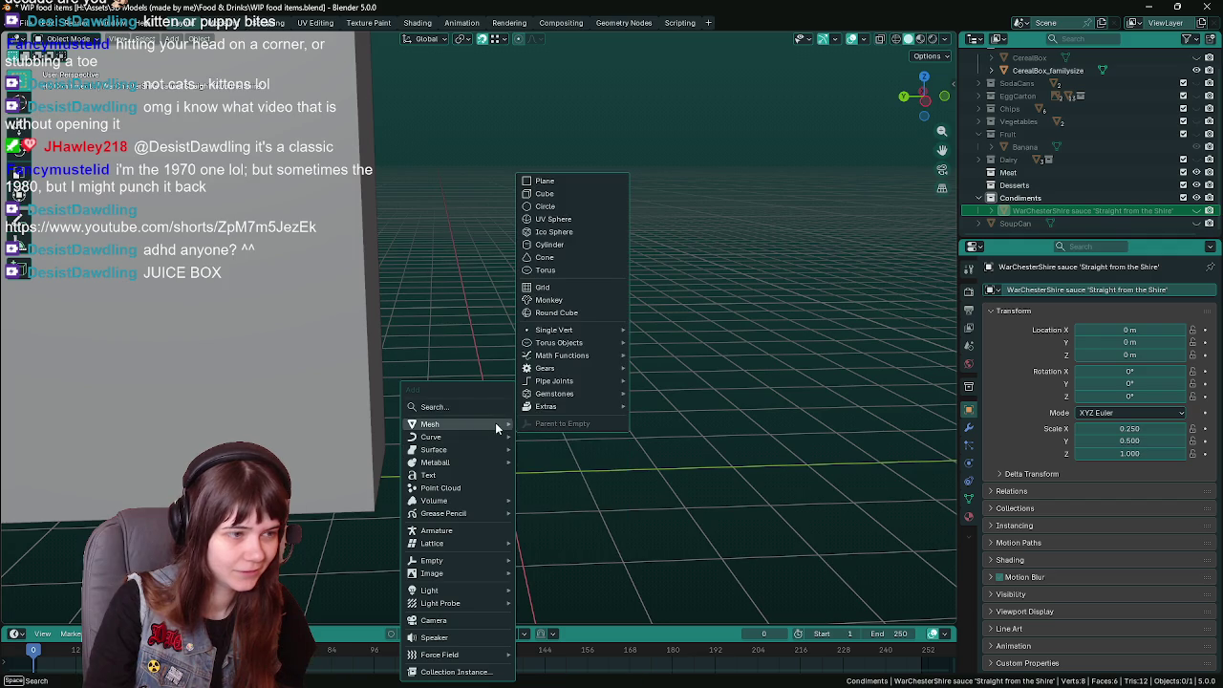
pyautogui.moveTo(430, 424)
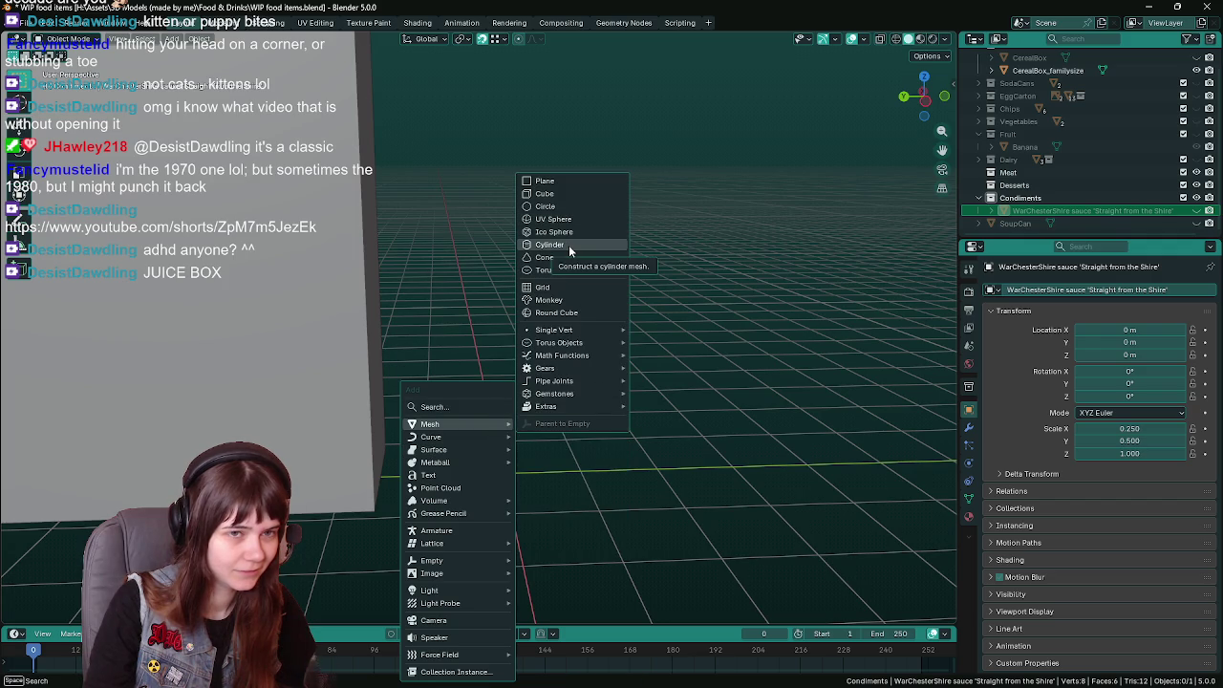
pyautogui.click(550, 245)
pyautogui.click(181, 460)
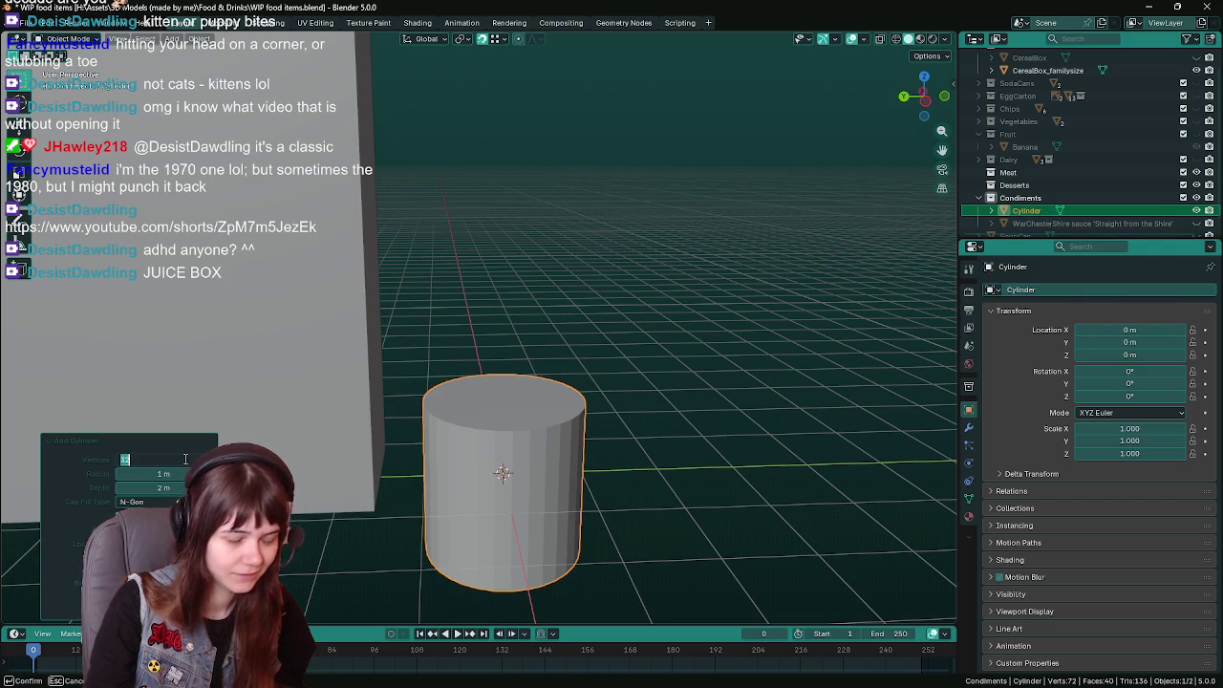
# Give the cylinder 8 vertices, raise it 1 m in Z, and snap the cursor to world origin.
pyautogui.write('8')
pyautogui.press('Return')
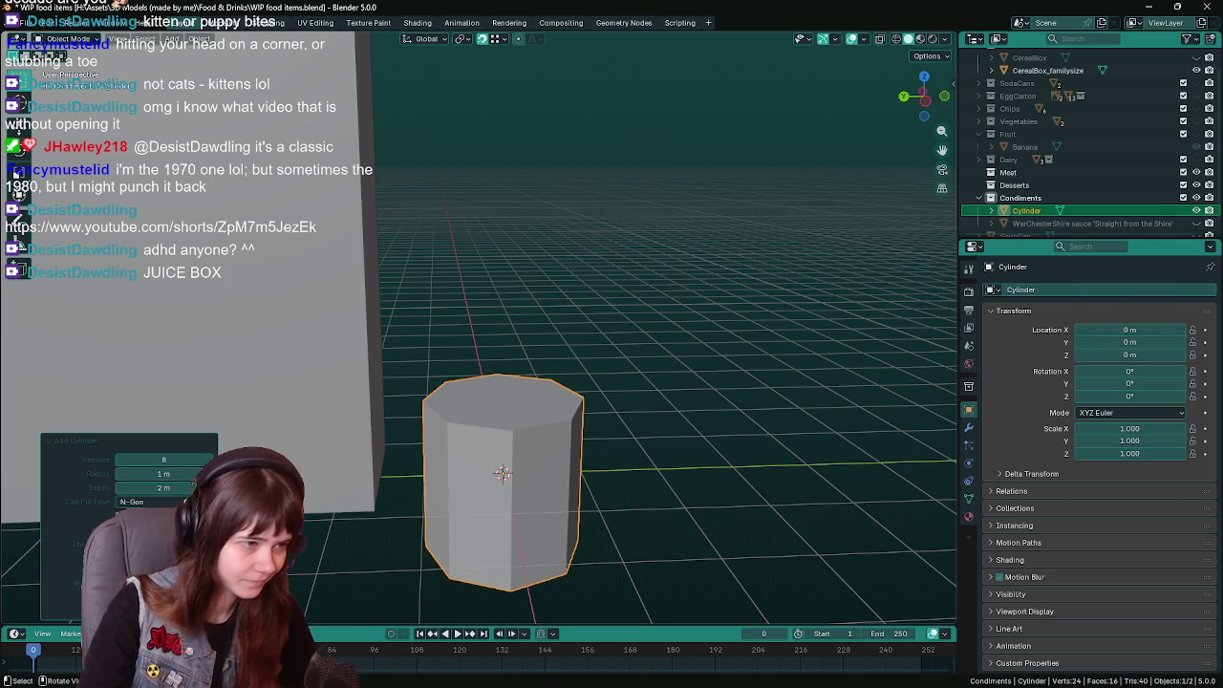
pyautogui.write('gz1')
pyautogui.press('Return')
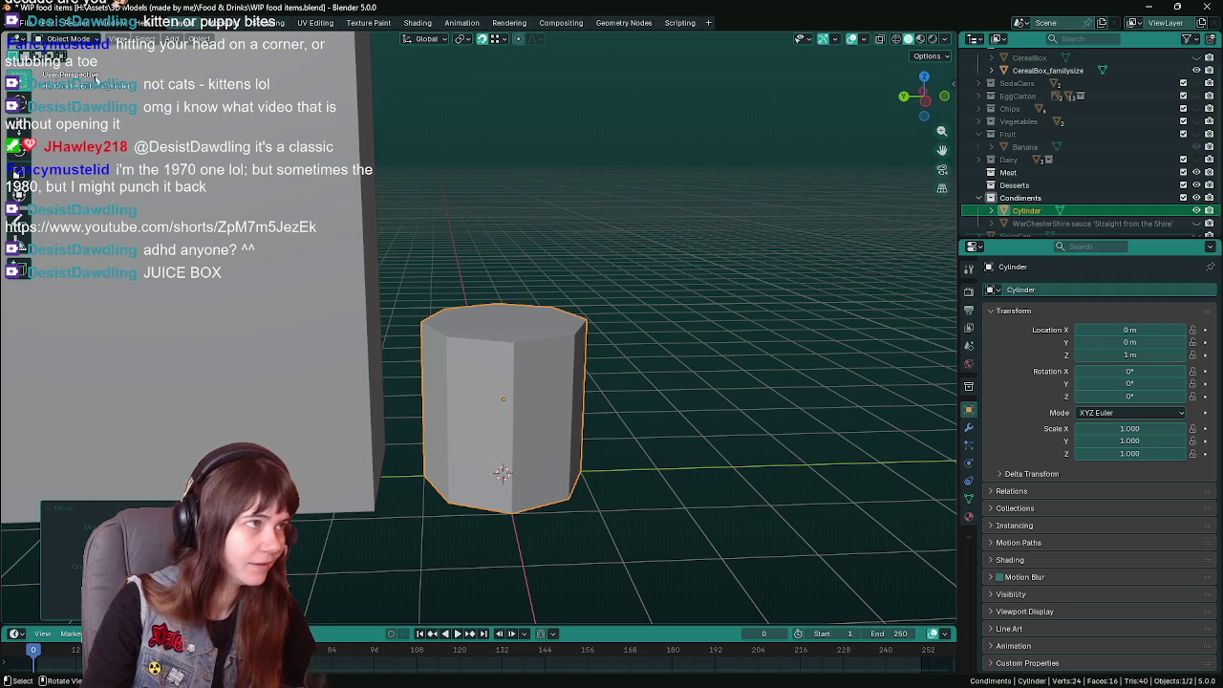
pyautogui.click(199, 39)
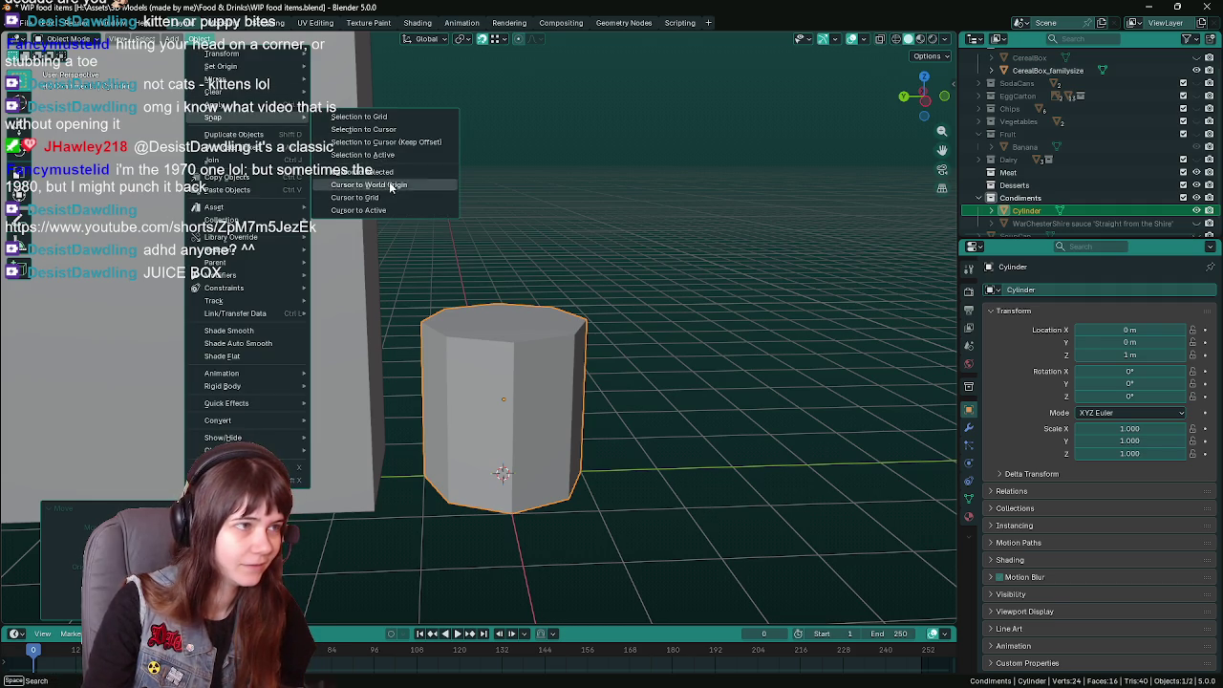
pyautogui.click(390, 183)
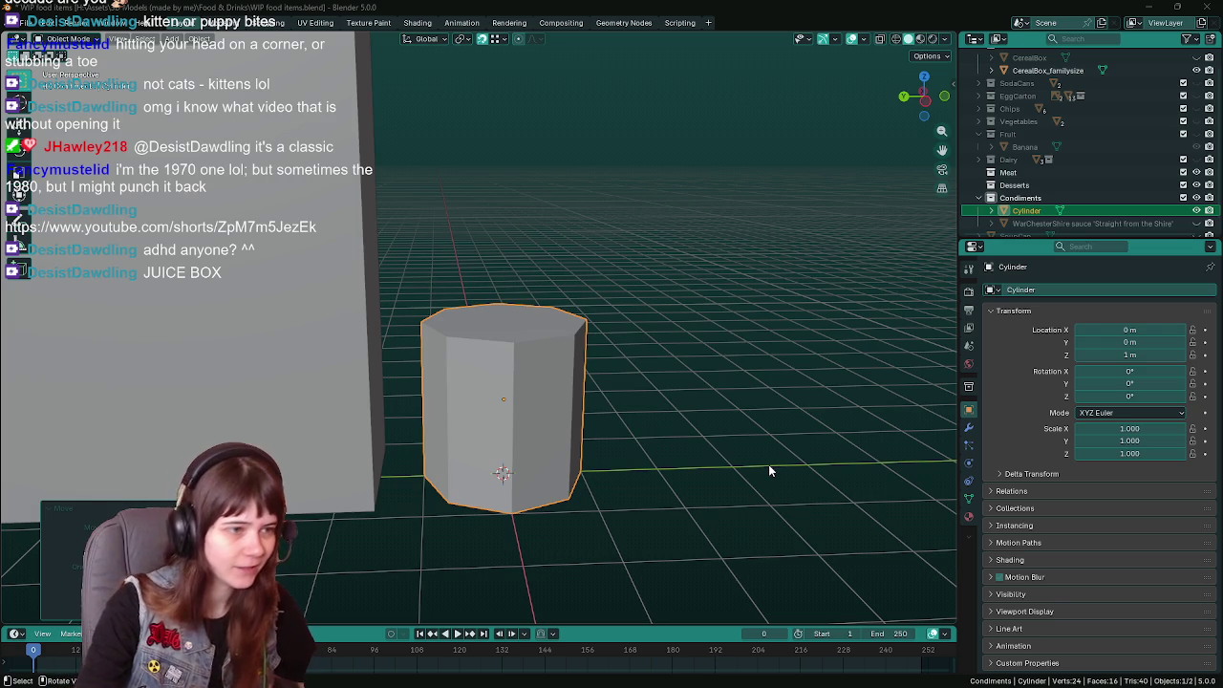
# Delete the cylinder, unhide the sauce box and duplicate it in place.
pyautogui.press('Delete')
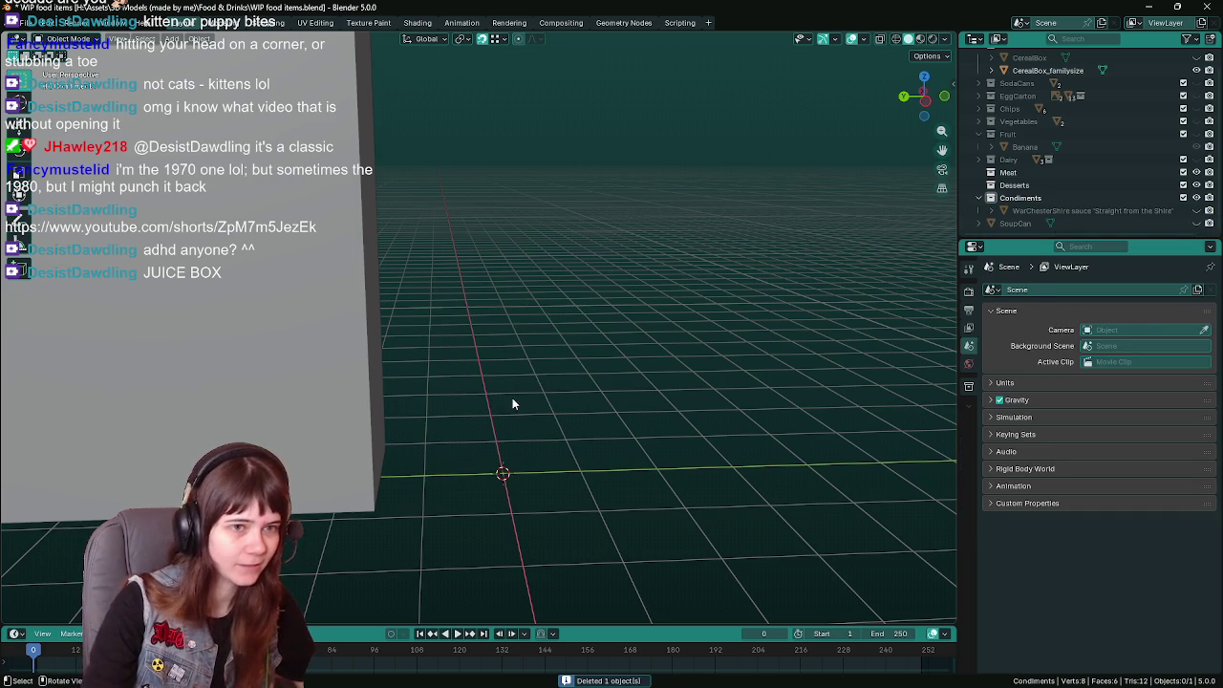
pyautogui.hotkey('shift', 'a')
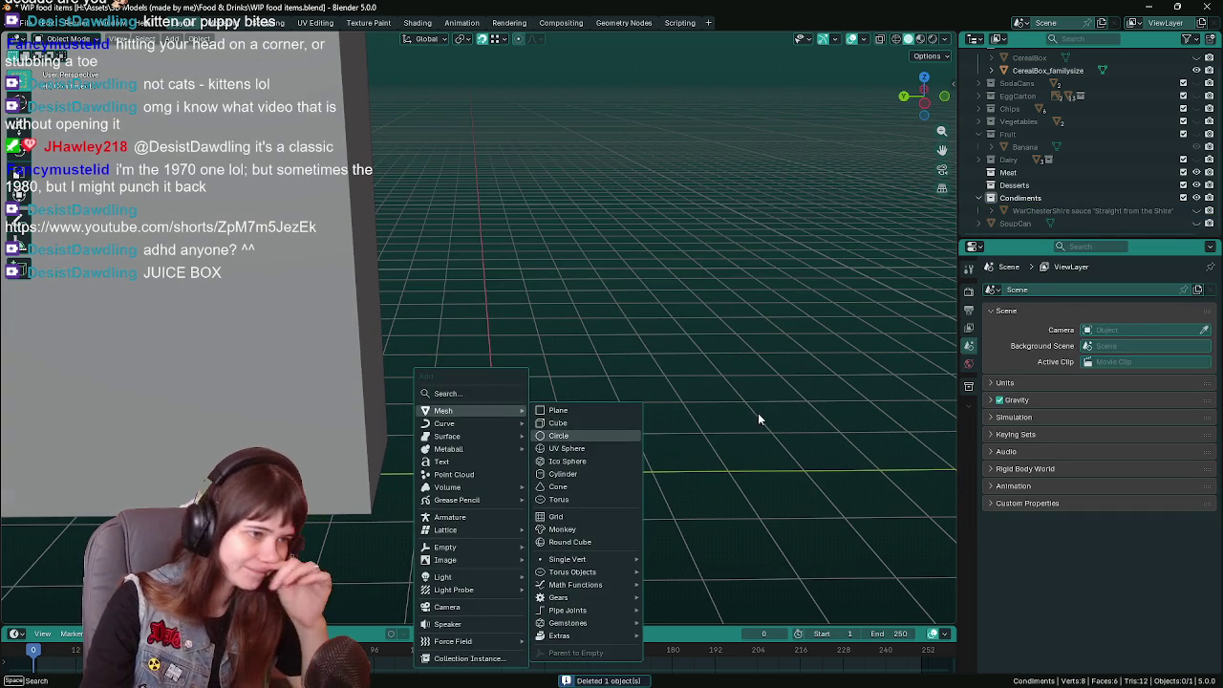
pyautogui.click(570, 422)
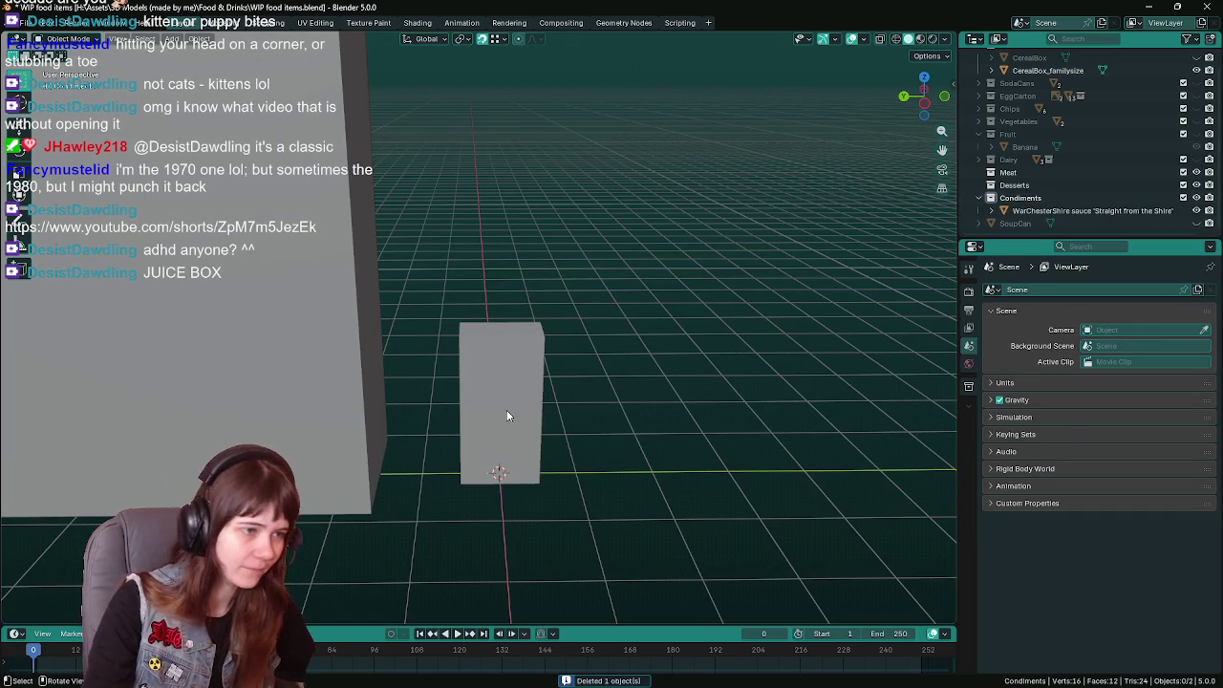
pyautogui.click(506, 410)
pyautogui.hotkey('shift', 'd')
pyautogui.press('Escape')
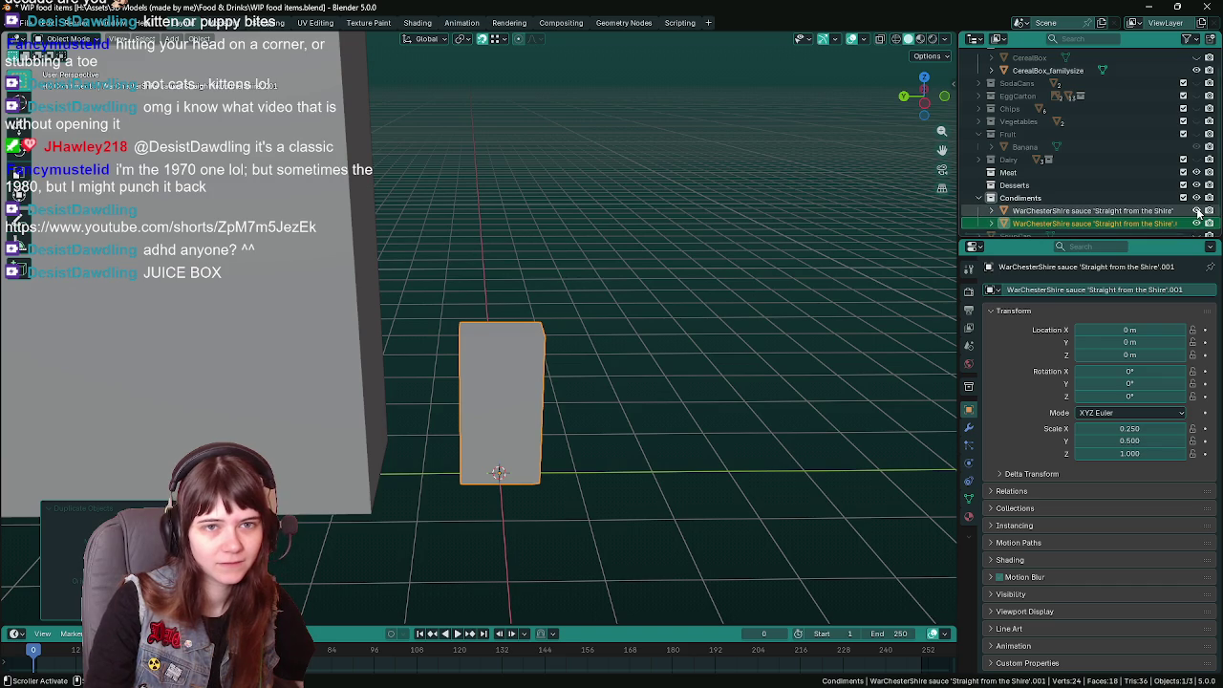
# Rename the duplicate box to 'Object', switch to the flat side view and save.
pyautogui.doubleClick(1157, 223)
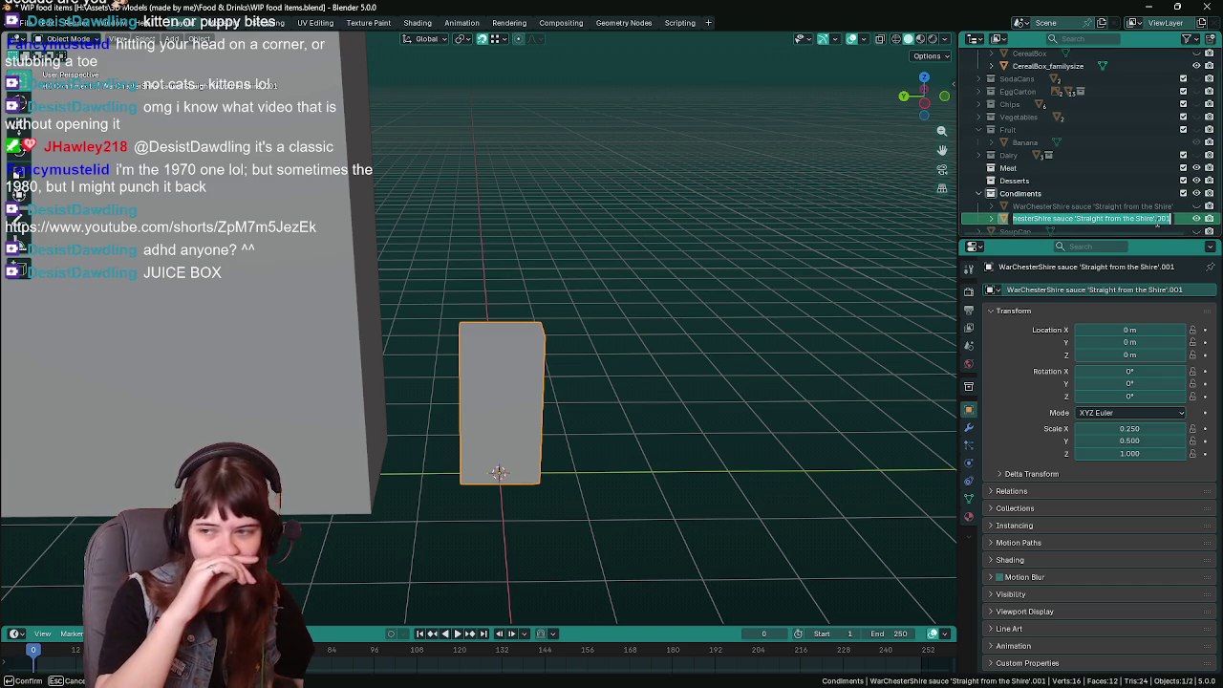
pyautogui.write('Object')
pyautogui.press('Return')
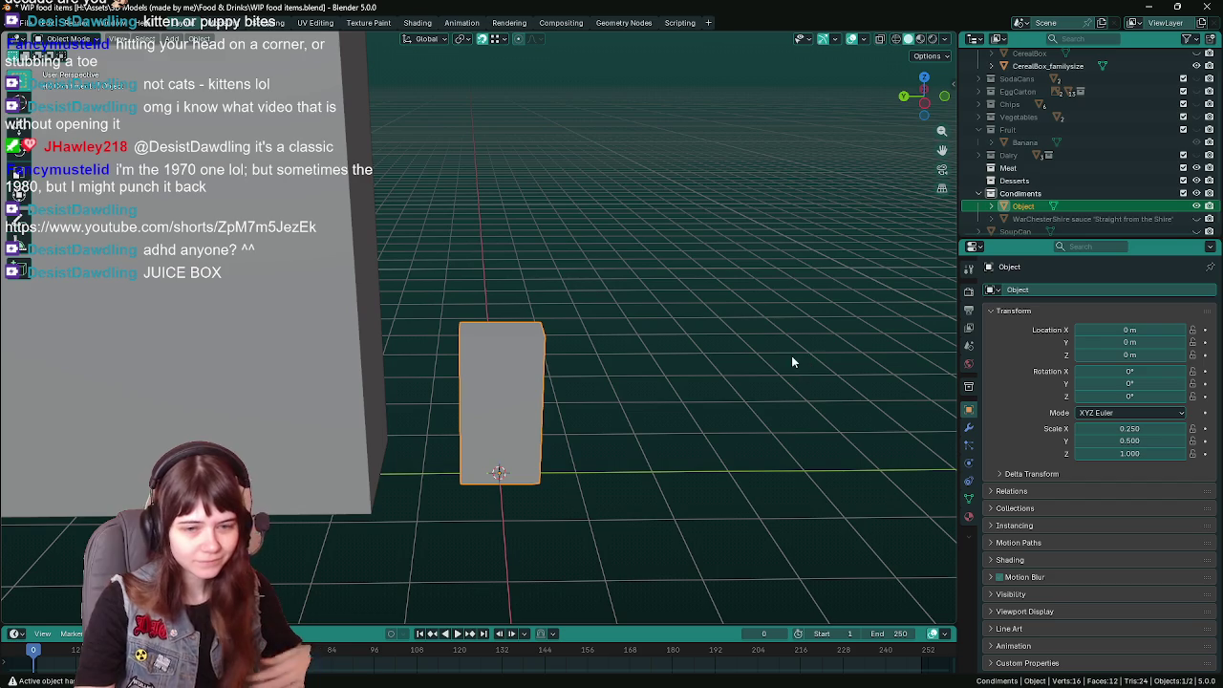
pyautogui.moveTo(627, 420); pyautogui.dragTo(627, 390, button='middle')
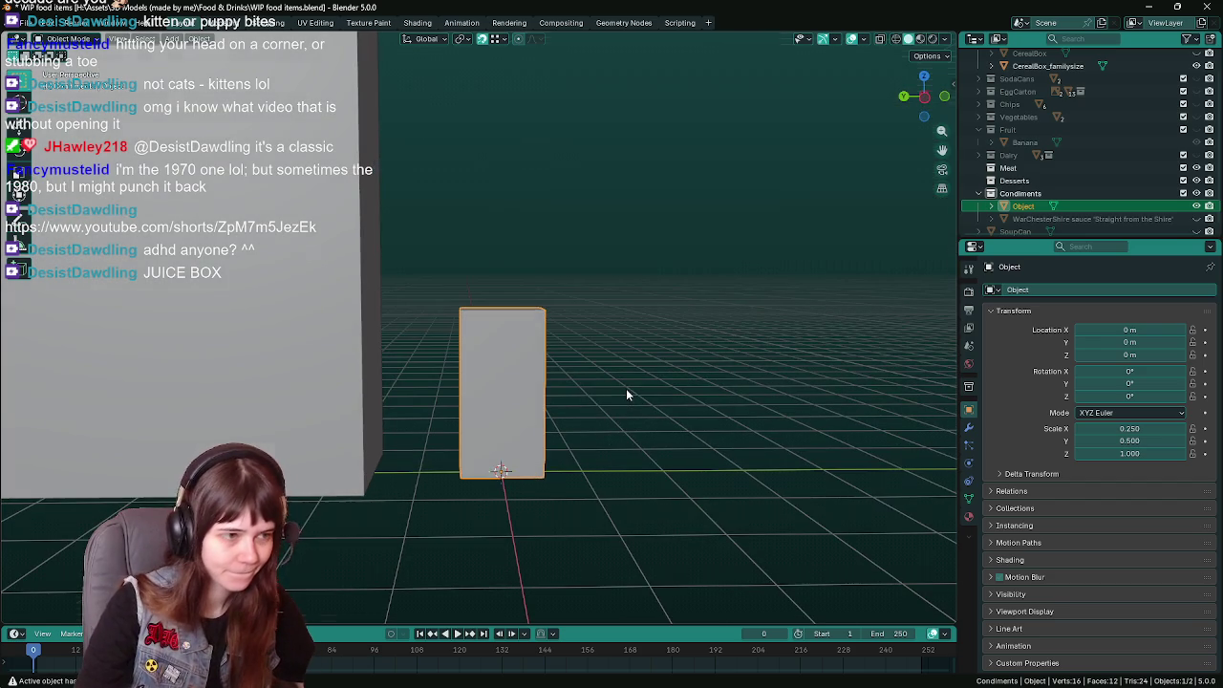
pyautogui.press('ctrl+KP_3')
pyautogui.hotkey('ctrl', 's')
pyautogui.press('Tab')
pyautogui.scroll(2, 627, 395)
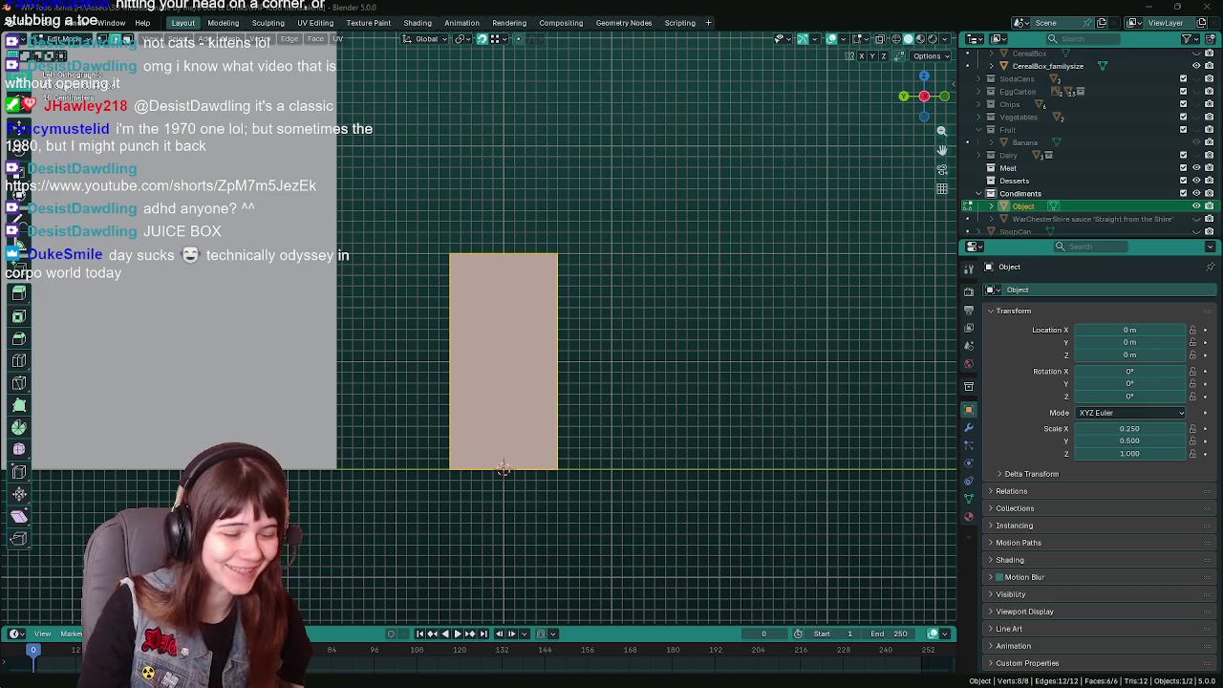
# Save, try Ctrl+B on the box, and begin a horizontal loop cut across its middle.
pyautogui.hotkey('ctrl', 's')
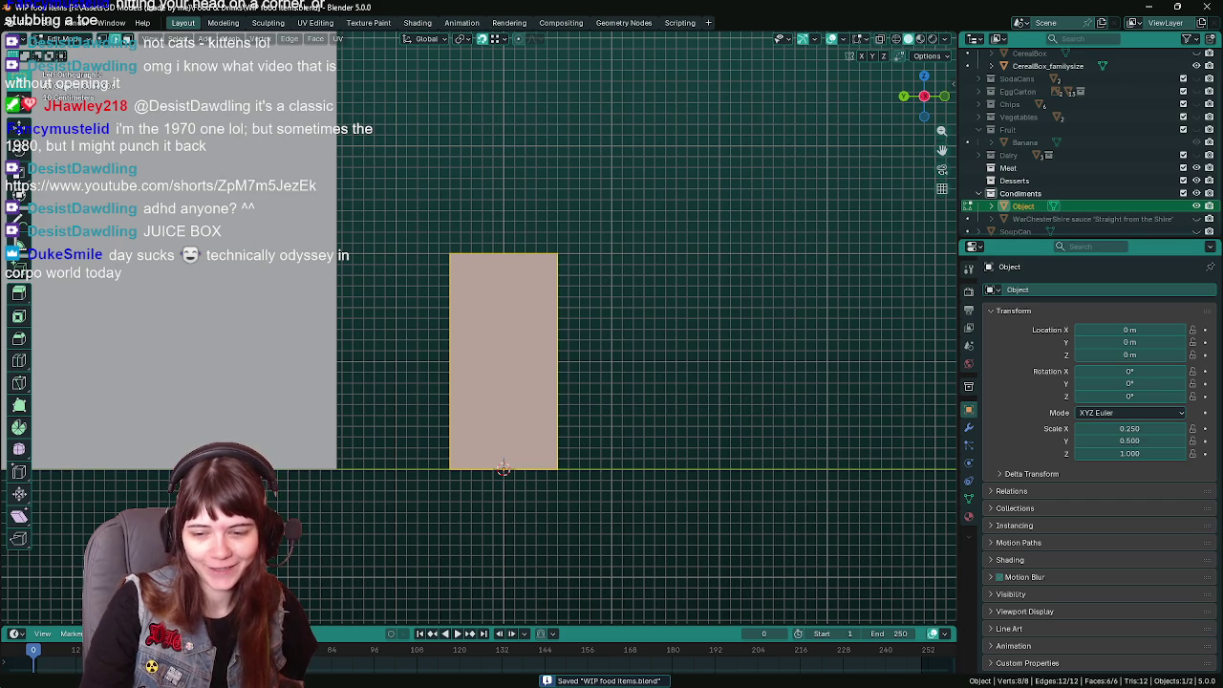
pyautogui.hotkey('ctrl', 'b')
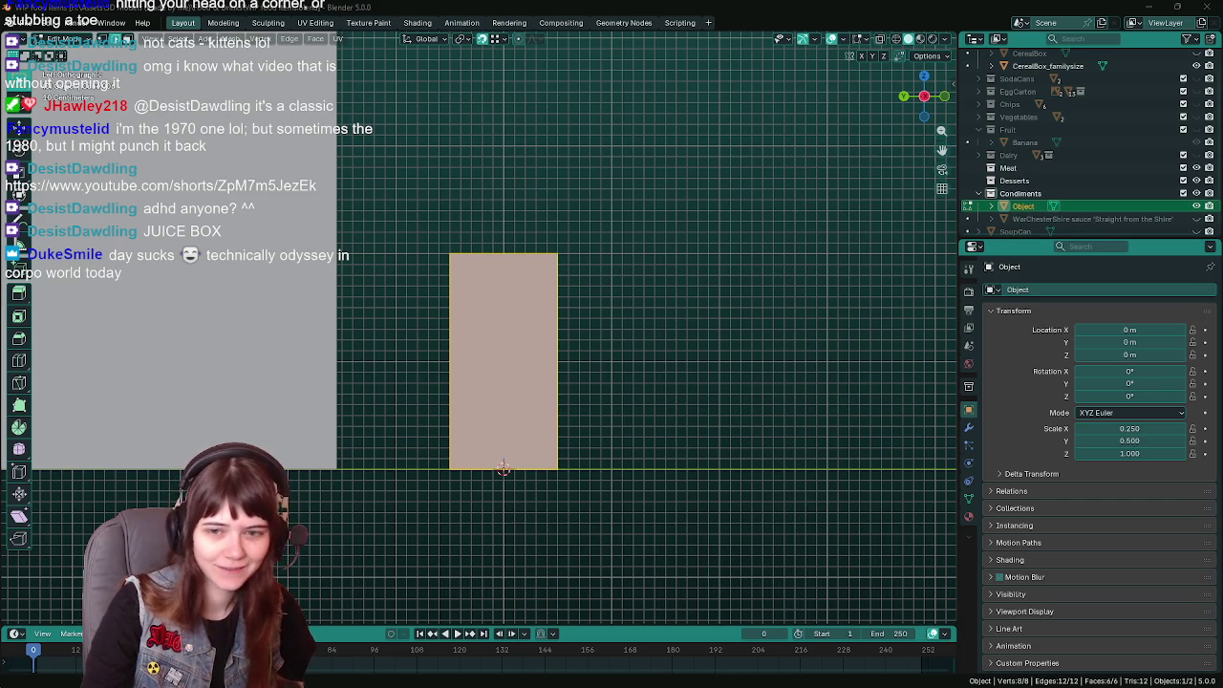
pyautogui.hotkey('ctrl', 'b')
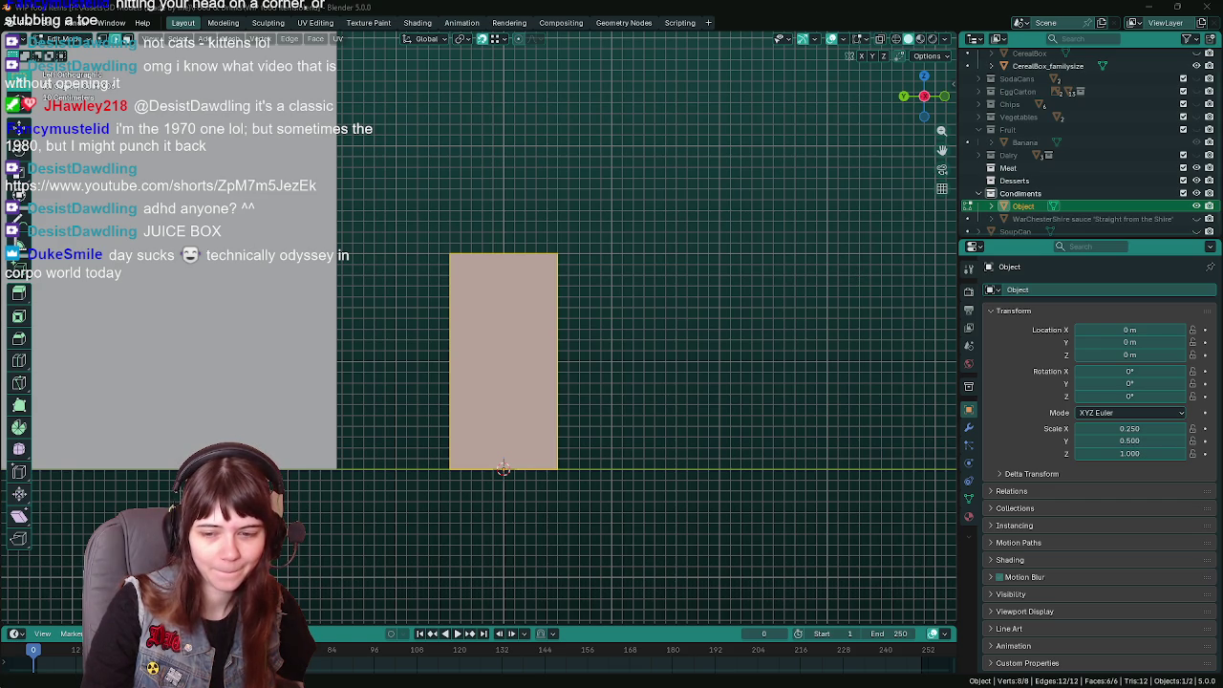
pyautogui.hotkey('ctrl', 'b')
pyautogui.hotkey('ctrl', 'r')
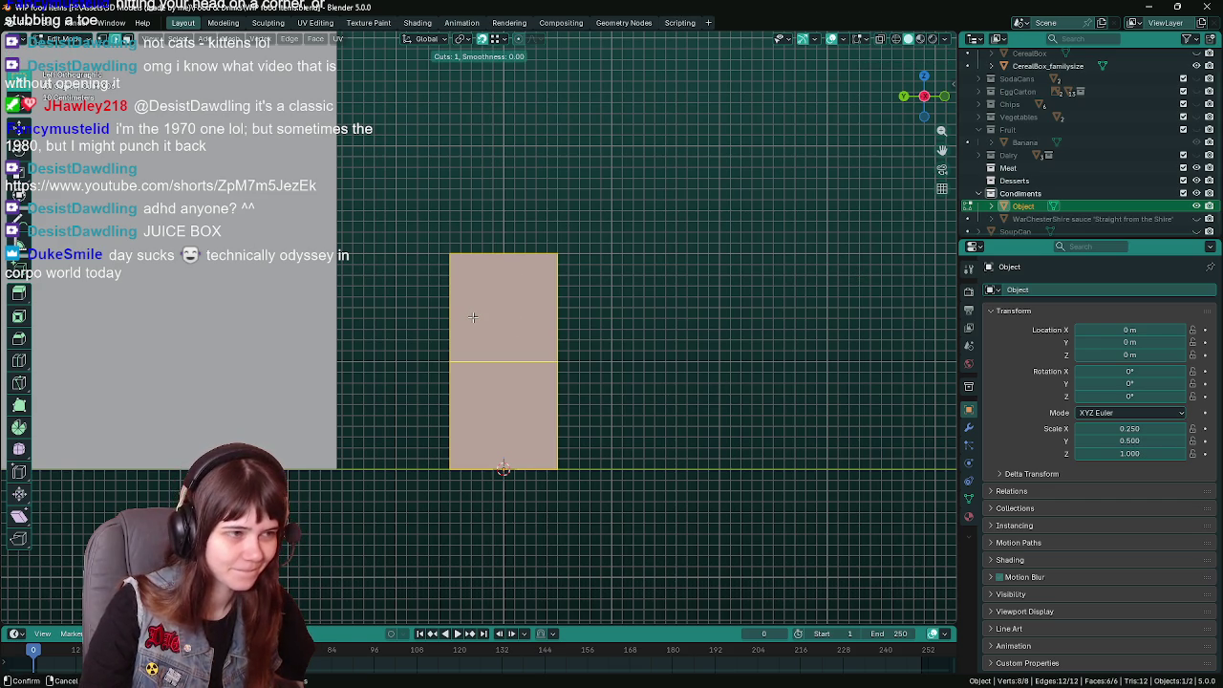
# Add horizontal loop cuts to the box: one in the middle plus two pairs.
pyautogui.click(472, 317)
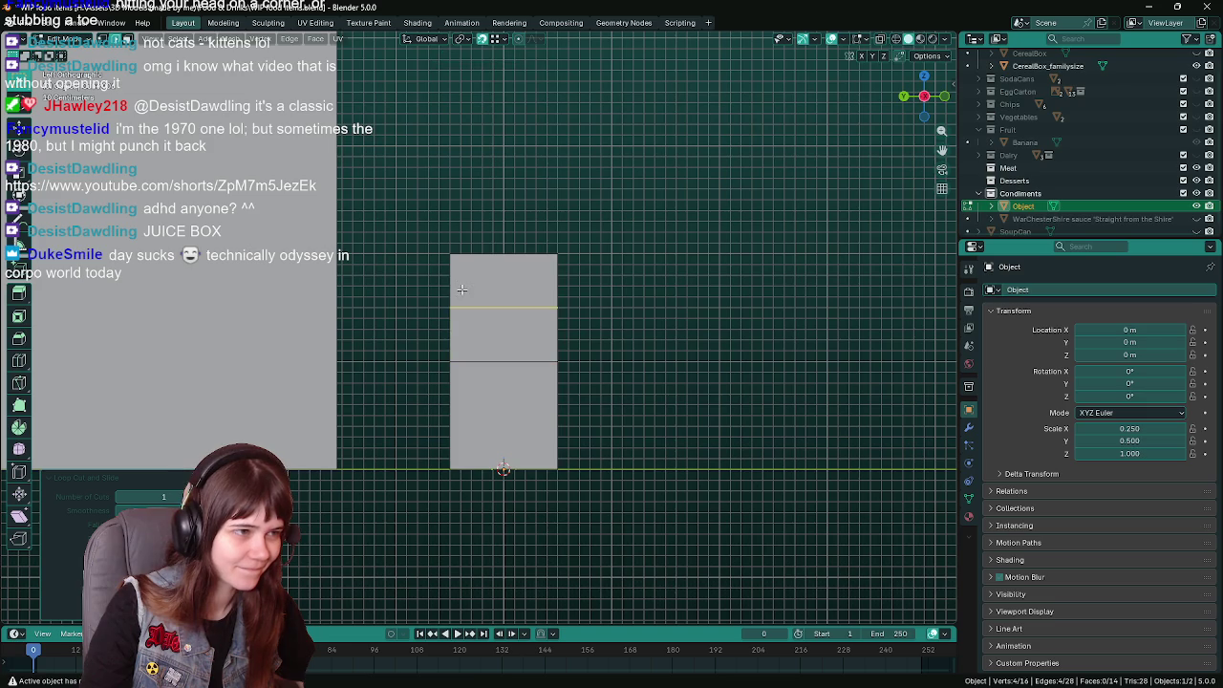
pyautogui.hotkey('ctrl', 'r')
pyautogui.scroll(1, 469, 300)
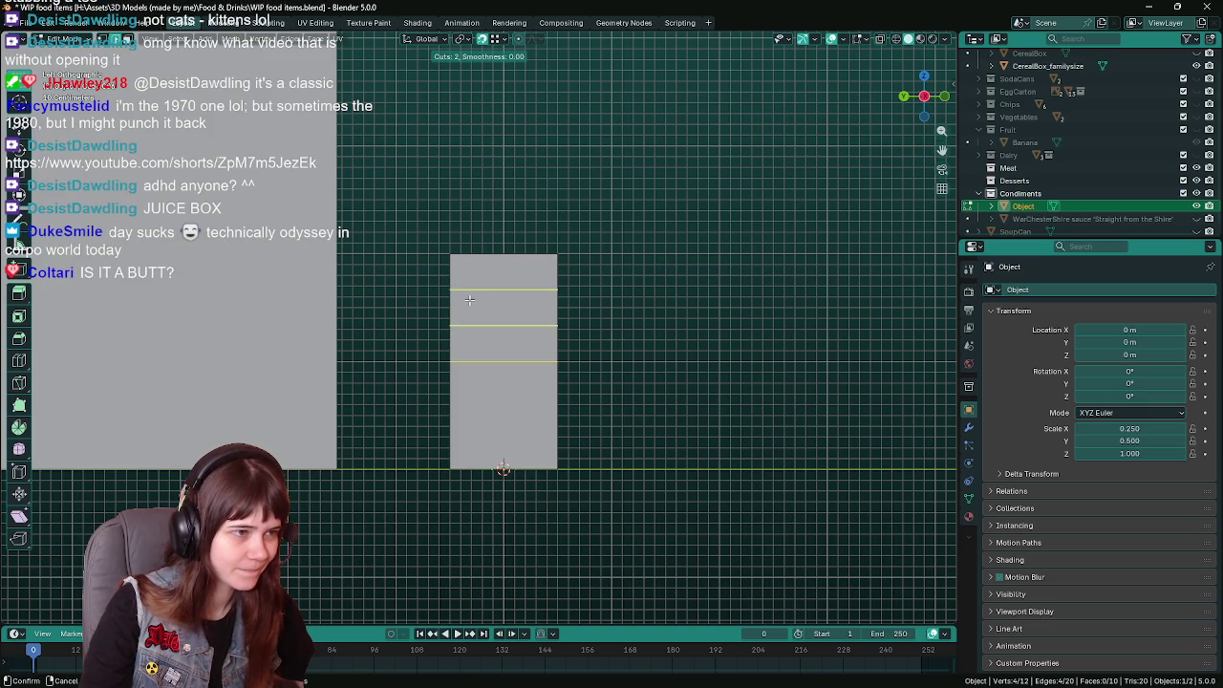
pyautogui.click(469, 300)
pyautogui.hotkey('ctrl', 'r')
pyautogui.scroll(1, 458, 414)
pyautogui.click(458, 413)
pyautogui.moveTo(482, 417)
pyautogui.mouseDown(button='middle')
pyautogui.moveTo(524, 426)
pyautogui.moveTo(513, 406)
pyautogui.mouseUp(button='middle')
# Add a vertical centre cut, enable X-ray, and delete the right half's vertices.
pyautogui.hotkey('ctrl', 'r')
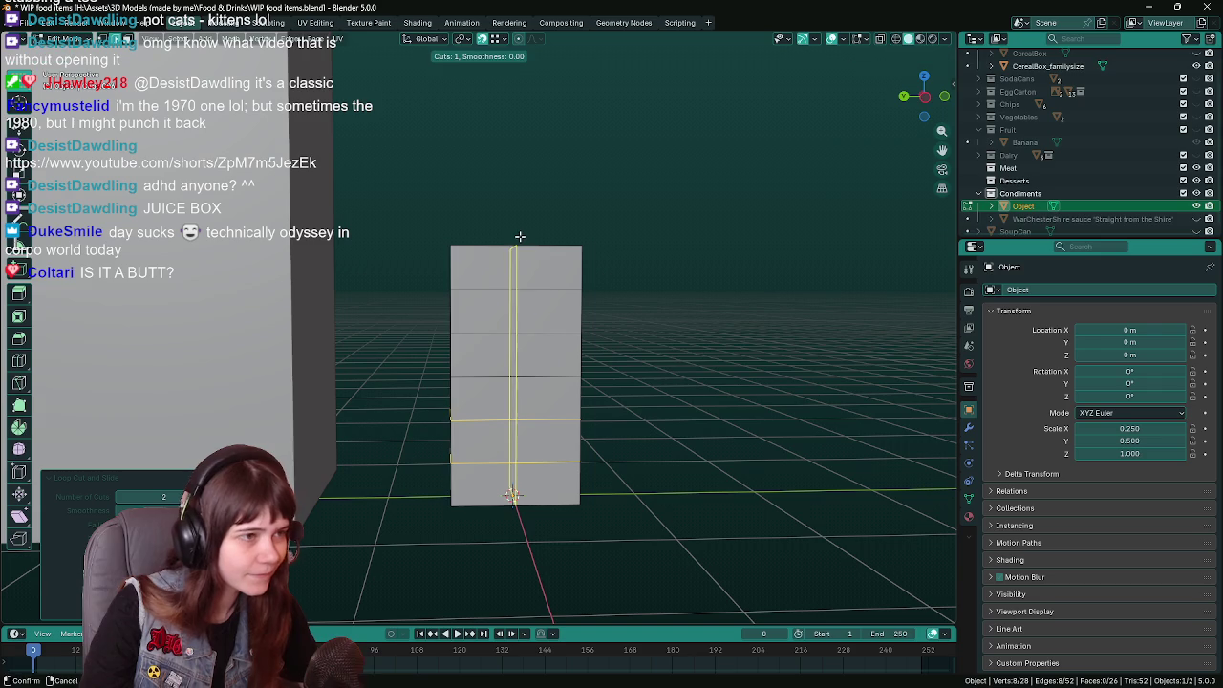
pyautogui.click(519, 248)
pyautogui.press('ctrl+KP_3')
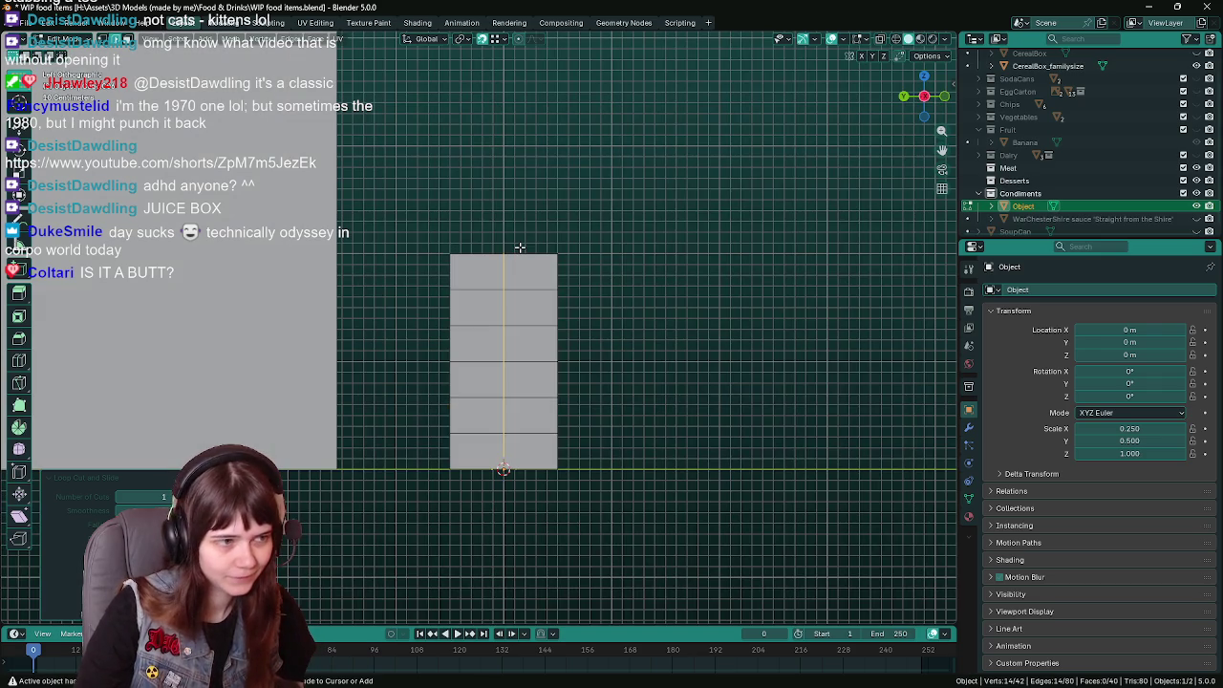
pyautogui.hotkey('alt', 'z')
pyautogui.press('a')
pyautogui.moveTo(543, 216); pyautogui.dragTo(601, 494)
pyautogui.press('x')
pyautogui.click(587, 317)
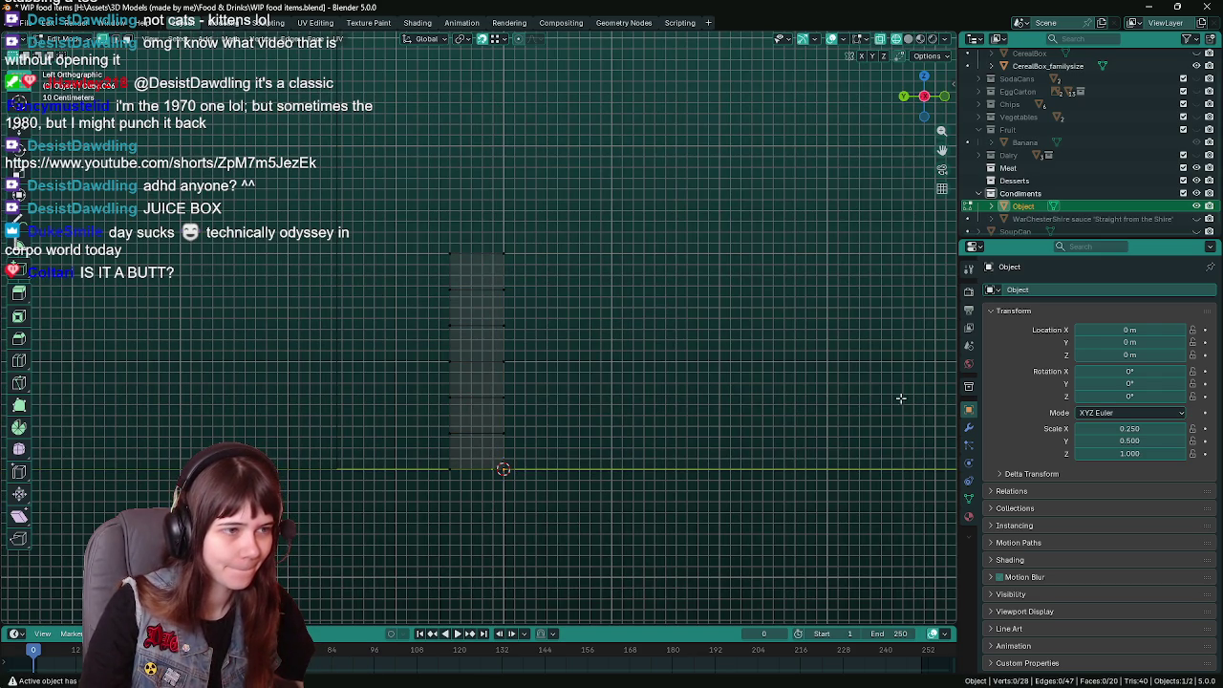
pyautogui.click(968, 426)
pyautogui.moveTo(985, 290)
pyautogui.click(1043, 290)
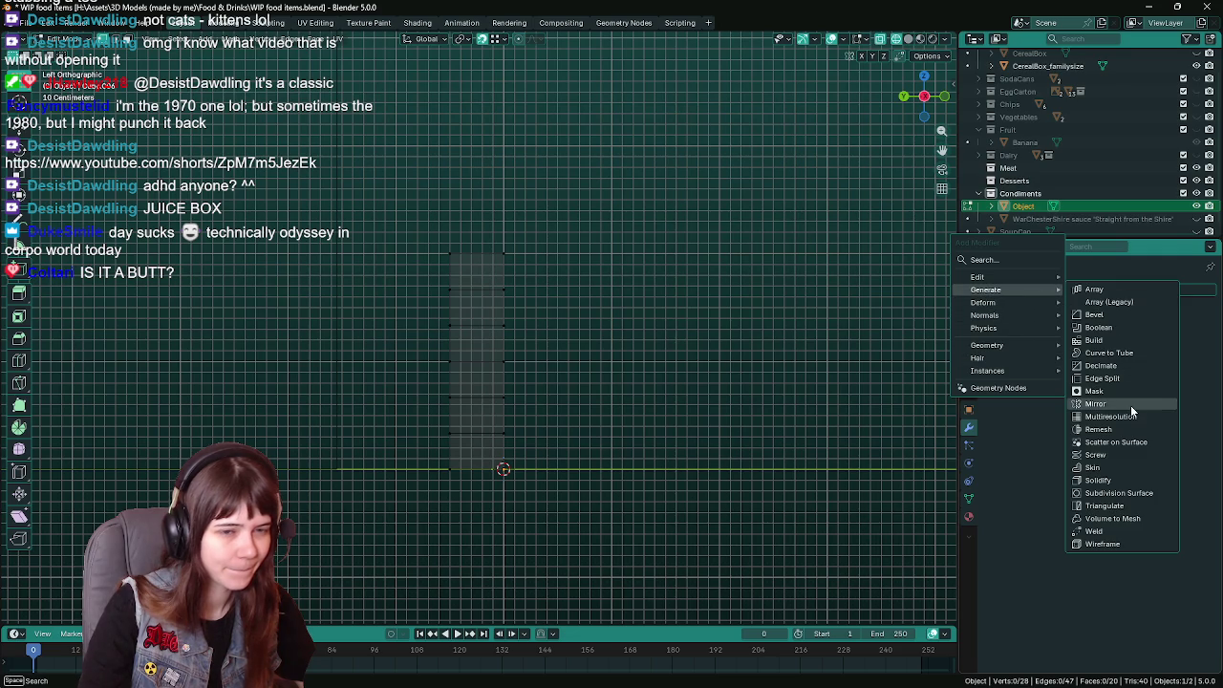
# Add a Mirror modifier to the half box with only the Y axis enabled, and save.
pyautogui.click(1136, 403)
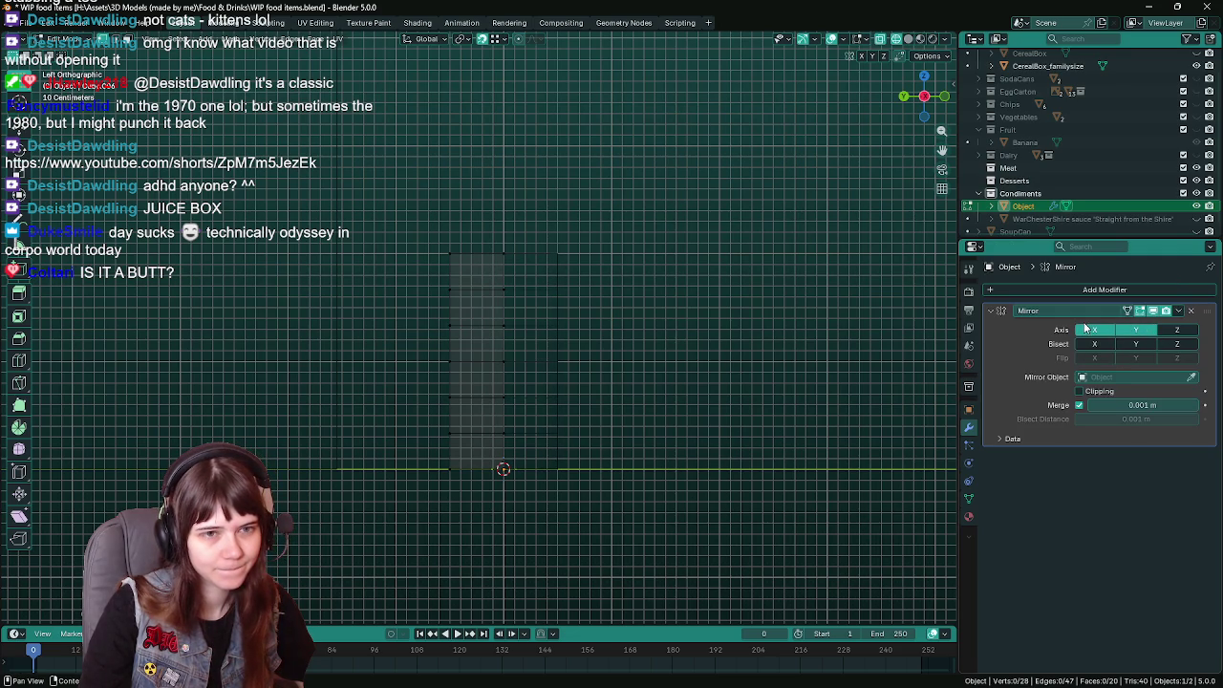
pyautogui.click(1094, 330)
pyautogui.hotkey('ctrl', 's')
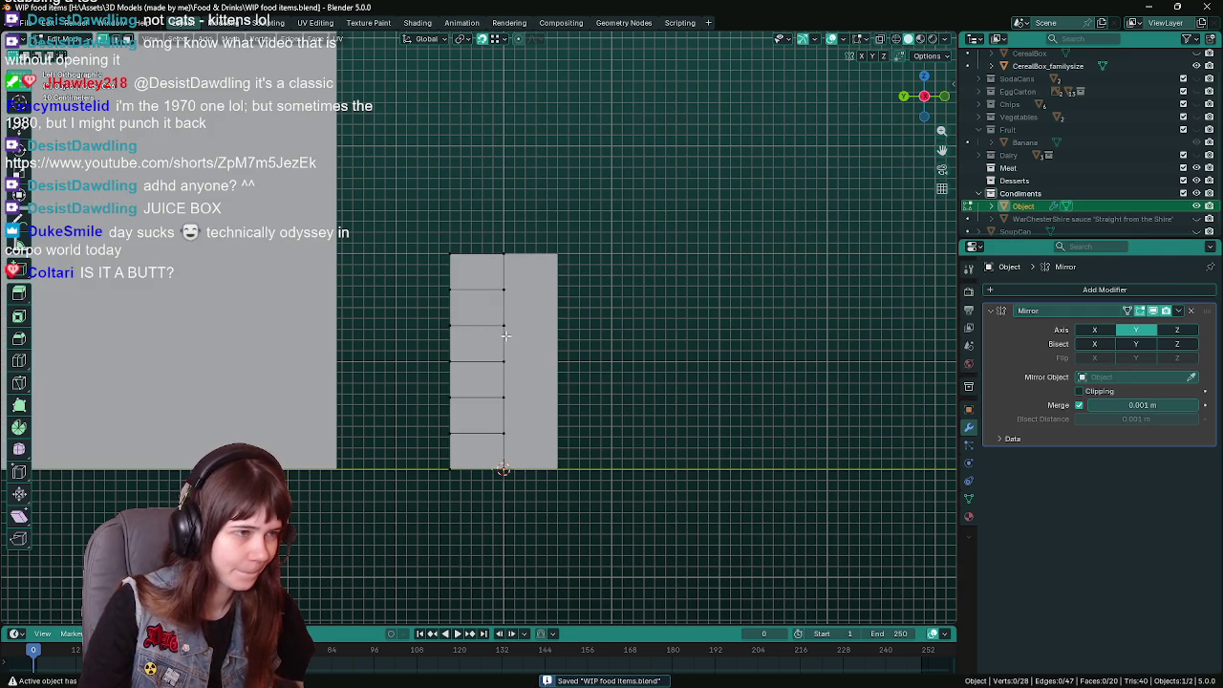
# Return to Left Orthographic view with X-ray on and select an upper side face.
pyautogui.moveTo(505, 335); pyautogui.dragTo(493, 368, button='middle')
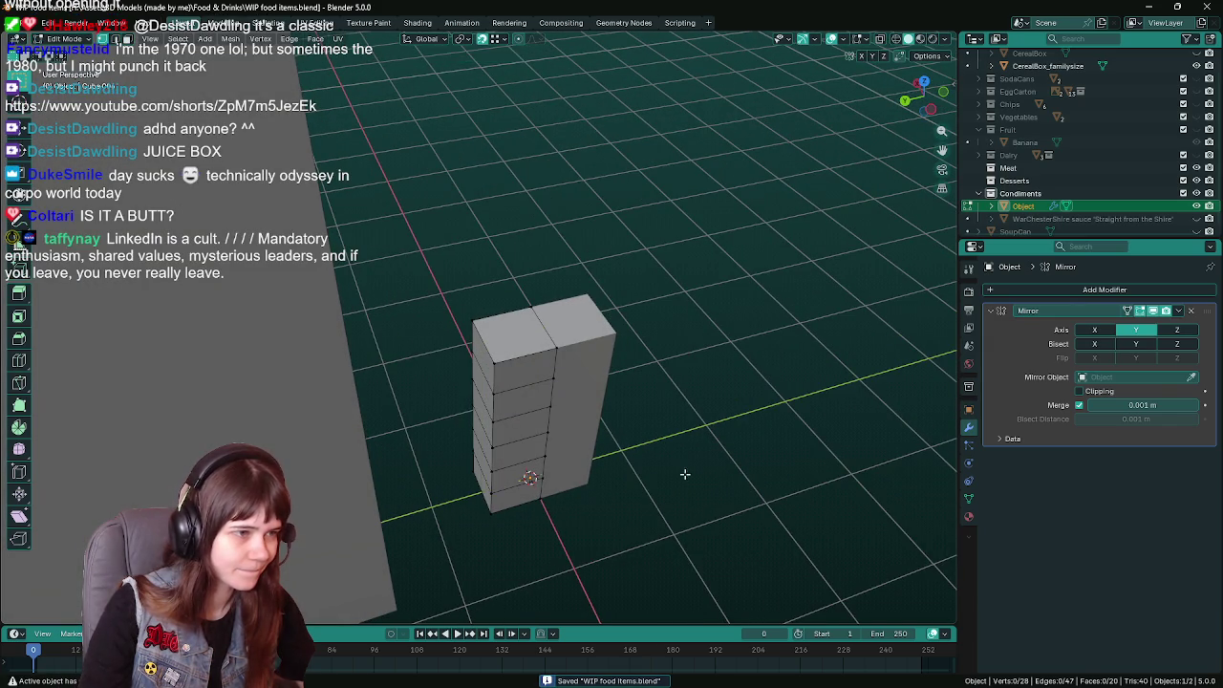
pyautogui.moveTo(487, 351); pyautogui.dragTo(680, 427, button='middle')
pyautogui.press('KP_3')
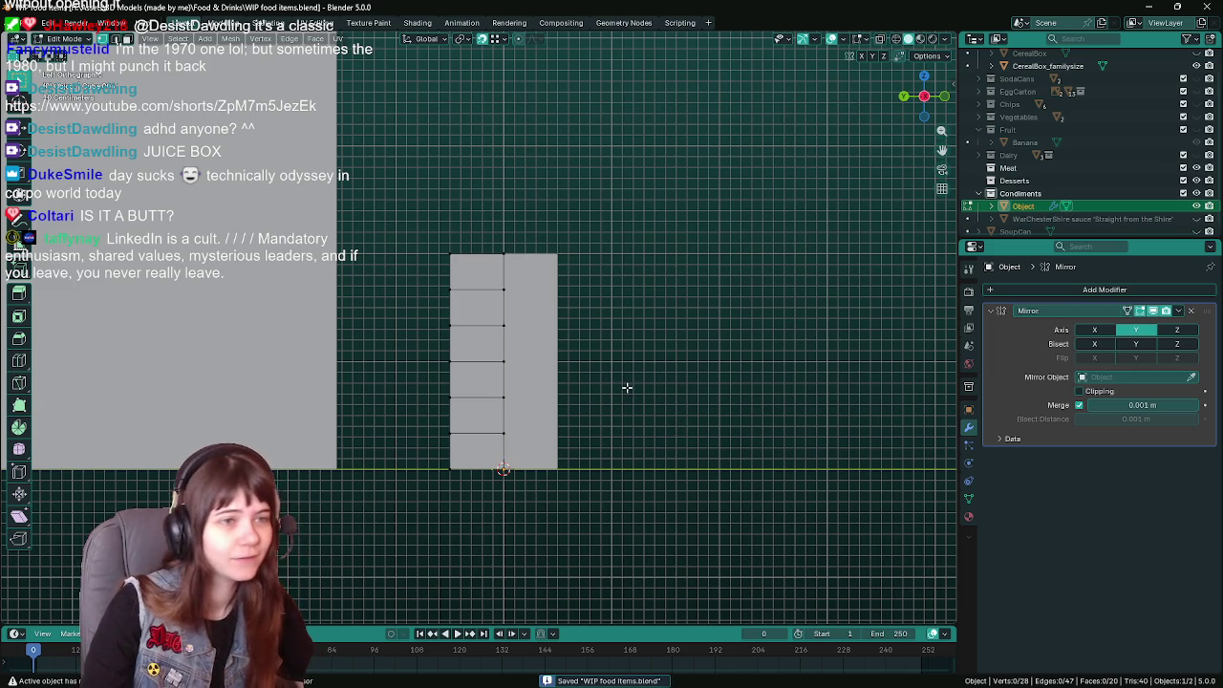
pyautogui.scroll(1, 630, 388)
pyautogui.keyDown('shift'); pyautogui.moveTo(656, 402); pyautogui.dragTo(648, 376, button='middle'); pyautogui.keyUp('shift')
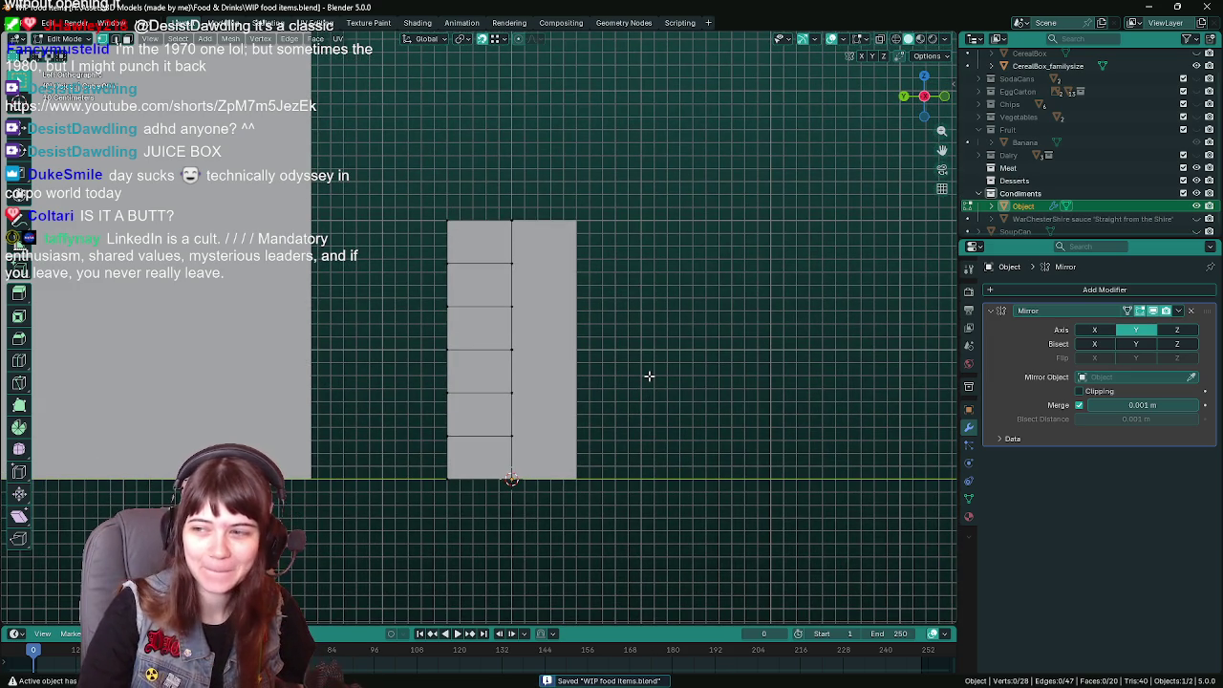
pyautogui.hotkey('alt', 'z')
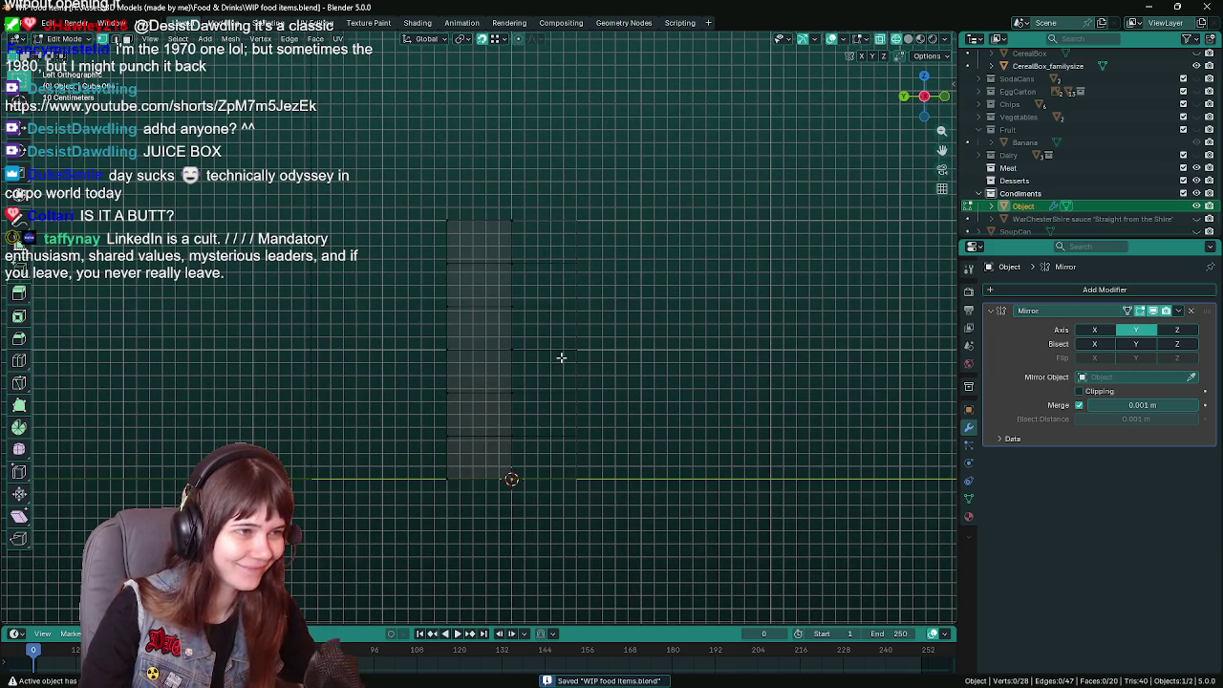
pyautogui.keyDown('shift'); pyautogui.moveTo(561, 358); pyautogui.dragTo(573, 358, button='middle'); pyautogui.keyUp('shift')
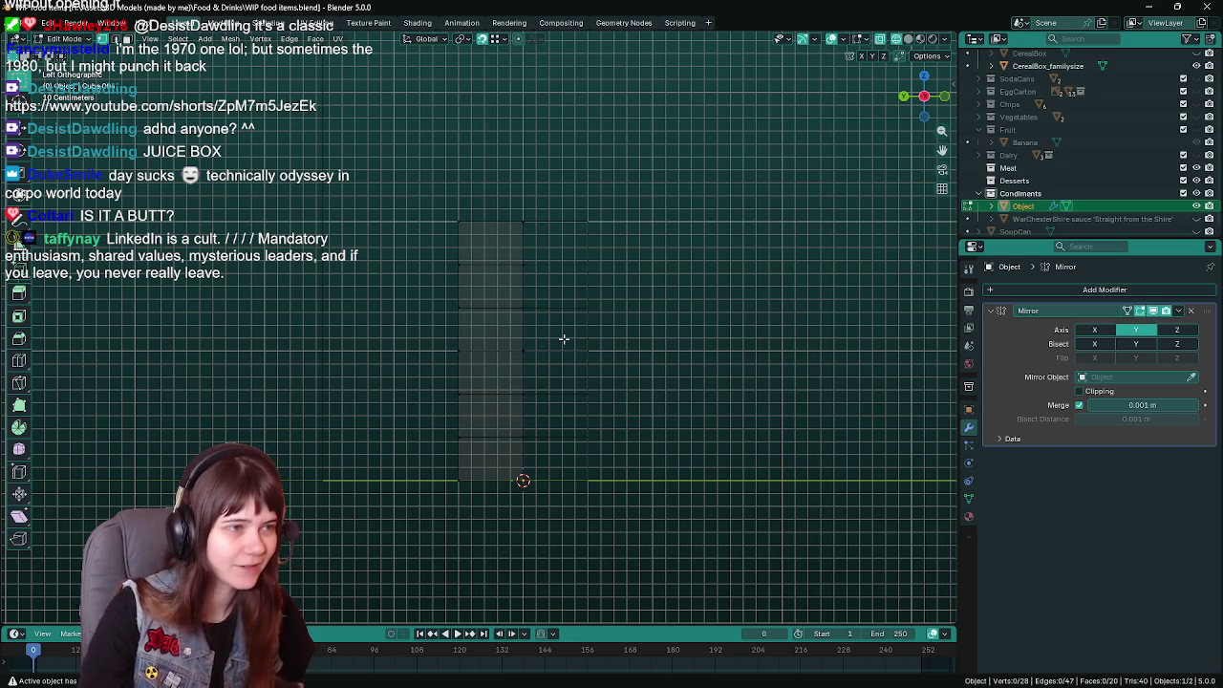
pyautogui.moveTo(445, 259); pyautogui.dragTo(491, 319)
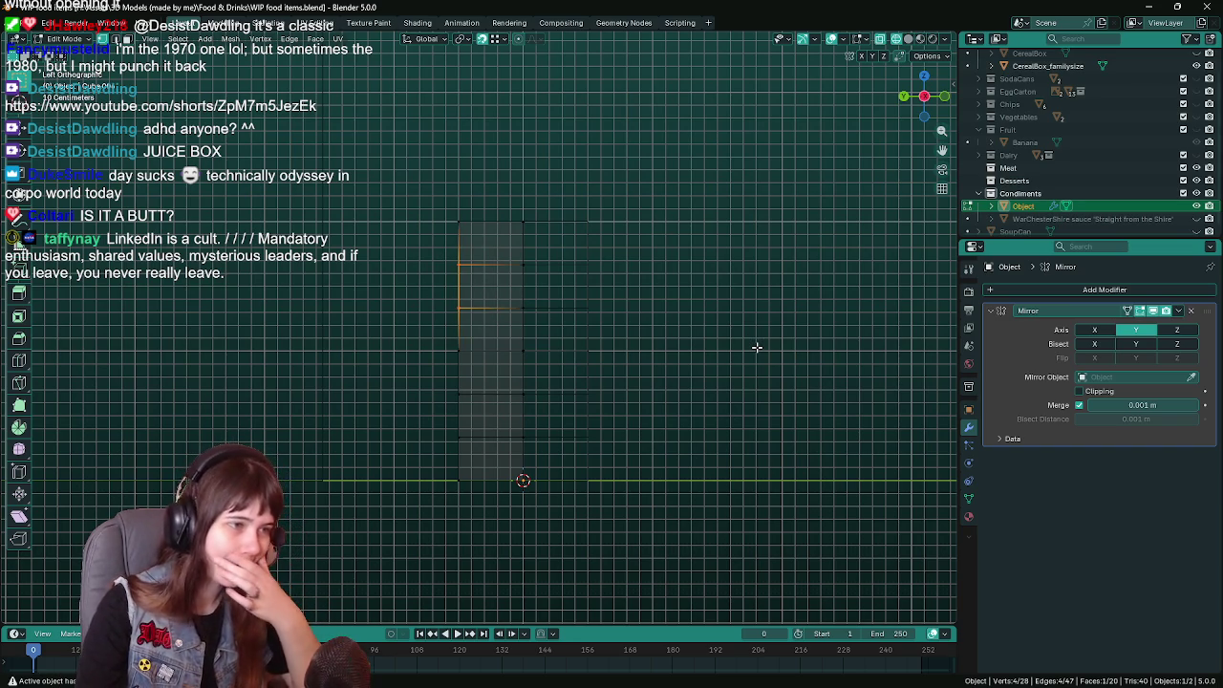
# Move an upper and then a lower side face outward along Y, widening the lower body about 0.177 m.
pyautogui.press('g')
pyautogui.press('y')
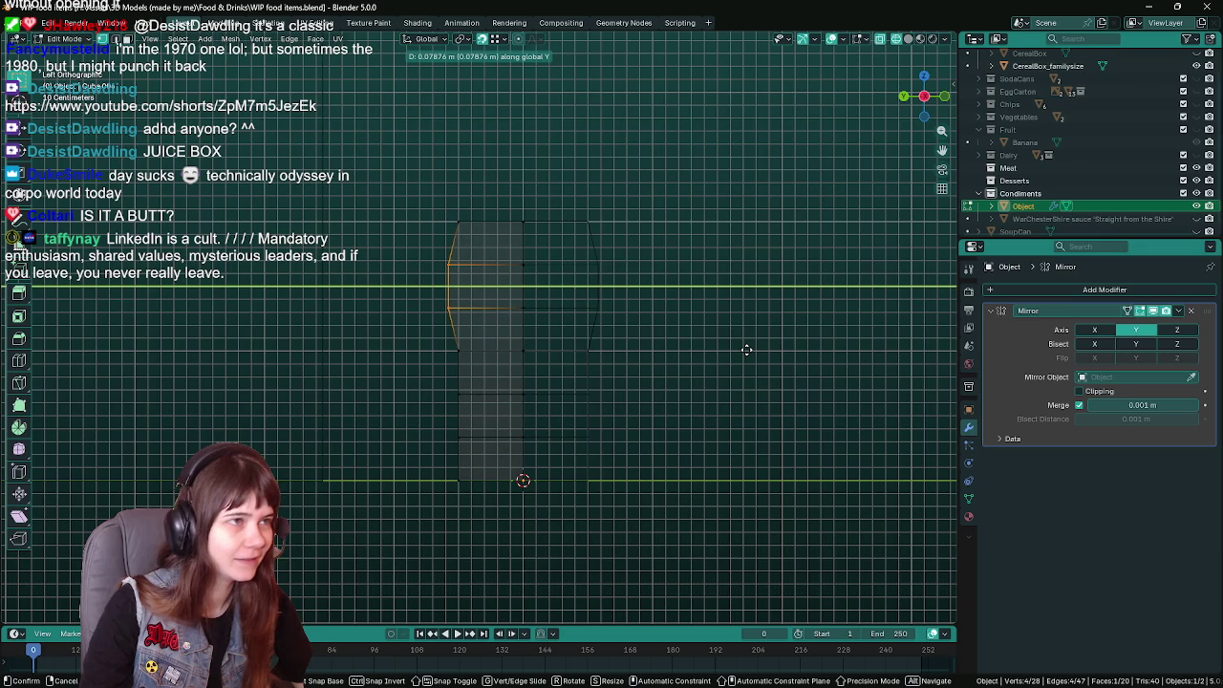
pyautogui.click(744, 349)
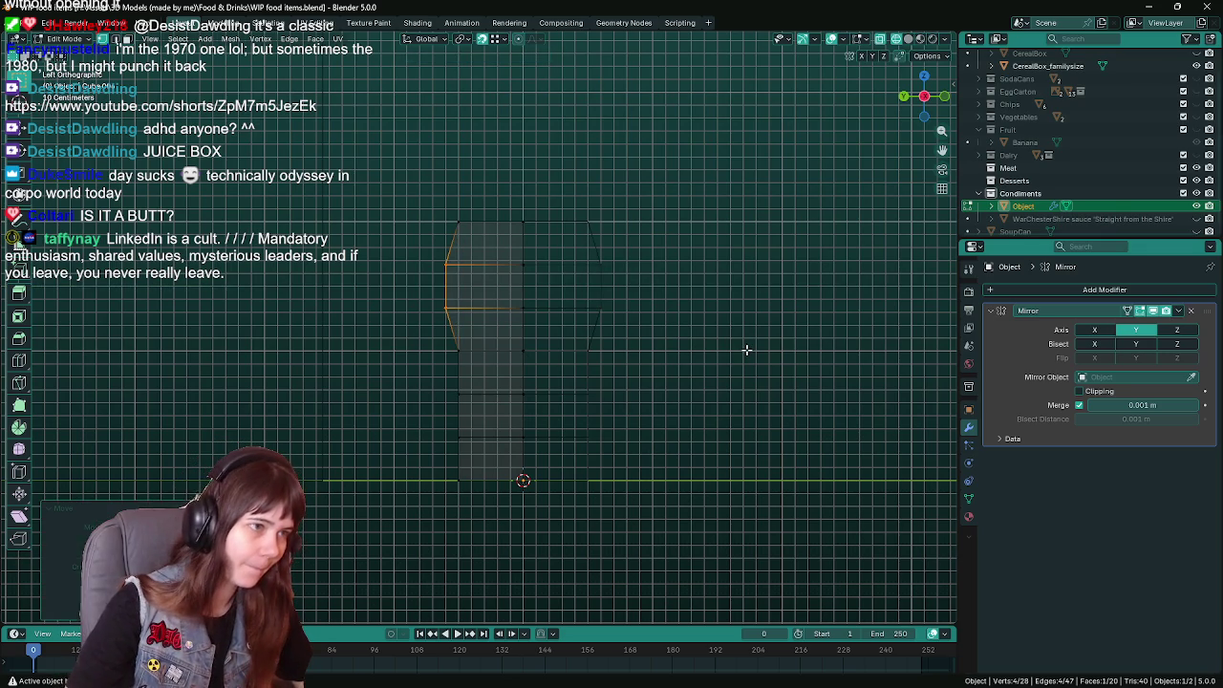
pyautogui.click(476, 447)
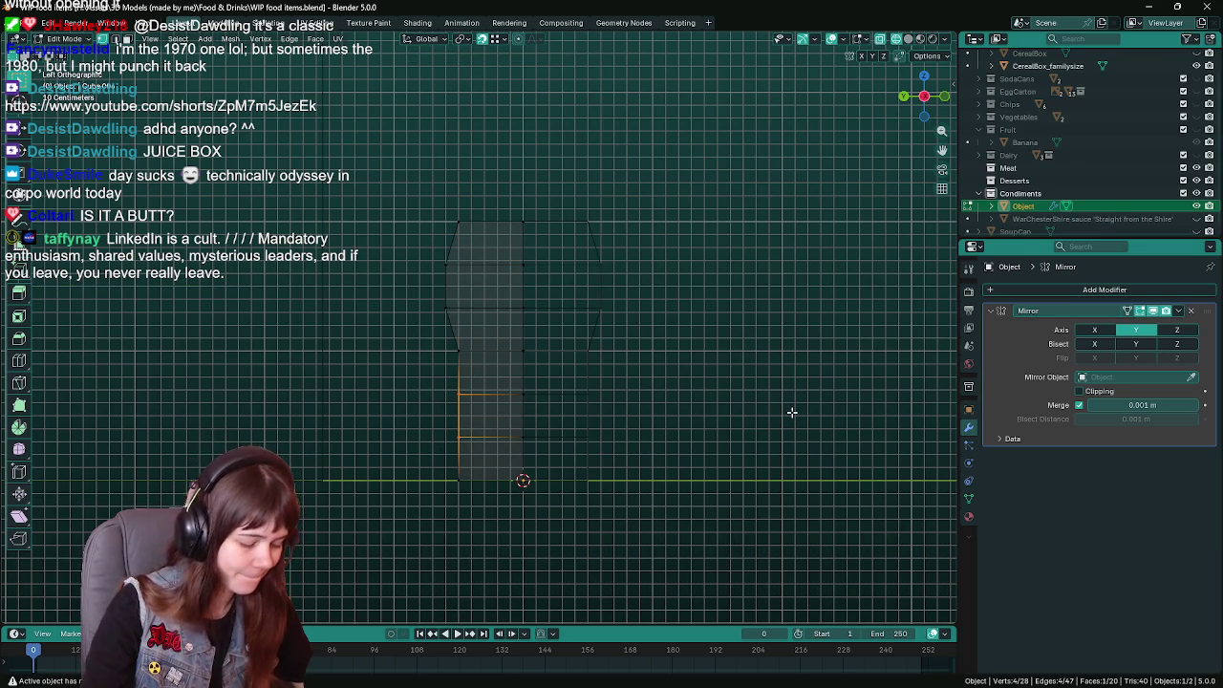
pyautogui.press('g')
pyautogui.press('y')
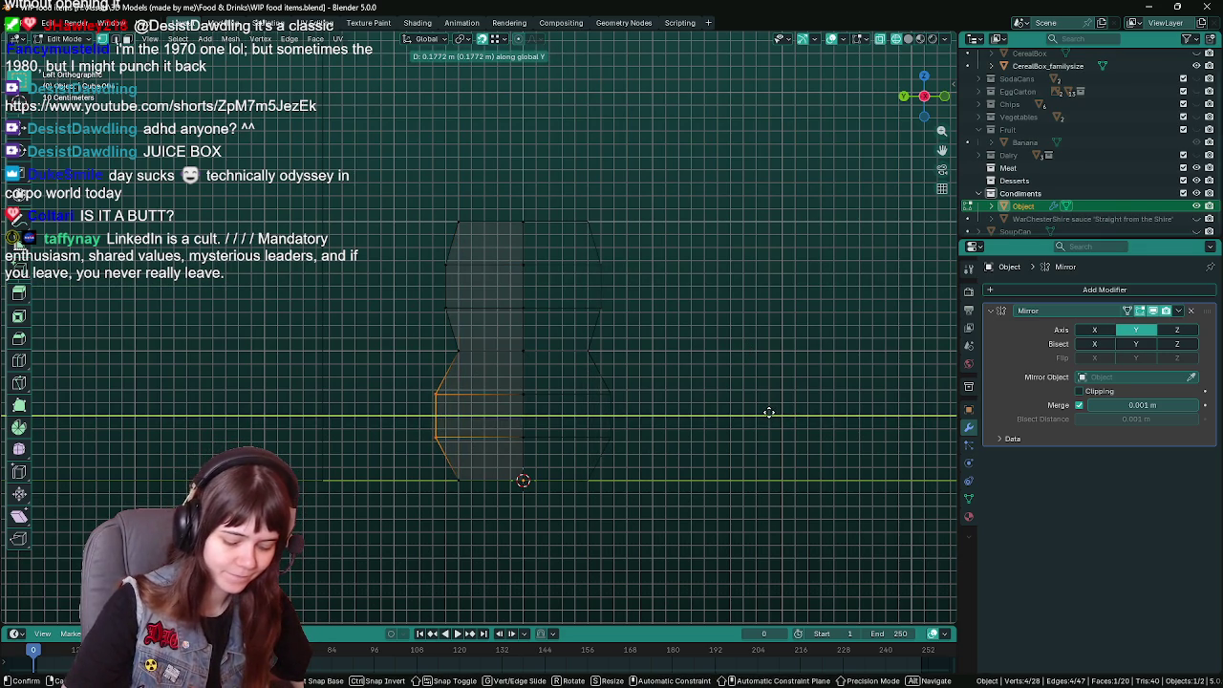
pyautogui.click(763, 411)
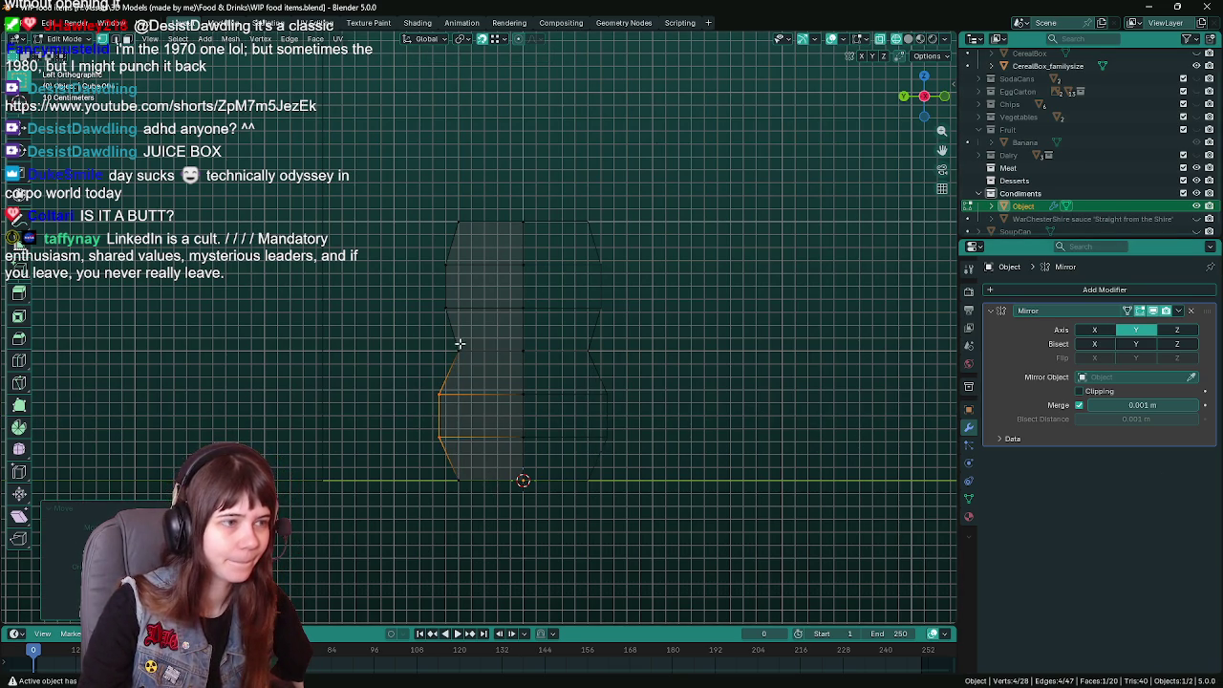
pyautogui.moveTo(460, 343); pyautogui.dragTo(532, 349, button='middle')
# Cancel a stray knife cut and bevel the waist vertex to a 0.15 m width.
pyautogui.press('k')
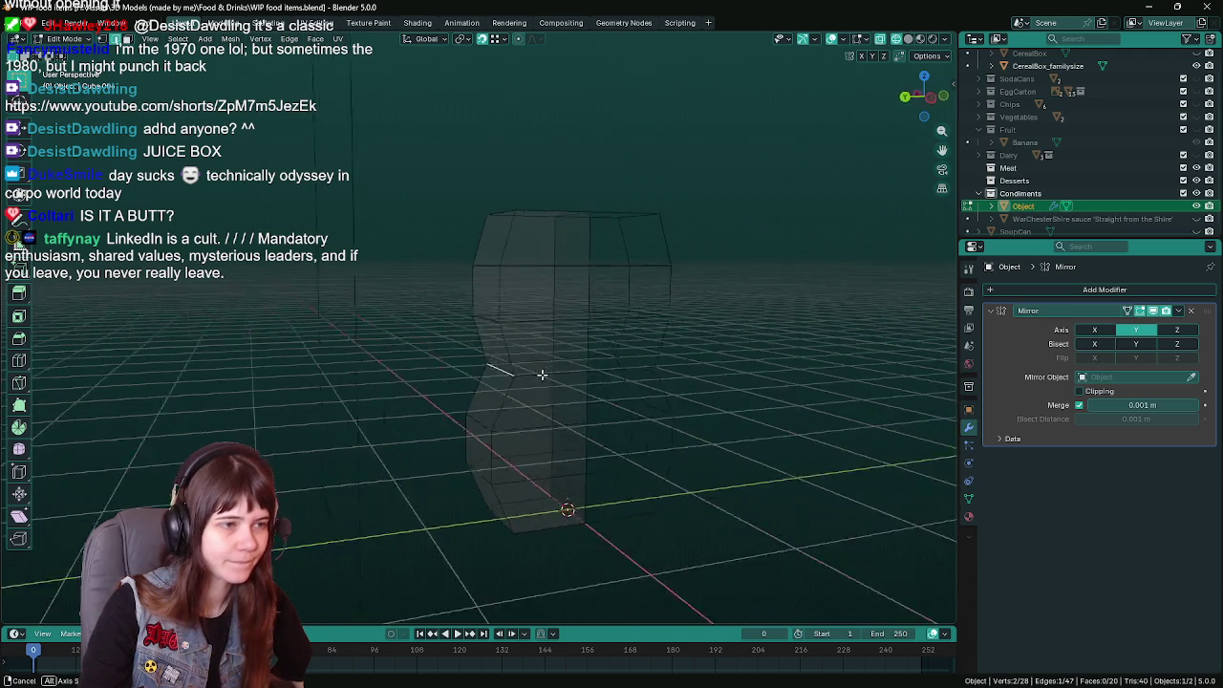
pyautogui.press('Escape')
pyautogui.press('ctrl+KP_3')
pyautogui.hotkey('ctrl', 's')
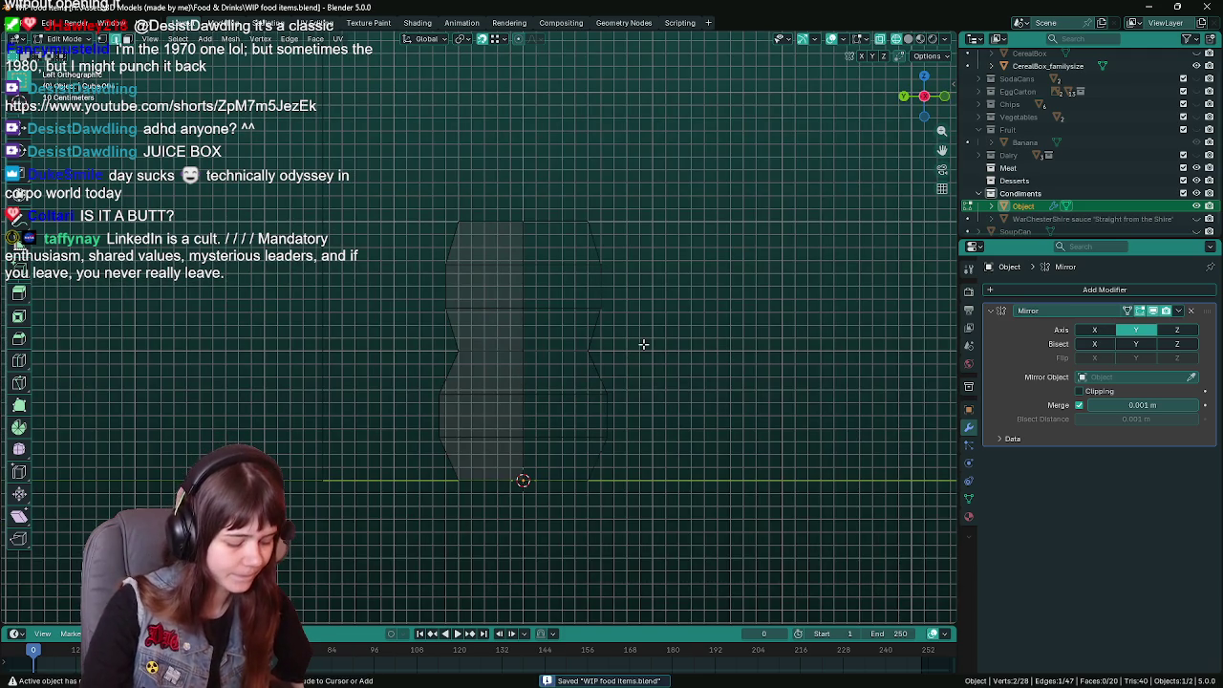
pyautogui.hotkey('ctrl', 'b')
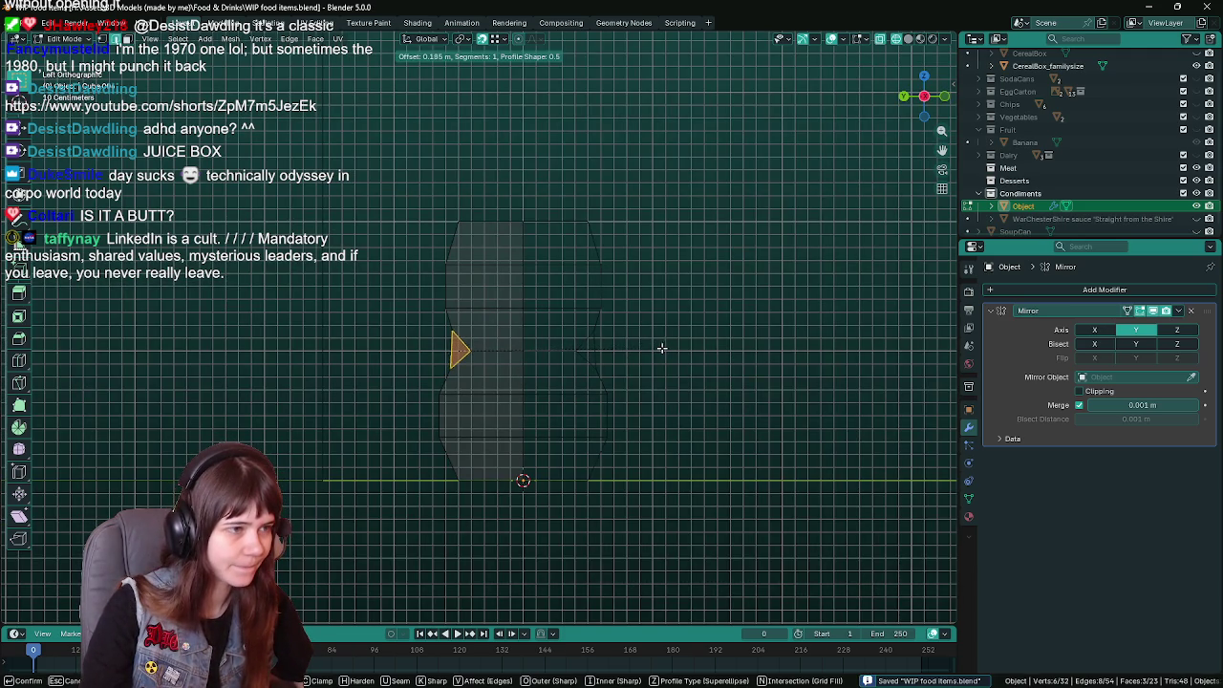
pyautogui.click(553, 380)
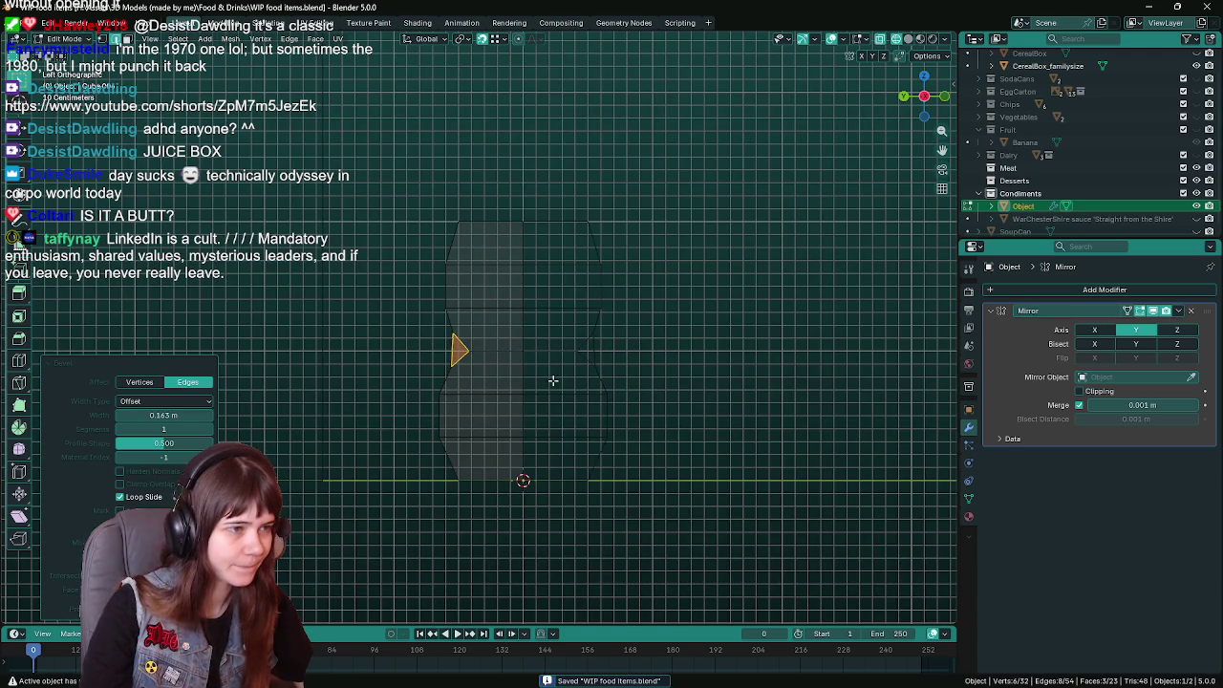
pyautogui.click(185, 415)
pyautogui.write('0.15')
pyautogui.press('Return')
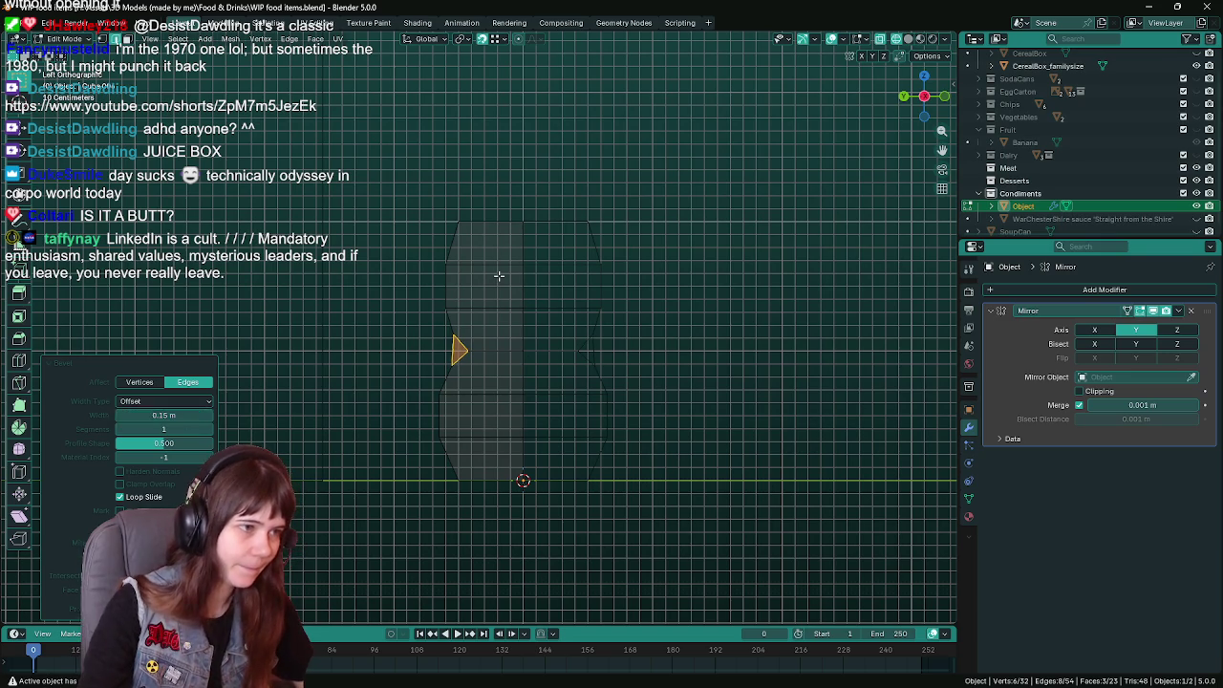
# Merge the leftover waist edge and vertices into single vertices.
pyautogui.scroll(1, 500, 315)
pyautogui.click(471, 351)
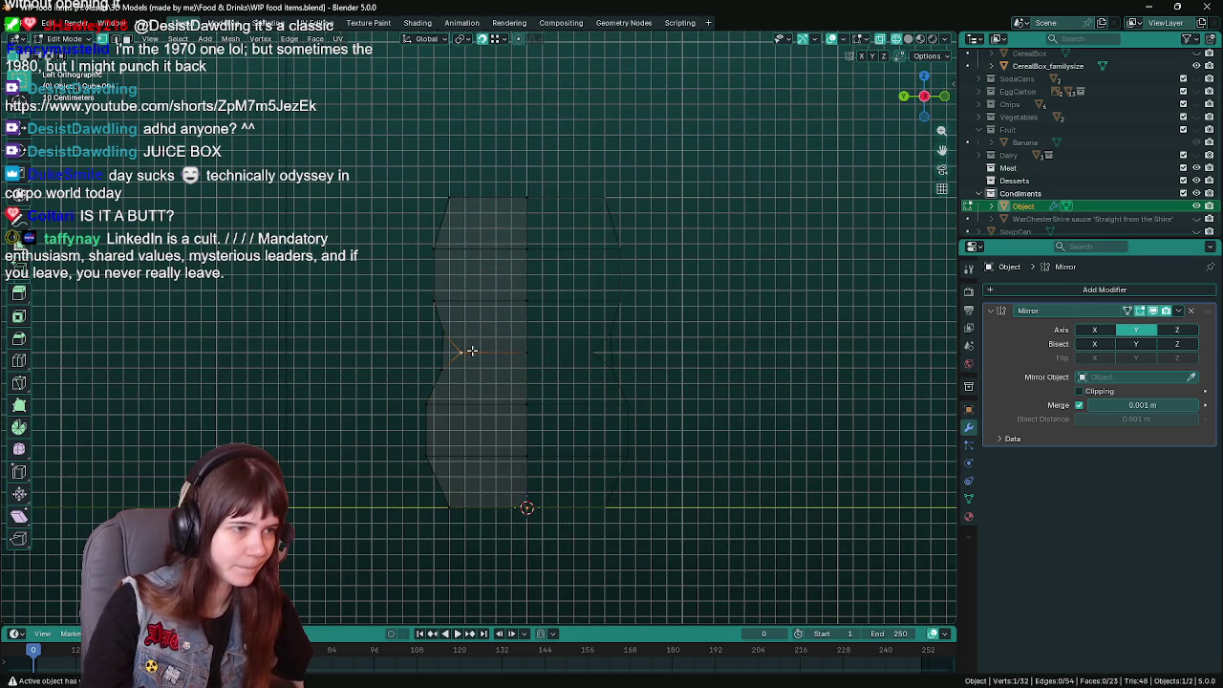
pyautogui.moveTo(488, 354); pyautogui.dragTo(479, 393, button='middle')
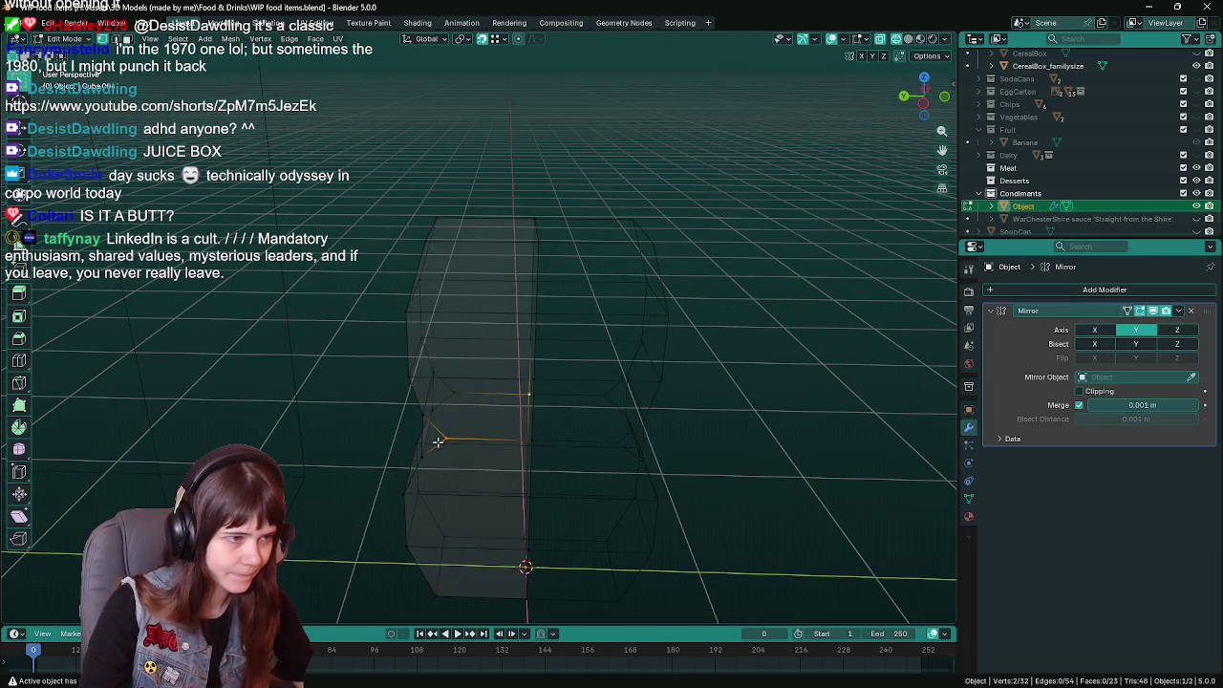
pyautogui.click(510, 393)
pyautogui.press('m')
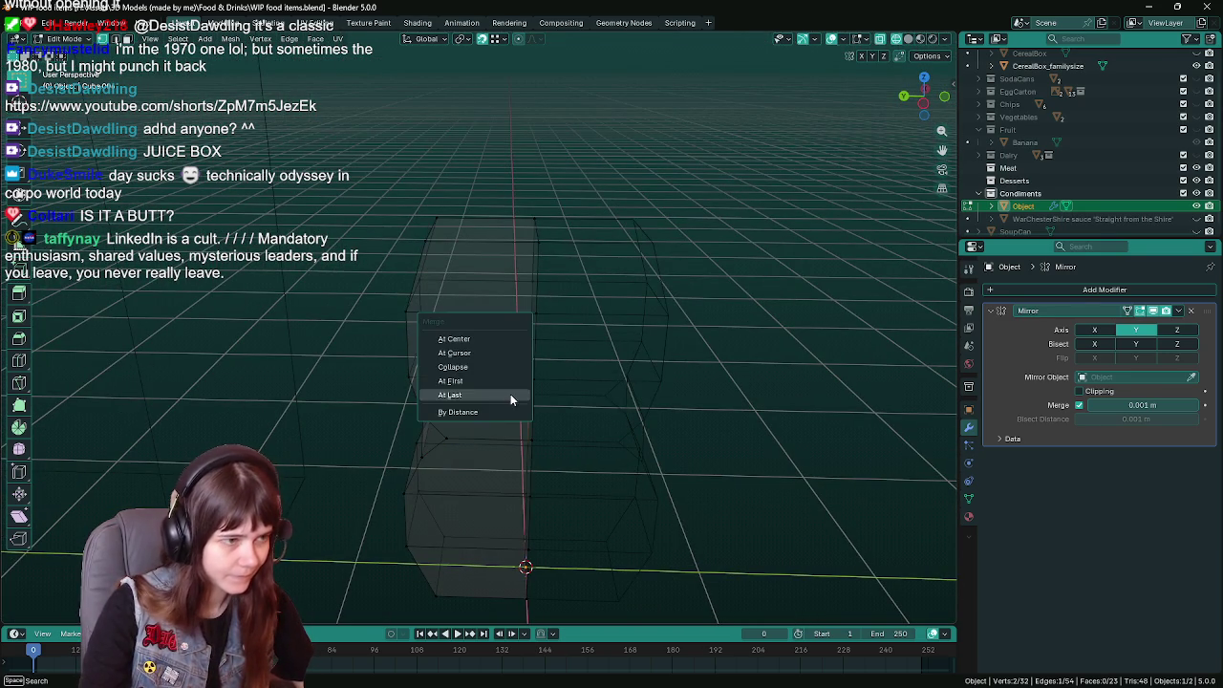
pyautogui.click(509, 396)
pyautogui.moveTo(494, 410); pyautogui.dragTo(459, 415, button='middle')
pyautogui.press('m')
pyautogui.click(541, 409)
# Save the file, view the bottle from the left, and return to Object Mode.
pyautogui.scroll(-1, 541, 411)
pyautogui.hotkey('ctrl', 's')
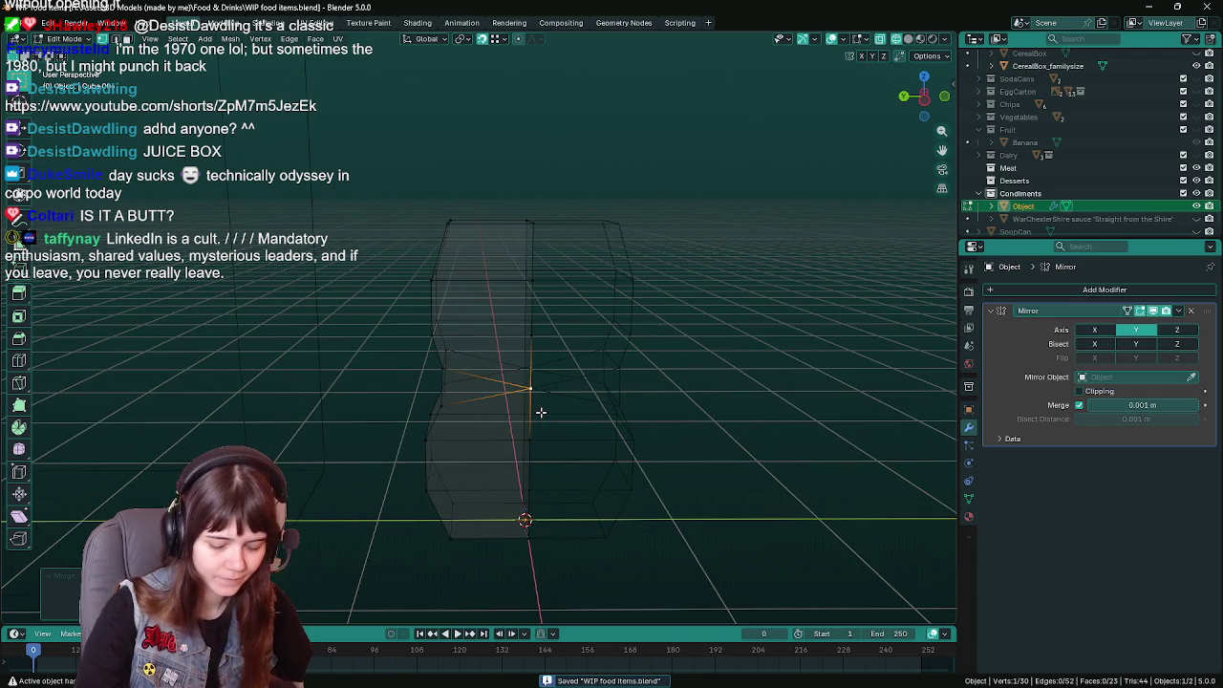
pyautogui.press('ctrl+KP_3')
pyautogui.press('Tab')
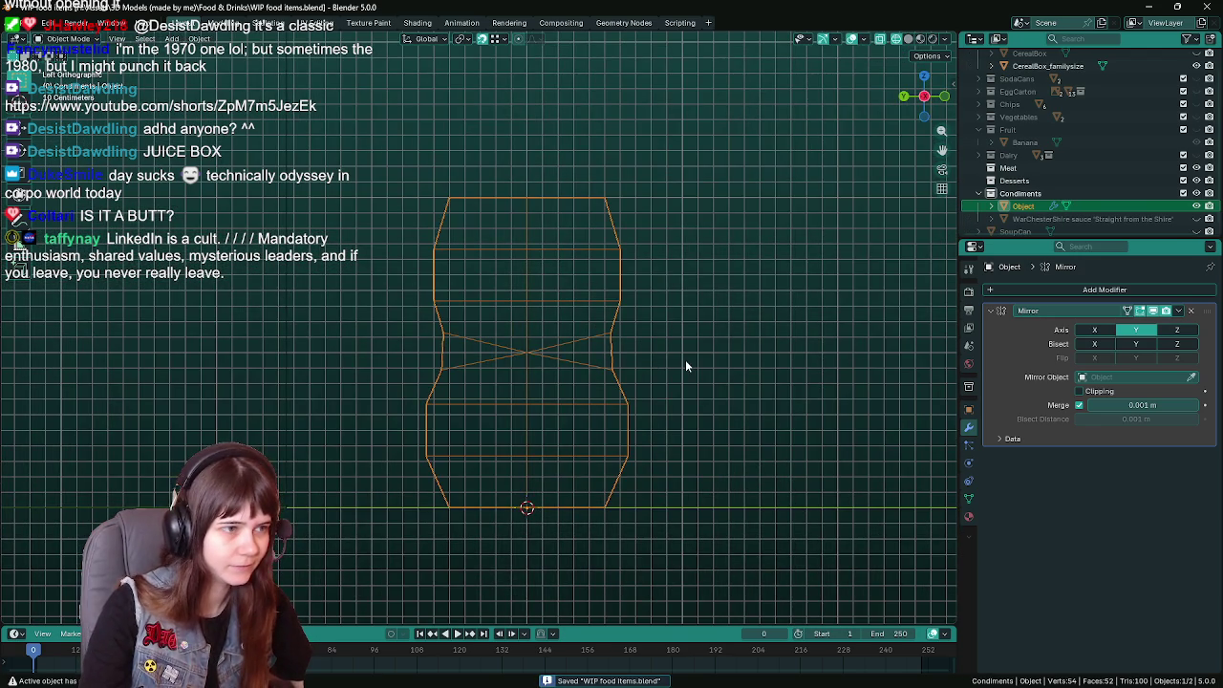
# Apply the Mirror modifier and join two opposite waist vertices with an edge.
pyautogui.hotkey('ctrl', 'a')
pyautogui.press('Tab')
pyautogui.scroll(1, 551, 355)
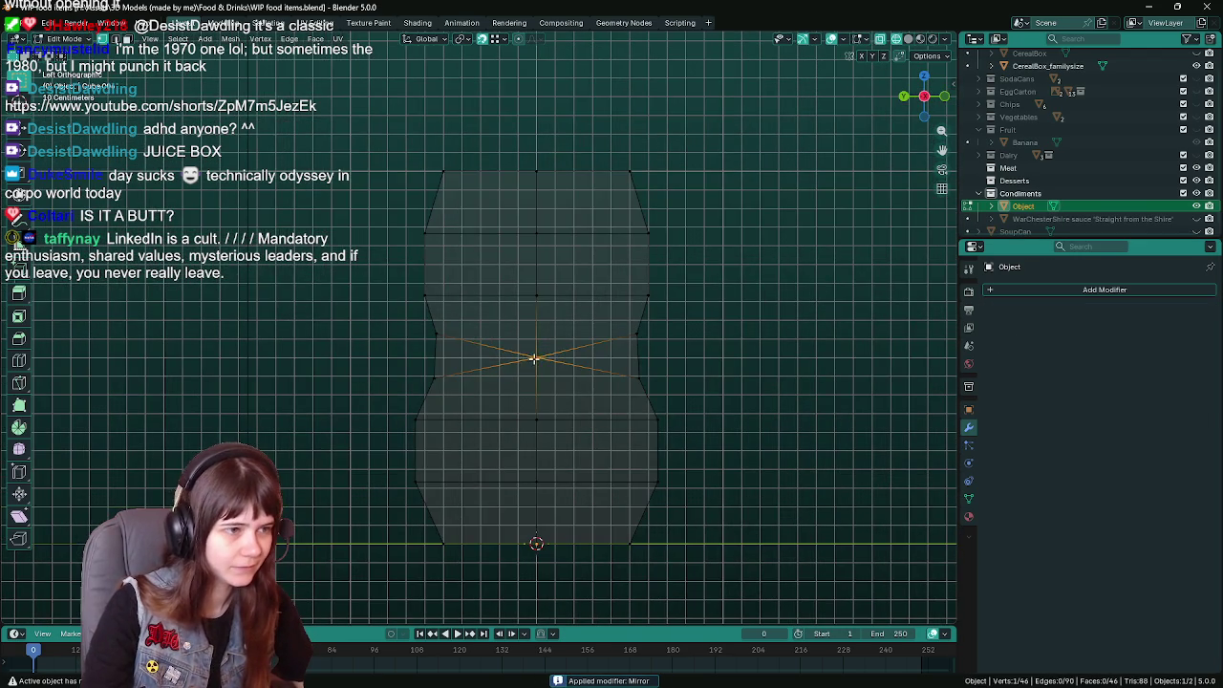
pyautogui.click(445, 341)
pyautogui.moveTo(656, 349); pyautogui.dragTo(619, 401, button='middle')
pyautogui.click(425, 380)
pyautogui.keyDown('shift'); pyautogui.click(671, 378); pyautogui.keyUp('shift')
pyautogui.press('j')
pyautogui.moveTo(740, 390)
pyautogui.mouseDown(button='middle')
pyautogui.moveTo(567, 409)
pyautogui.moveTo(518, 338)
pyautogui.mouseUp(button='middle')
# Connect vertices across the waist and dissolve the extra middle vertex.
pyautogui.press('x')
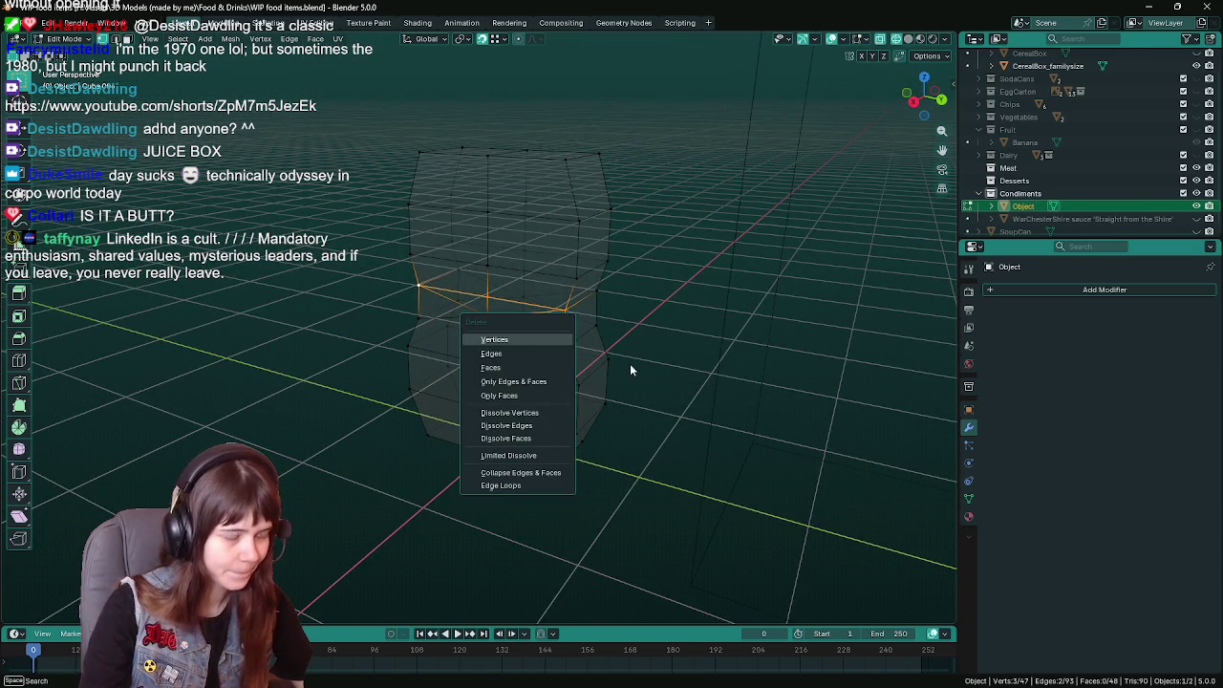
pyautogui.press('Escape')
pyautogui.hotkey('alt', 'z')
pyautogui.moveTo(565, 410); pyautogui.dragTo(383, 378, button='middle')
pyautogui.click(372, 373)
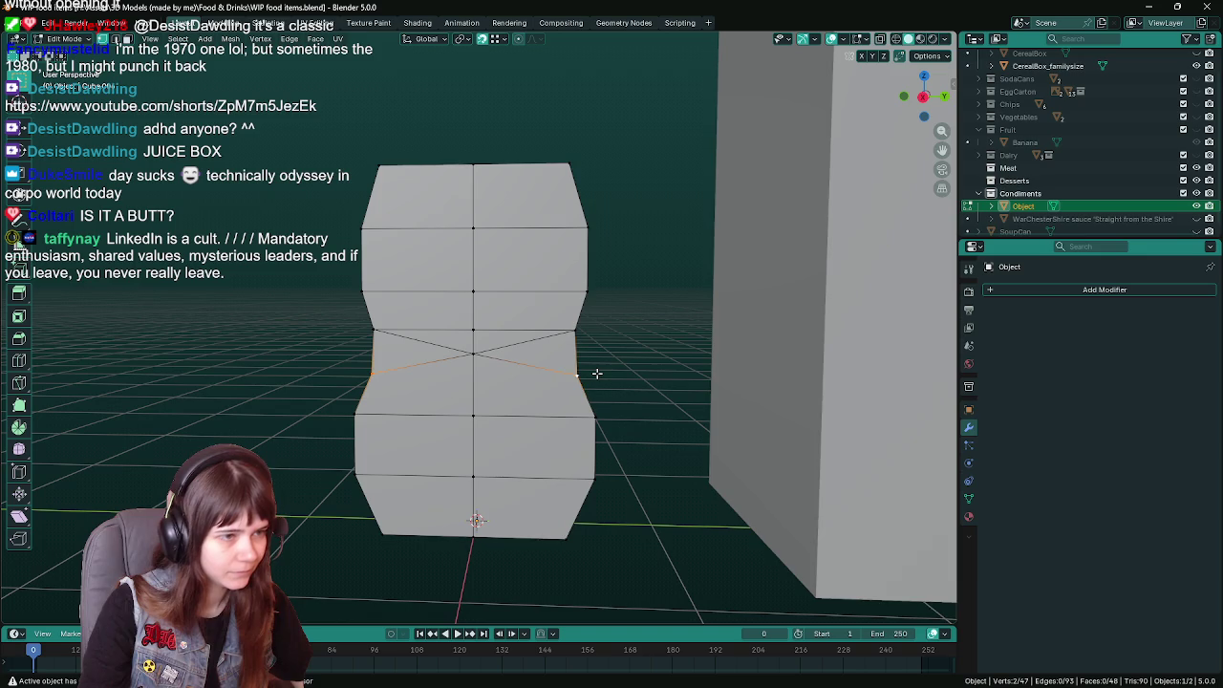
pyautogui.press('j')
pyautogui.moveTo(596, 373); pyautogui.dragTo(434, 359, button='middle')
pyautogui.click(405, 346)
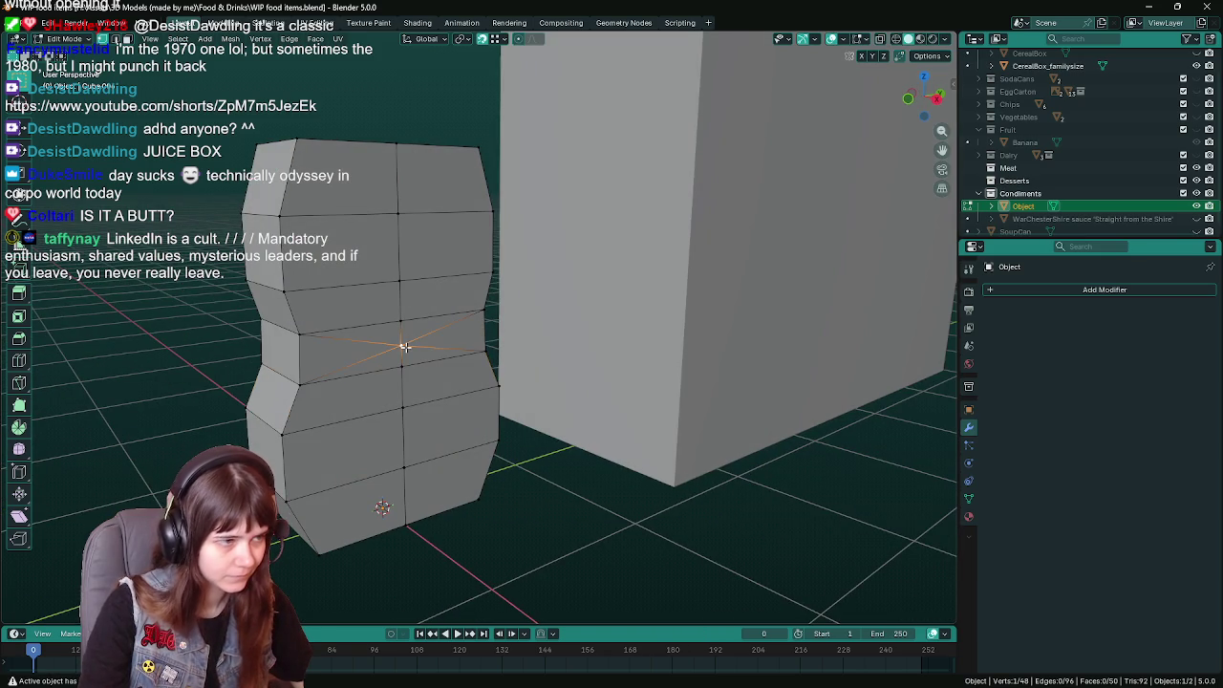
pyautogui.press('x')
pyautogui.click(387, 425)
# Join the left and right waist vertices and dissolve the crossing waist edges.
pyautogui.moveTo(405, 363)
pyautogui.mouseDown(button='middle')
pyautogui.moveTo(429, 379)
pyautogui.moveTo(606, 376)
pyautogui.moveTo(710, 357)
pyautogui.mouseUp(button='middle')
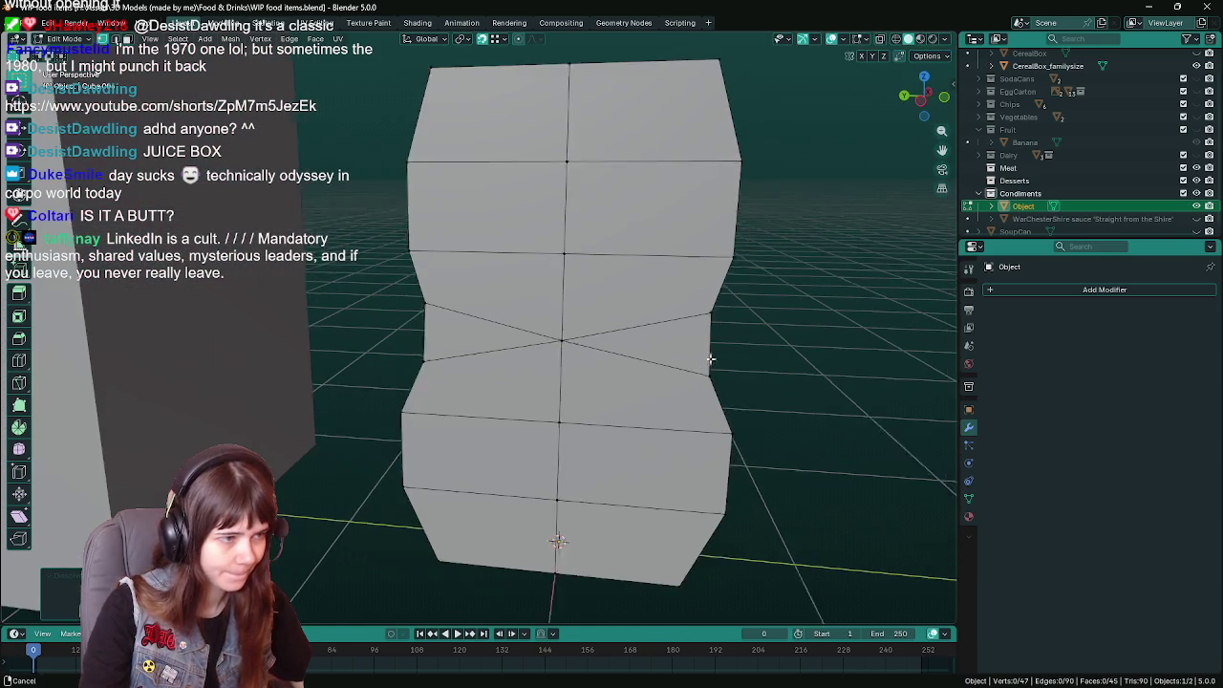
pyautogui.click(439, 299)
pyautogui.keyDown('shift'); pyautogui.click(736, 303); pyautogui.keyUp('shift')
pyautogui.press('j')
pyautogui.click(438, 357)
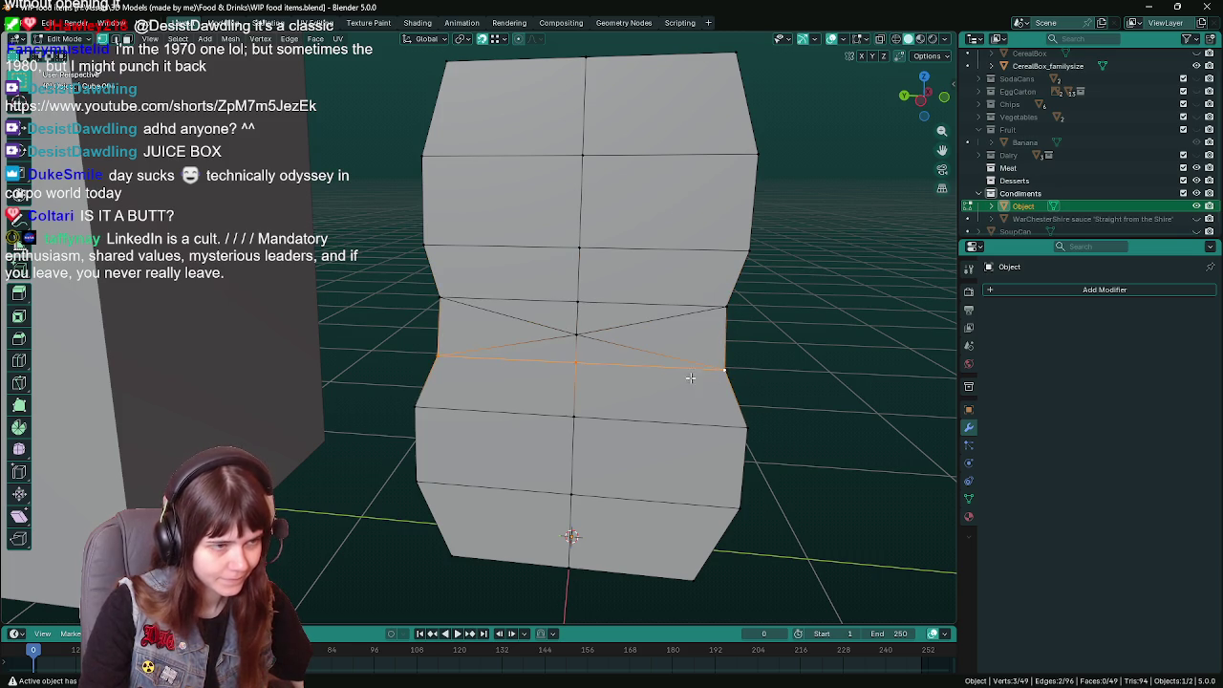
pyautogui.press('x')
pyautogui.click(581, 341)
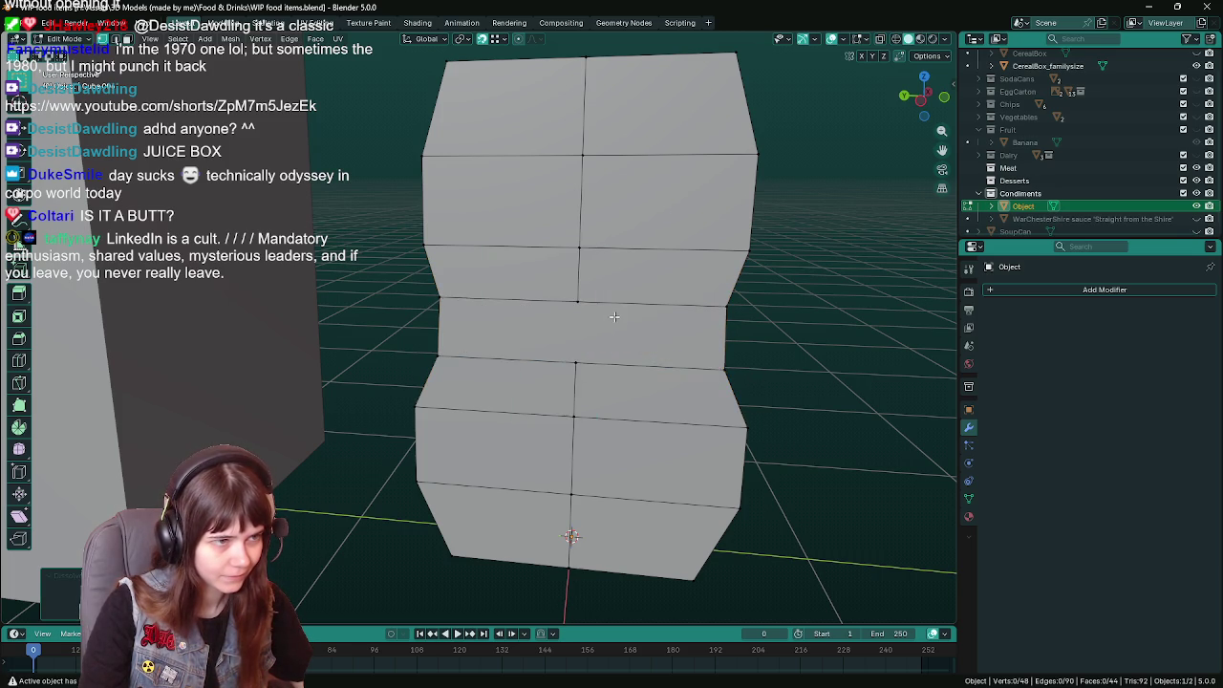
# Check vertex pairs along both side edges, switch to the front view, and save.
pyautogui.moveTo(580, 341); pyautogui.dragTo(597, 310, button='middle')
pyautogui.click(596, 308)
pyautogui.keyDown('shift'); pyautogui.click(592, 364); pyautogui.keyUp('shift')
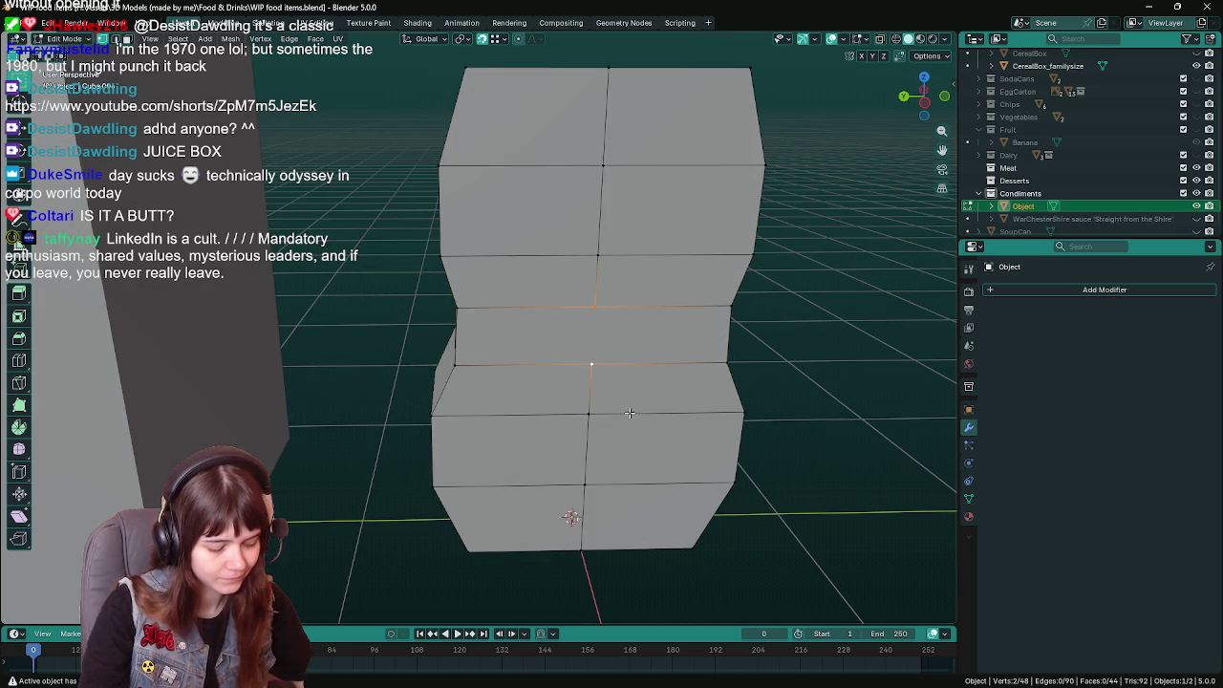
pyautogui.moveTo(567, 372); pyautogui.dragTo(767, 347, button='middle')
pyautogui.scroll(3, 767, 347)
pyautogui.click(406, 301)
pyautogui.keyDown('shift'); pyautogui.click(408, 361); pyautogui.keyUp('shift')
pyautogui.press('KP_1')
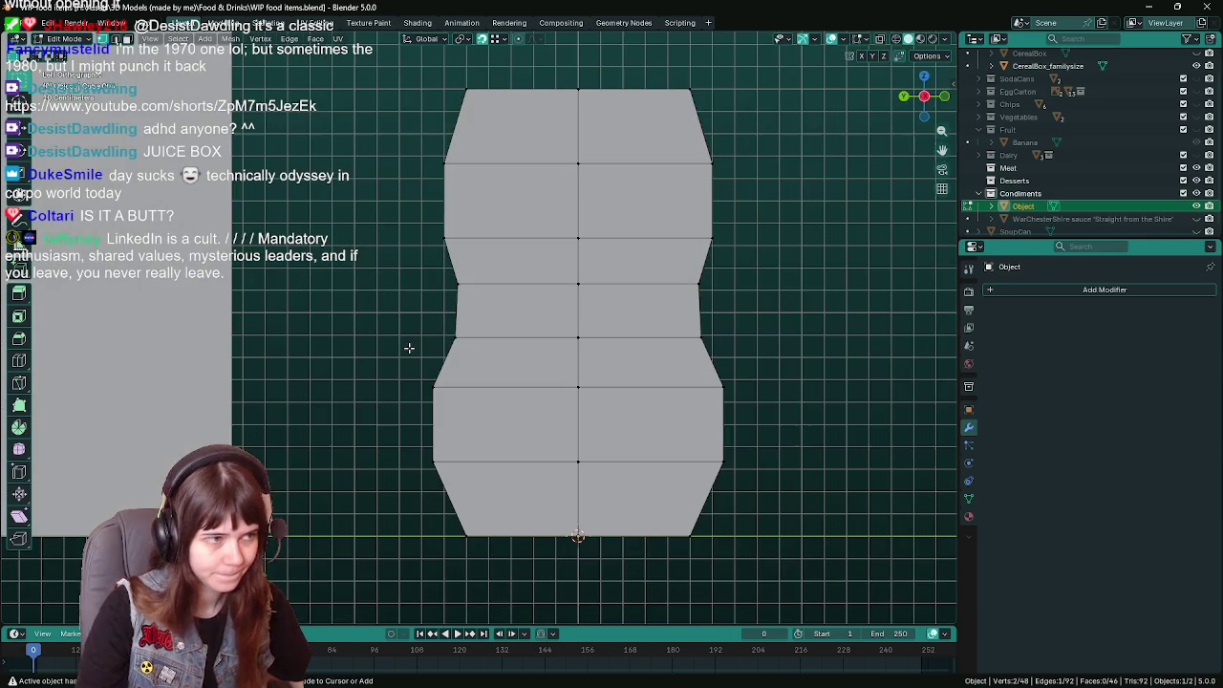
pyautogui.hotkey('ctrl', 's')
# In wireframe view, delete the right half's vertices and return to Object Mode.
pyautogui.press('z')
pyautogui.click(469, 352)
pyautogui.press('z')
pyautogui.click(573, 351)
pyautogui.moveTo(654, 74); pyautogui.dragTo(774, 556)
pyautogui.press('x')
pyautogui.click(772, 300)
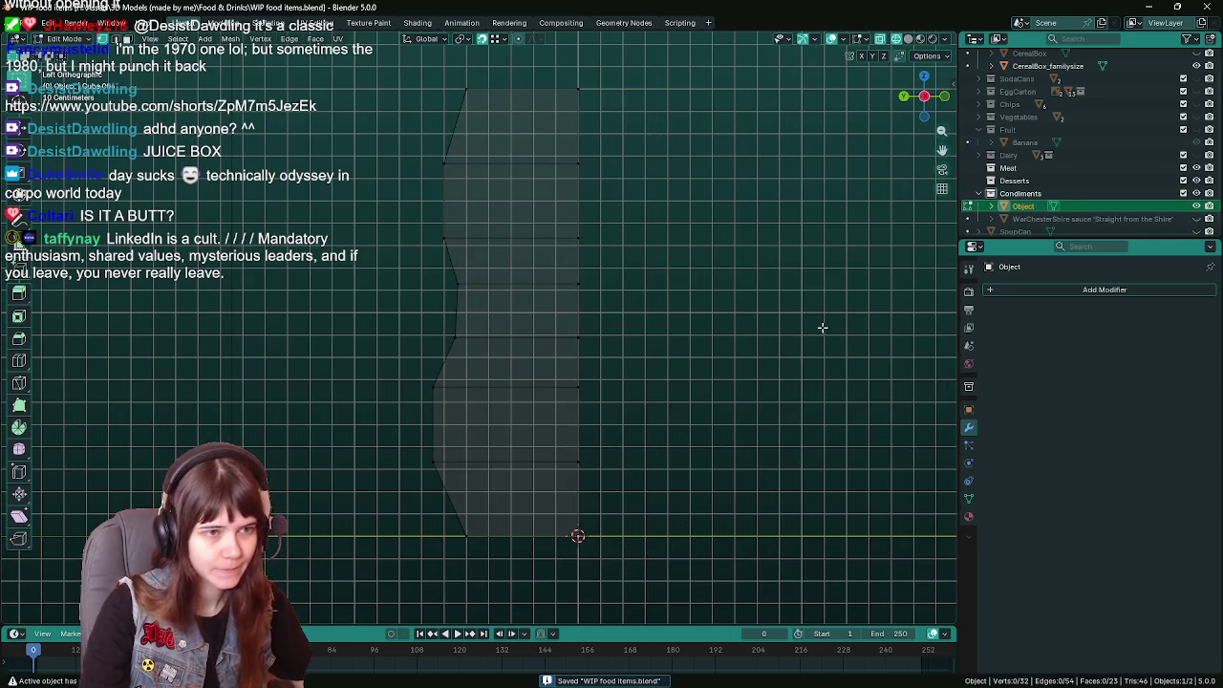
pyautogui.press('Tab')
pyautogui.click(1061, 286)
pyautogui.moveTo(1004, 287)
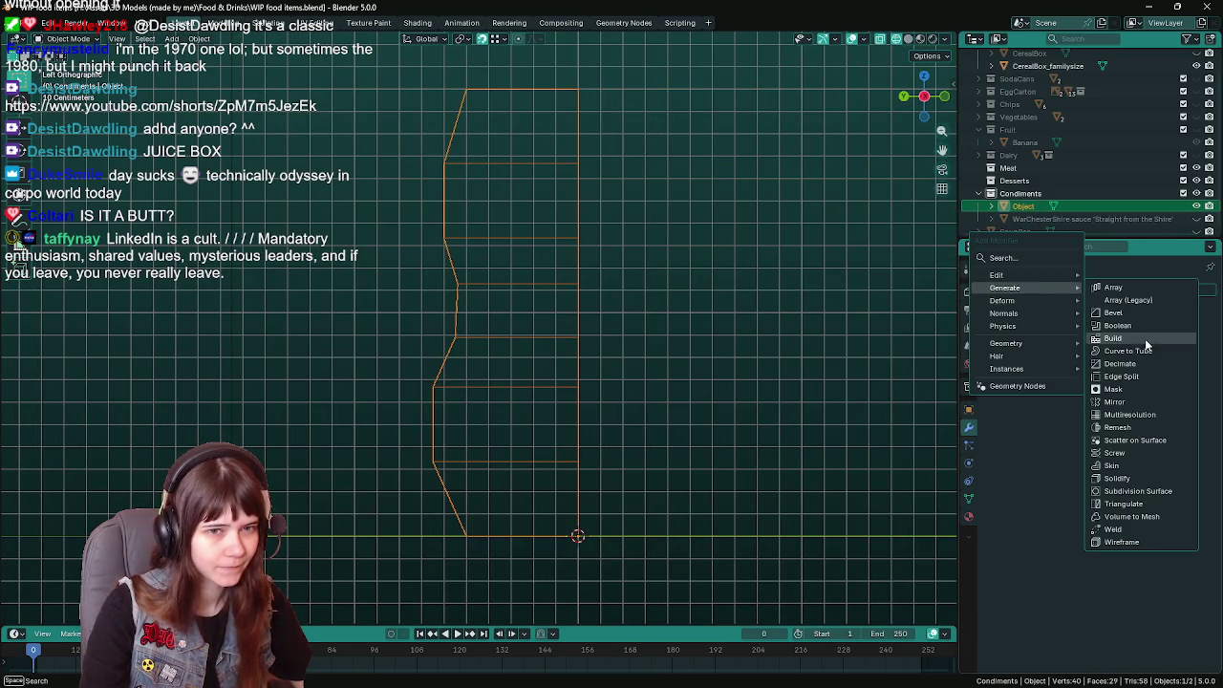
# Add a Mirror modifier across Y to the half bottle, save, and enter Edit Mode.
pyautogui.click(1114, 402)
pyautogui.scroll(-2, 725, 384)
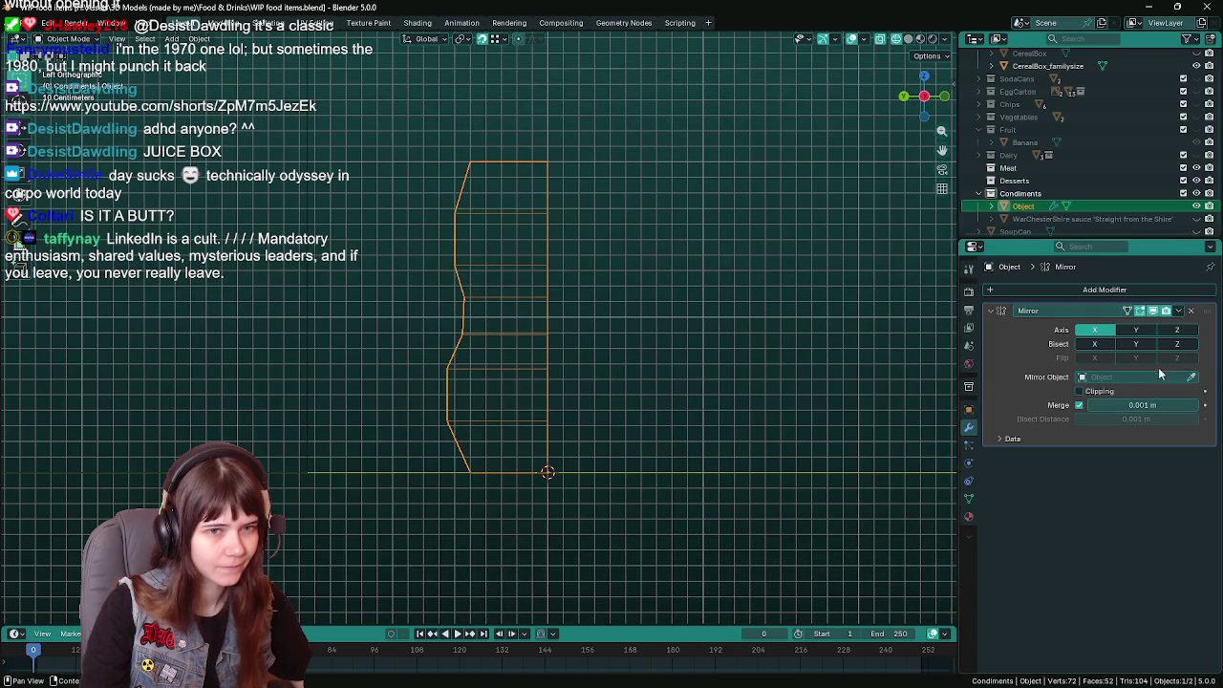
pyautogui.click(1103, 335)
pyautogui.click(1136, 329)
pyautogui.scroll(-1, 656, 331)
pyautogui.scroll(1, 660, 337)
pyautogui.scroll(1, 659, 336)
pyautogui.keyDown('shift'); pyautogui.moveTo(654, 370); pyautogui.dragTo(654, 331, button='middle'); pyautogui.keyUp('shift')
pyautogui.press('Tab')
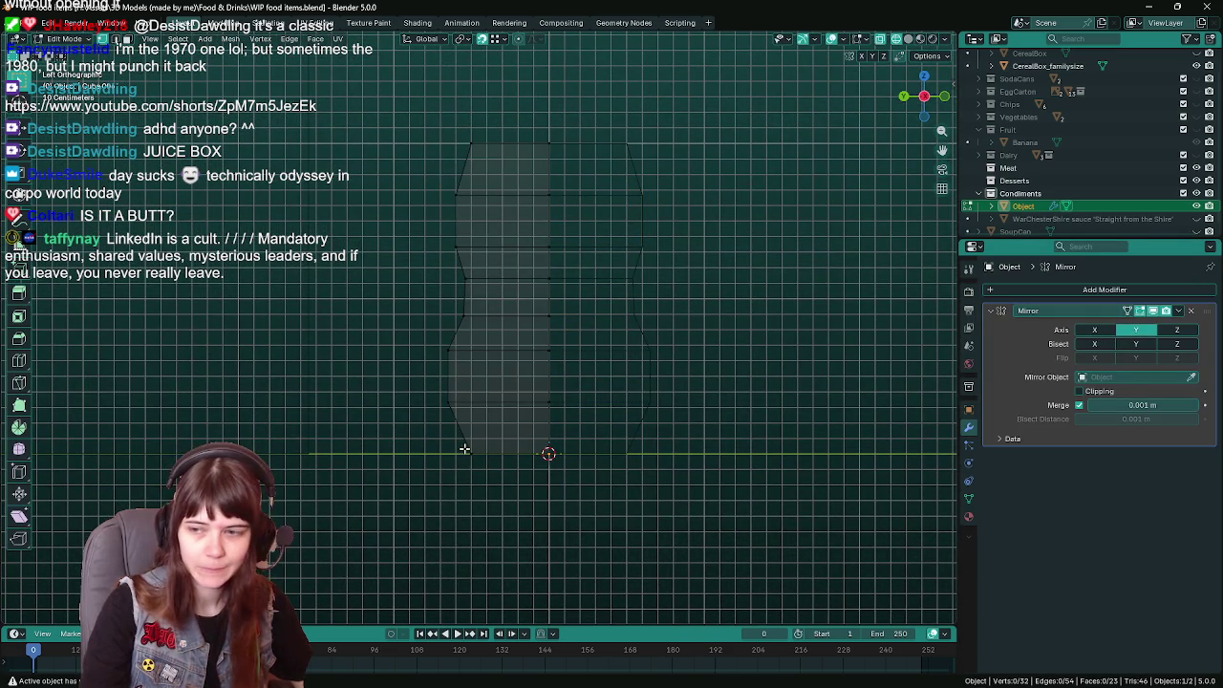
pyautogui.hotkey('ctrl', 's')
# Move the lower-left slanted edge along Y, save, and return to Object Mode.
pyautogui.click(455, 441)
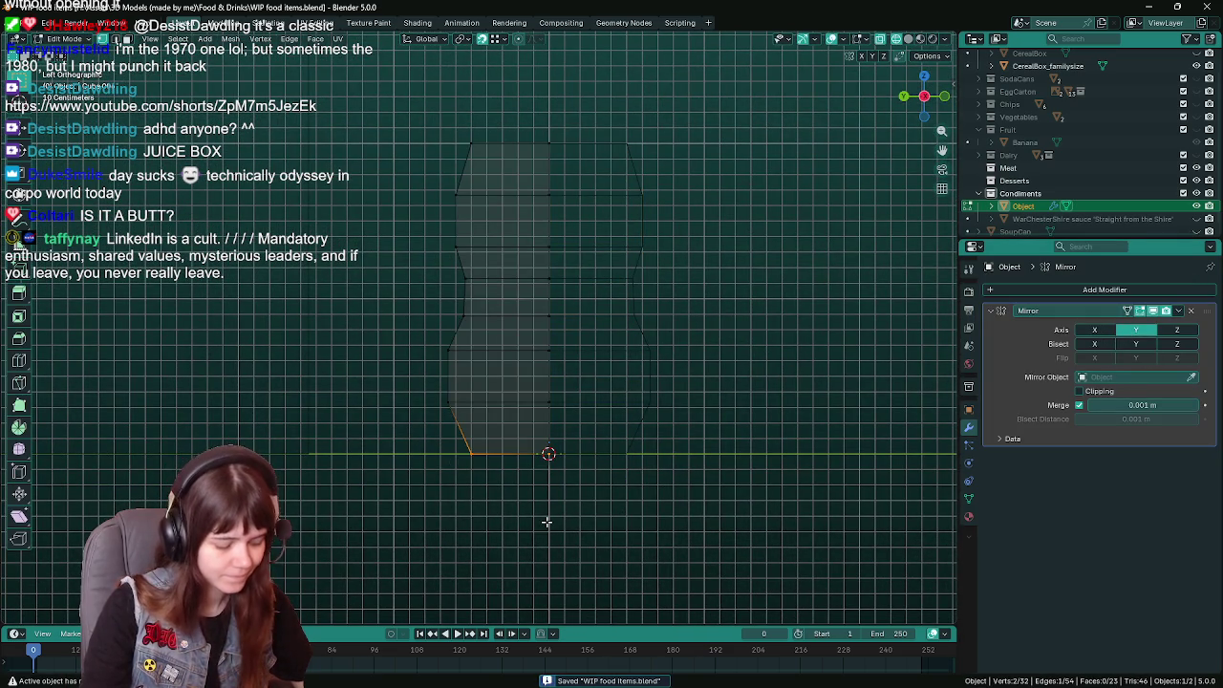
pyautogui.press('g')
pyautogui.press('y')
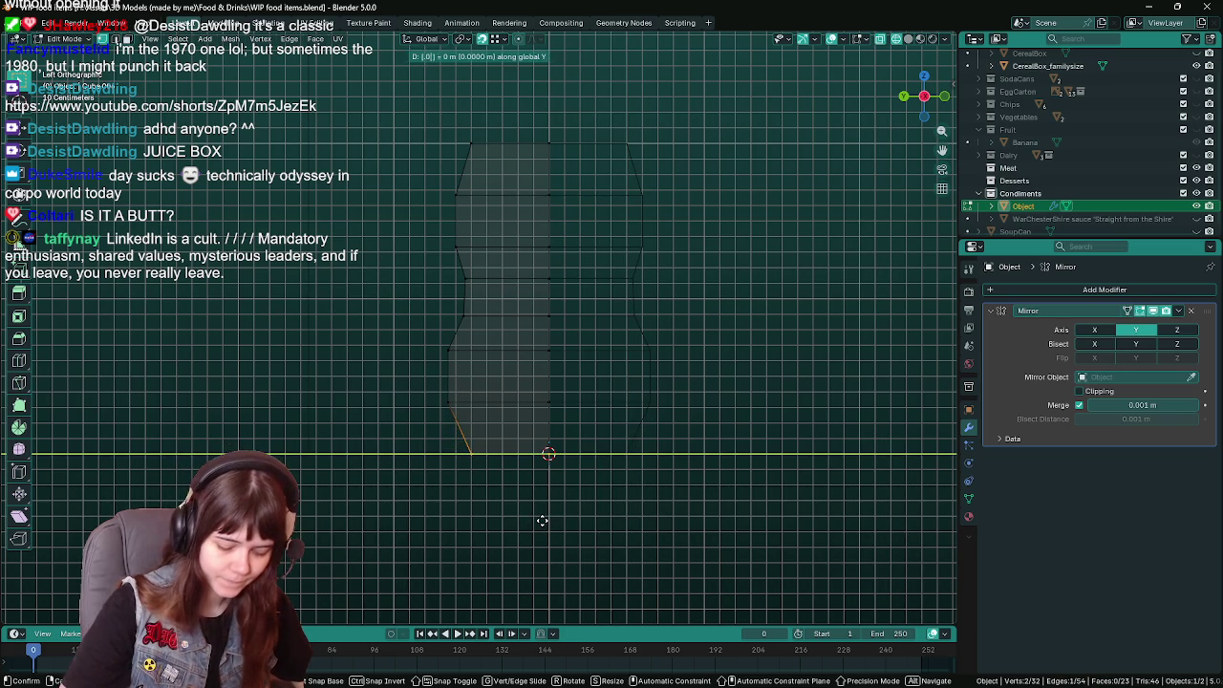
pyautogui.click(565, 500)
pyautogui.hotkey('ctrl', 's')
pyautogui.press('Tab')
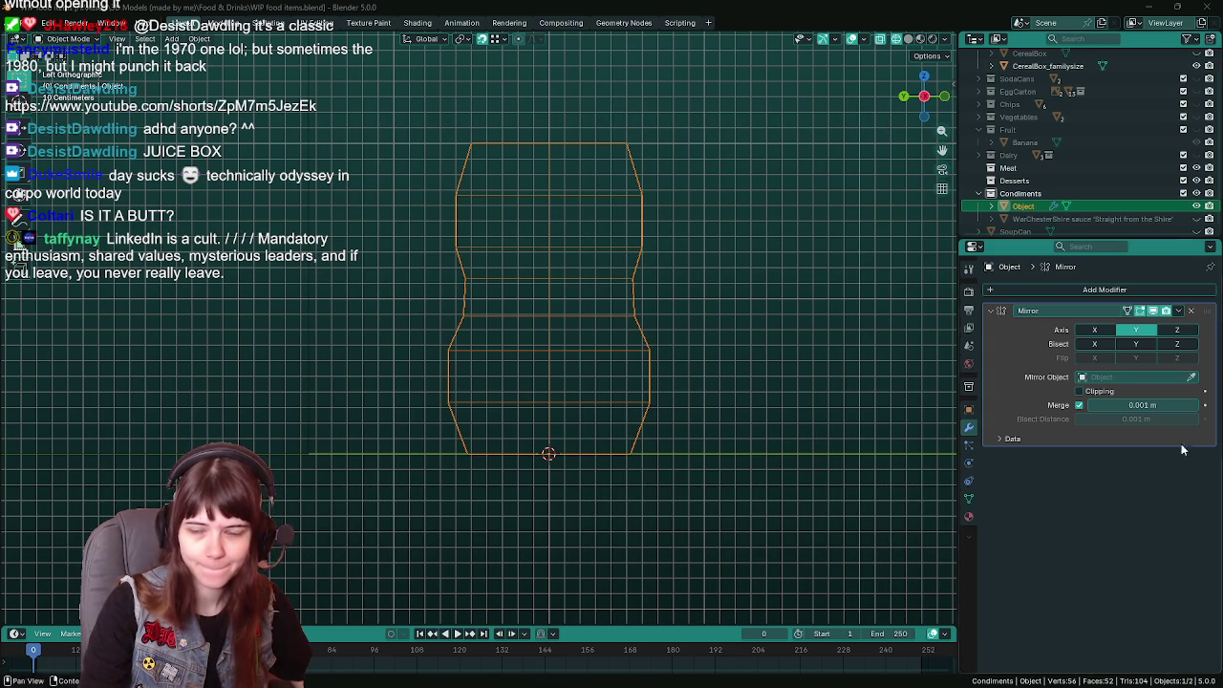
# Frame the bottle and start a Y-axis scale, then cancel it.
pyautogui.scroll(-1, 619, 367)
pyautogui.scroll(1, 606, 374)
pyautogui.keyDown('shift'); pyautogui.moveTo(605, 375); pyautogui.dragTo(570, 400, button='middle'); pyautogui.keyUp('shift')
pyautogui.moveTo(474, 267); pyautogui.dragTo(585, 317, button='middle')
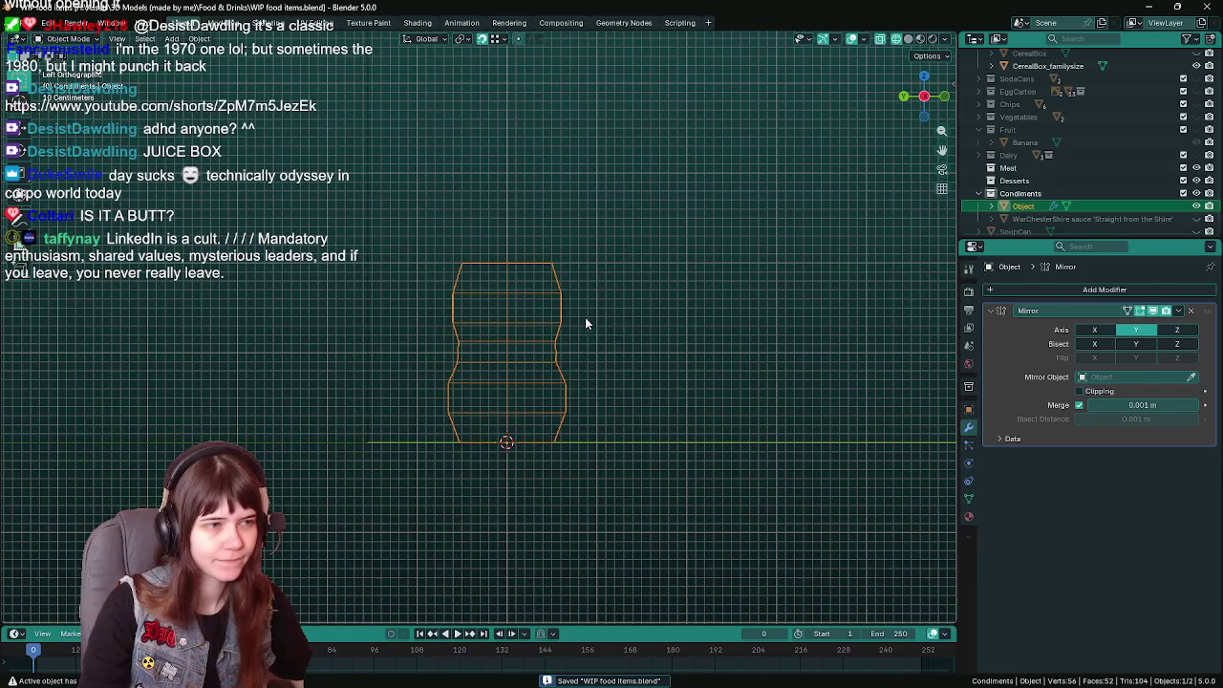
pyautogui.press('s')
pyautogui.press('y')
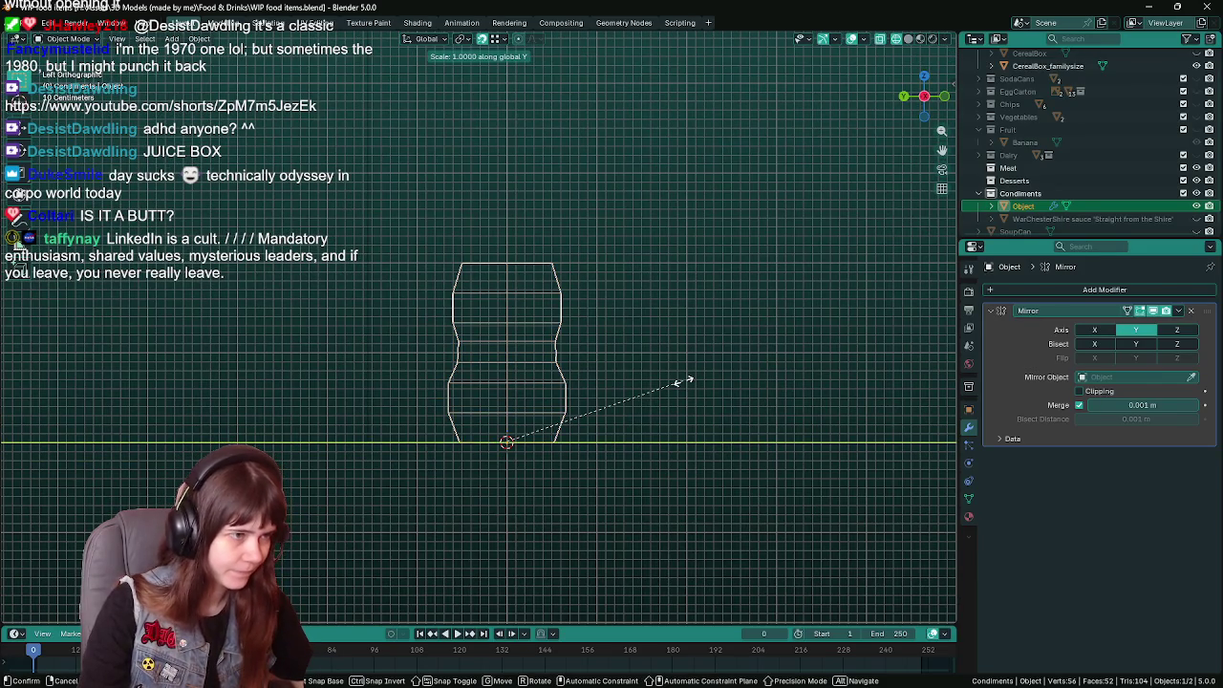
pyautogui.rightClick(646, 379)
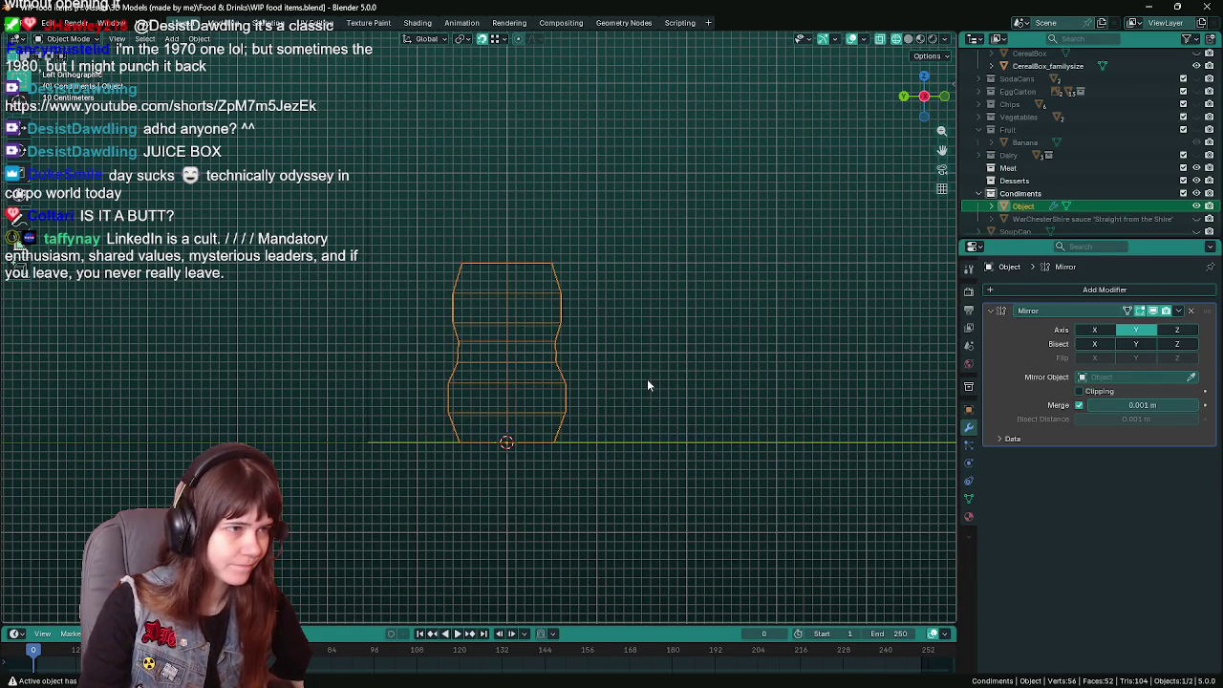
pyautogui.scroll(1, 647, 379)
pyautogui.scroll(1, 717, 387)
# Scale the whole bottle along Y to about 0.85 and confirm.
pyautogui.press('s')
pyautogui.press('y')
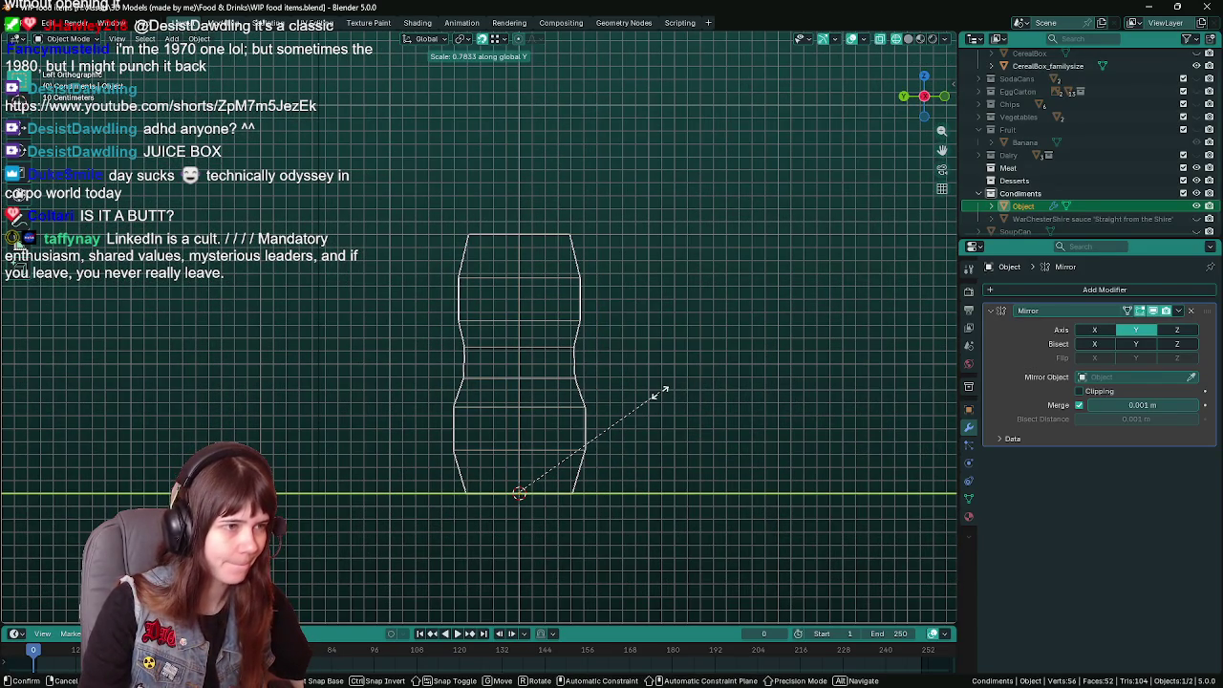
pyautogui.write('.')
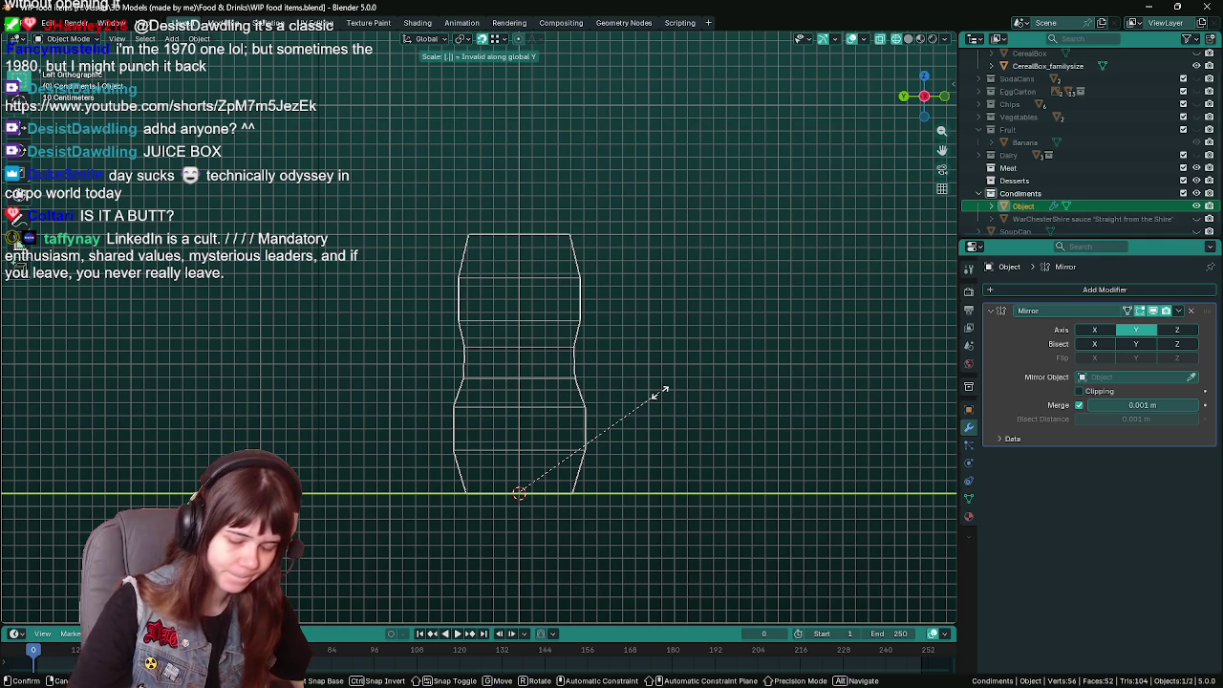
pyautogui.write('75')
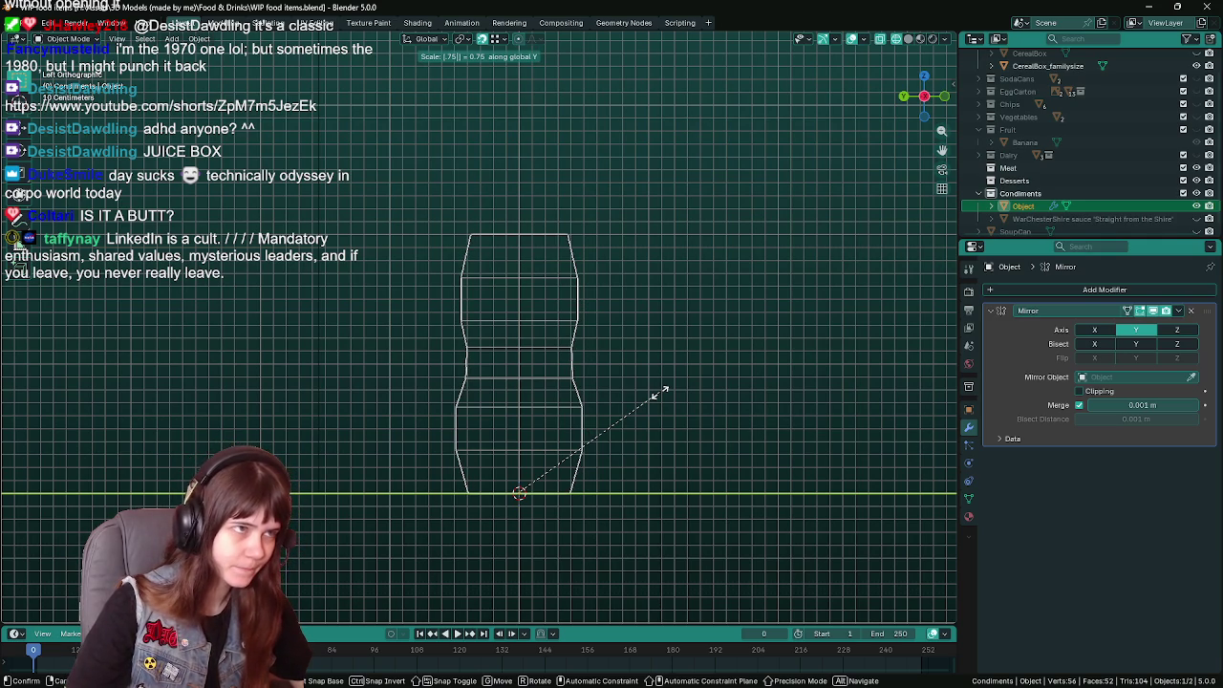
pyautogui.press('BackSpace')
pyautogui.press('BackSpace')
pyautogui.press('Escape')
pyautogui.press('s')
pyautogui.press('y')
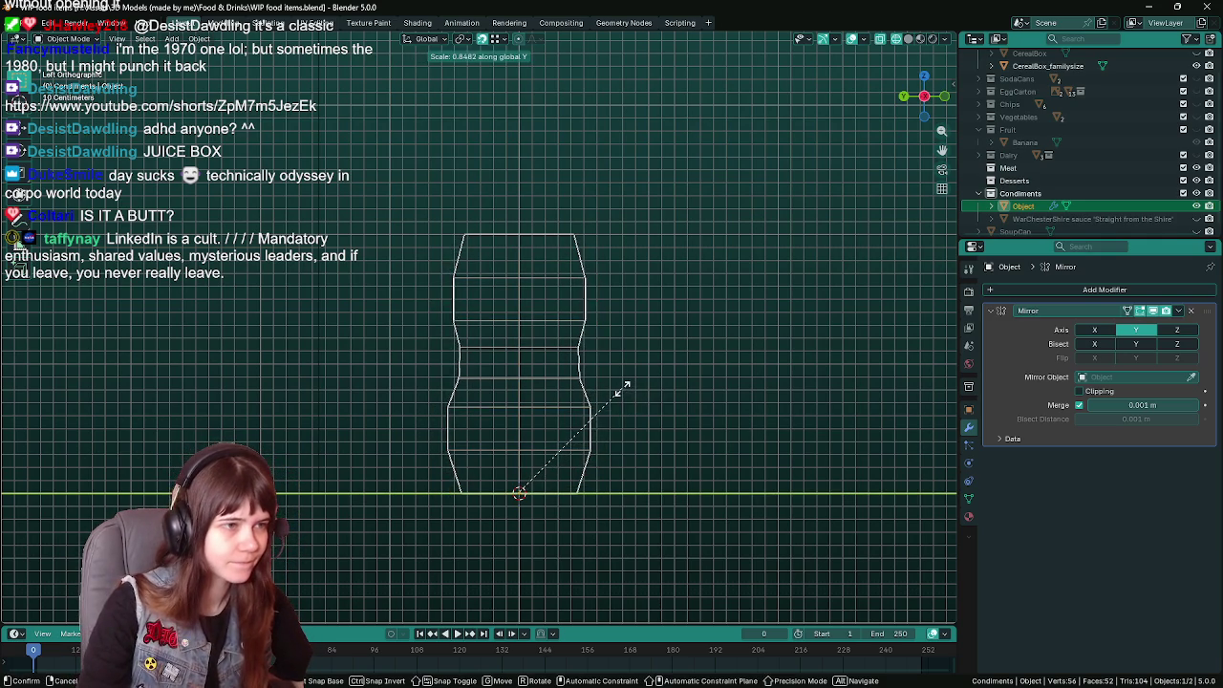
pyautogui.click(626, 387)
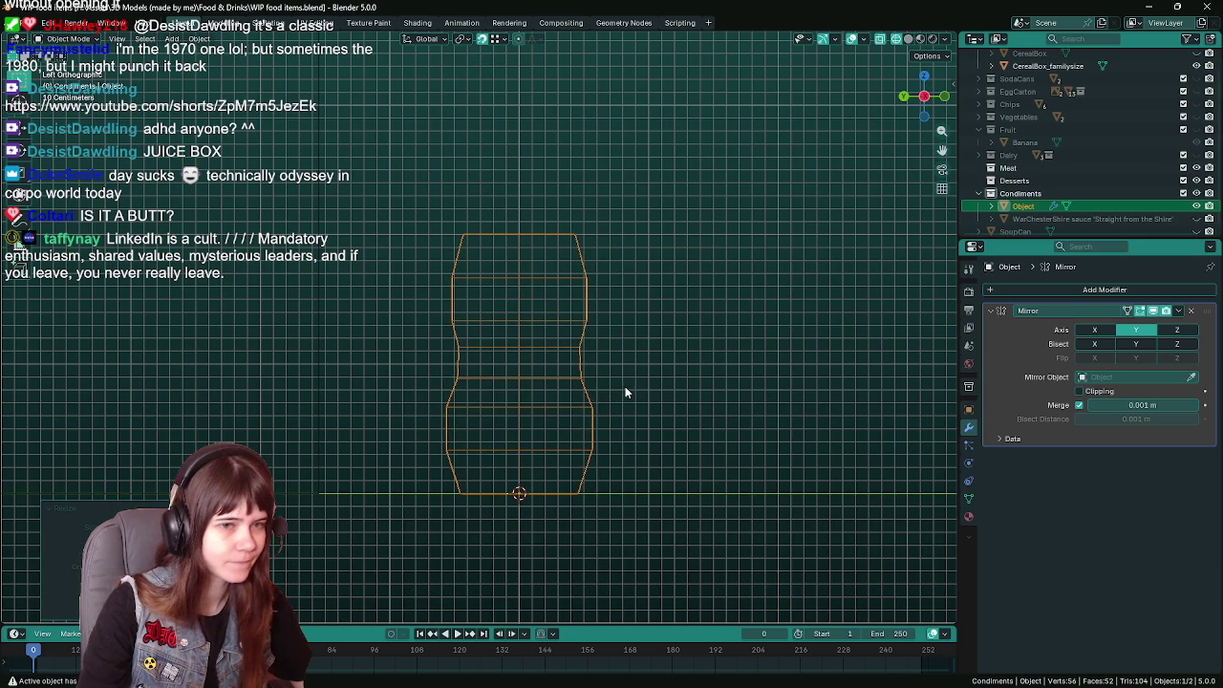
# Set the bottle's Y scale to 0.45 in Object properties and save.
pyautogui.click(969, 408)
pyautogui.click(1105, 442)
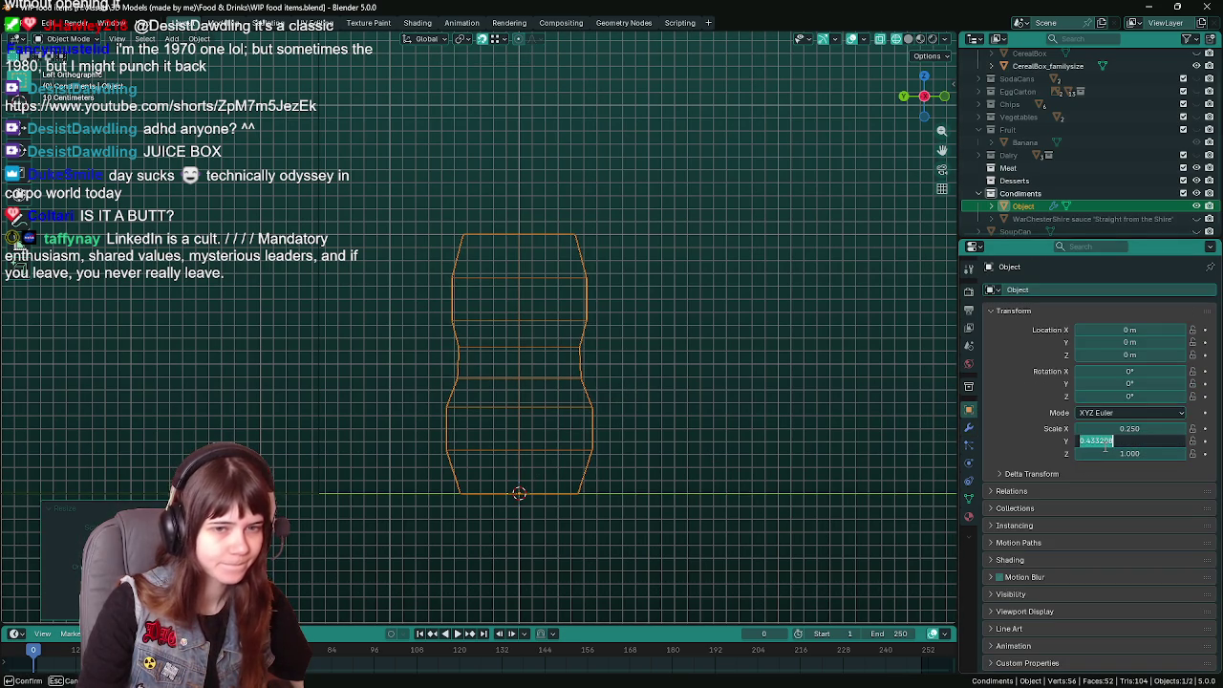
pyautogui.press('BackSpace')
pyautogui.press('Return')
pyautogui.hotkey('ctrl', 's')
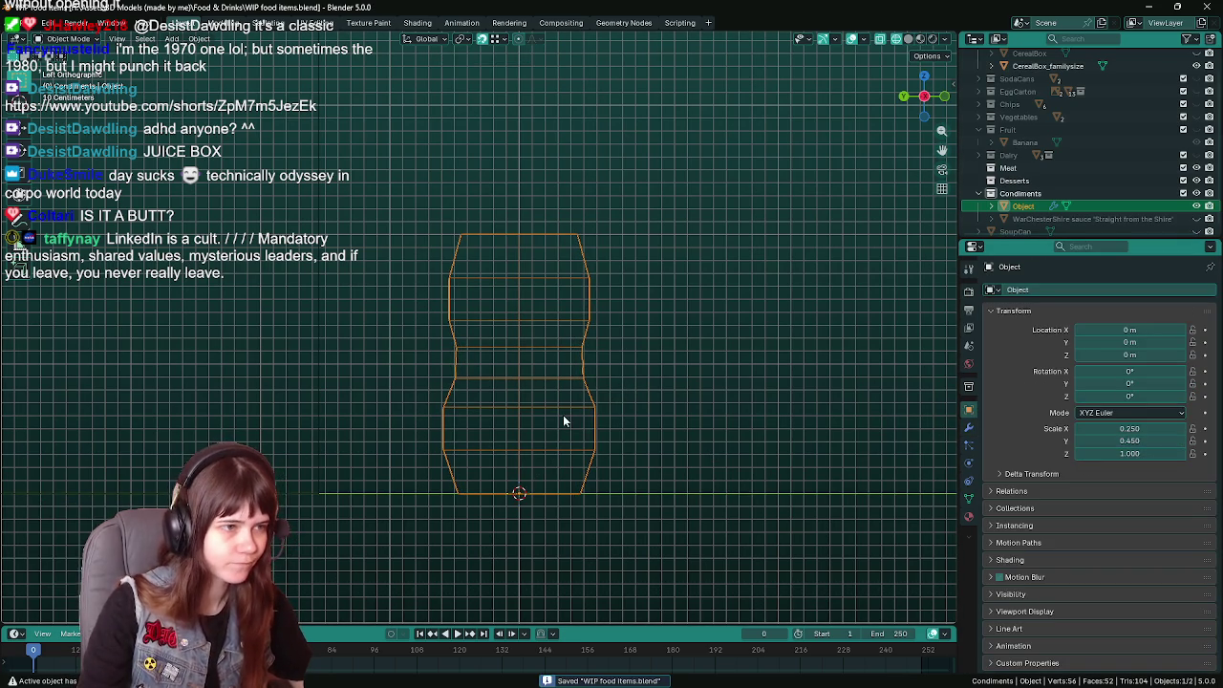
# Change the bottle's Y scale value to 0.425.
pyautogui.press('Tab')
pyautogui.scroll(-2, 481, 424)
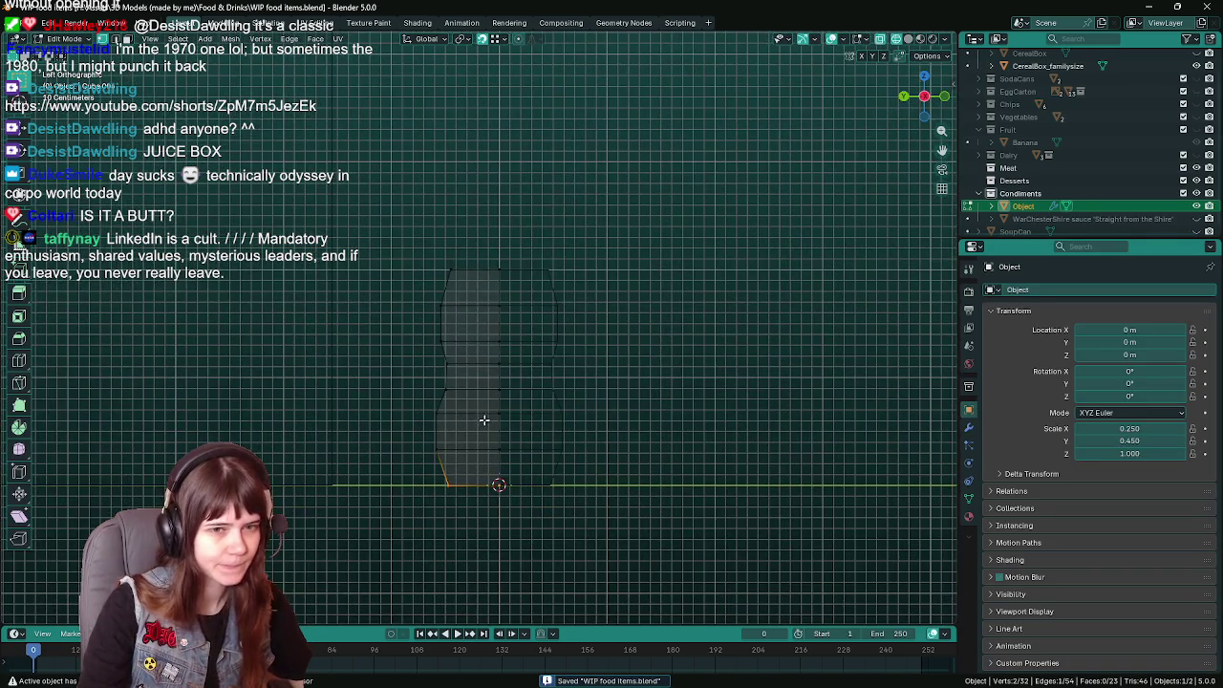
pyautogui.press('Tab')
pyautogui.scroll(1, 483, 420)
pyautogui.click(1162, 444)
pyautogui.press('BackSpace')
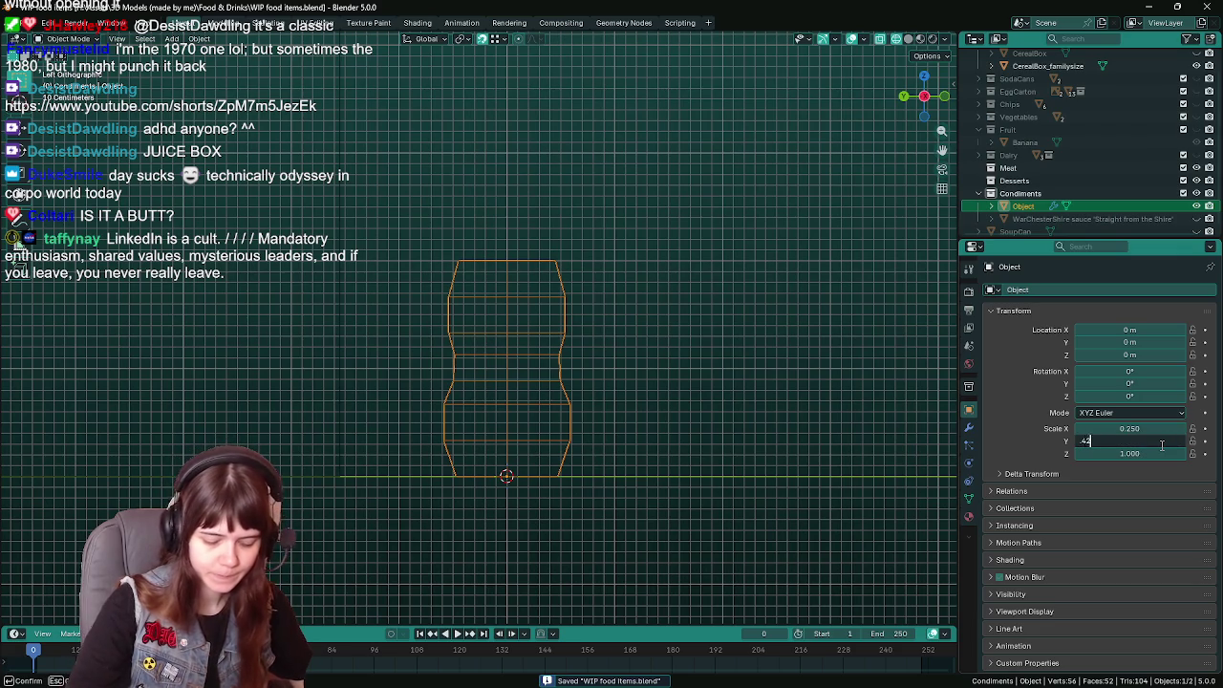
pyautogui.write('5')
pyautogui.press('Return')
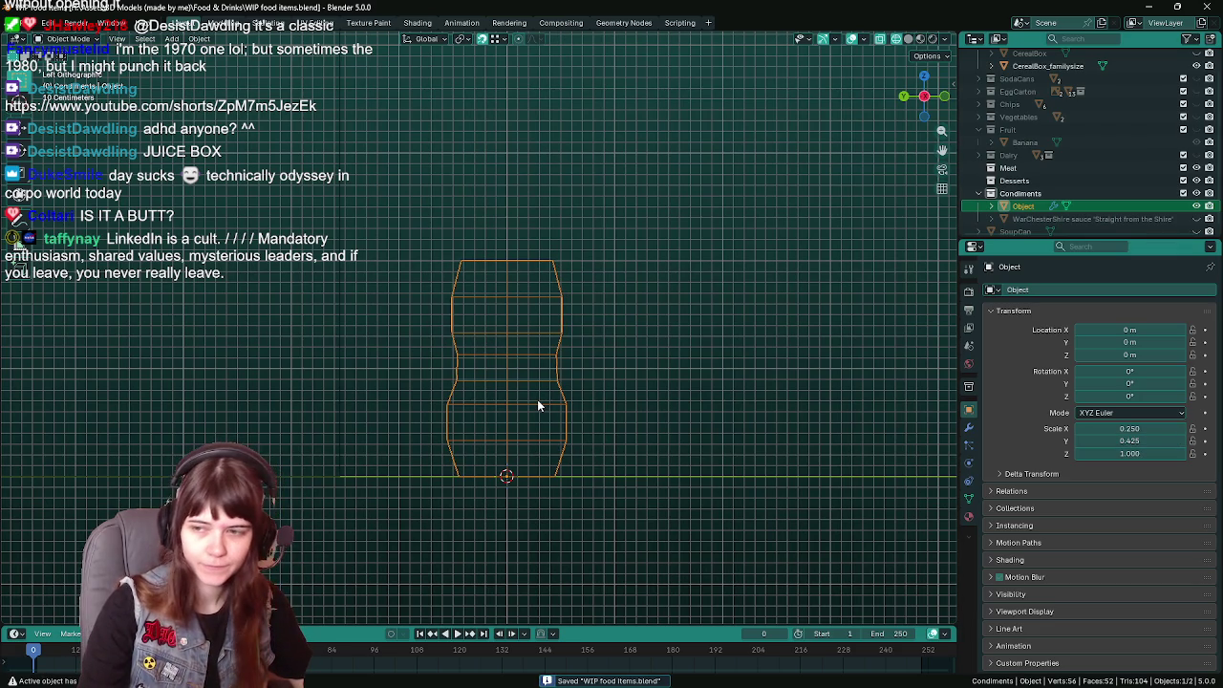
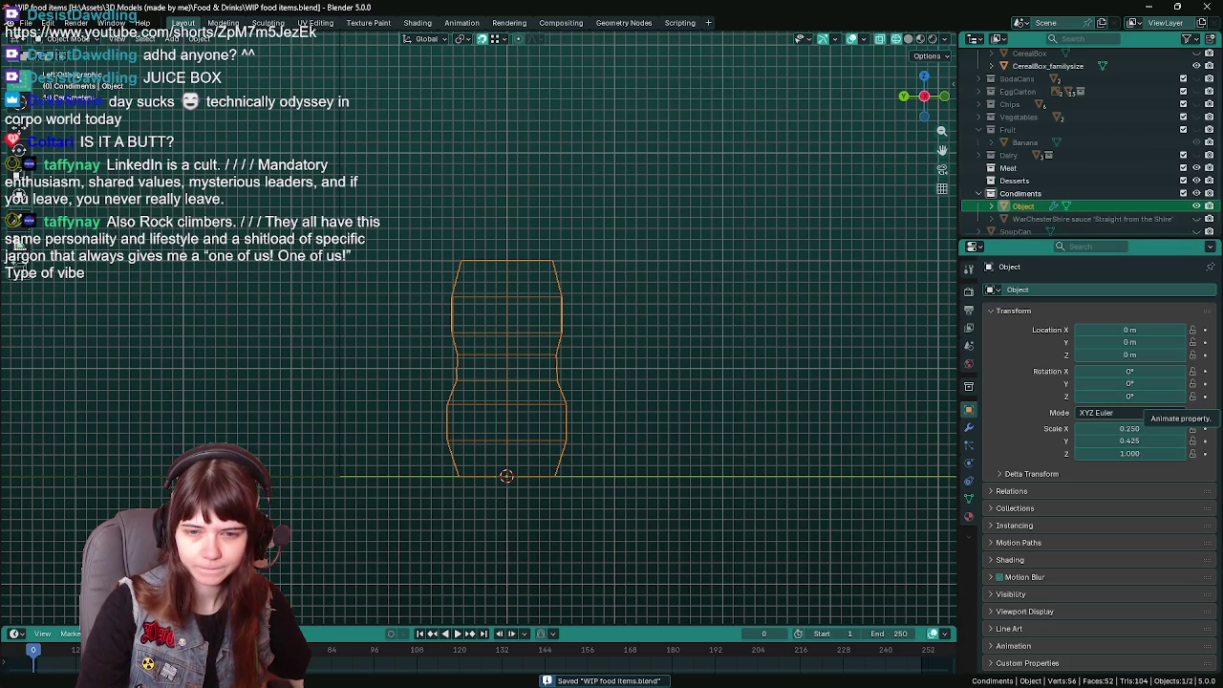
# Move the bottle outline's bottom edges outward along Y and save the file.
pyautogui.hotkey('ctrl', 's')
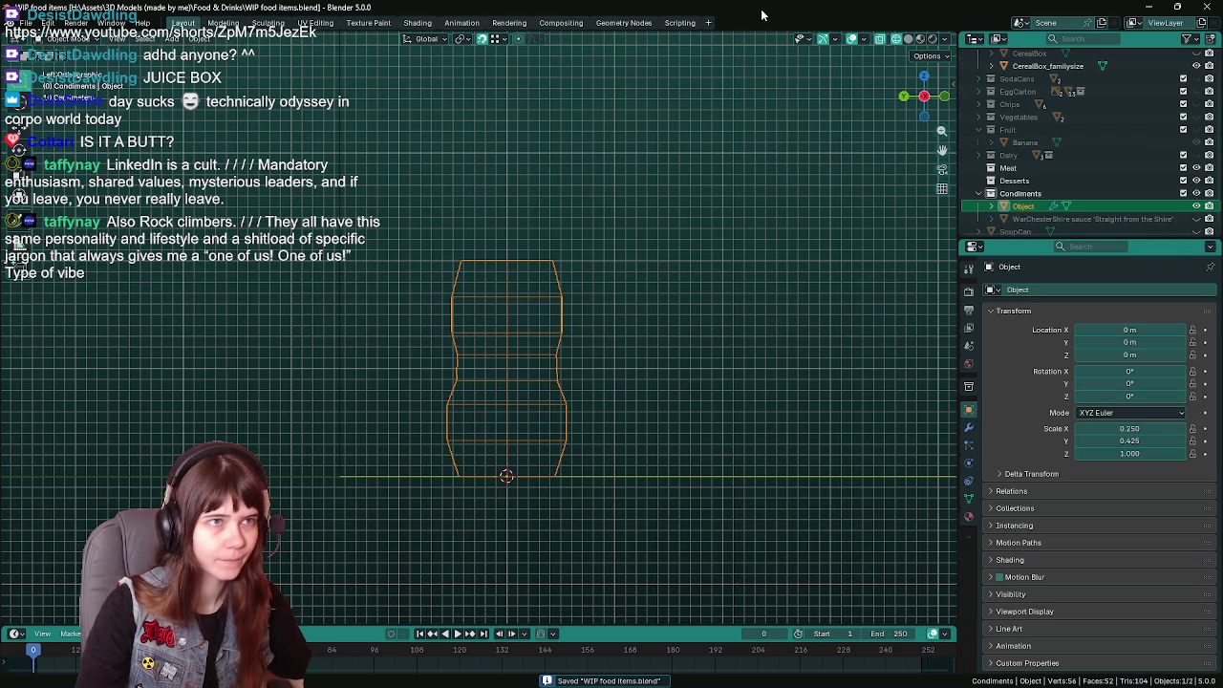
pyautogui.press('Tab')
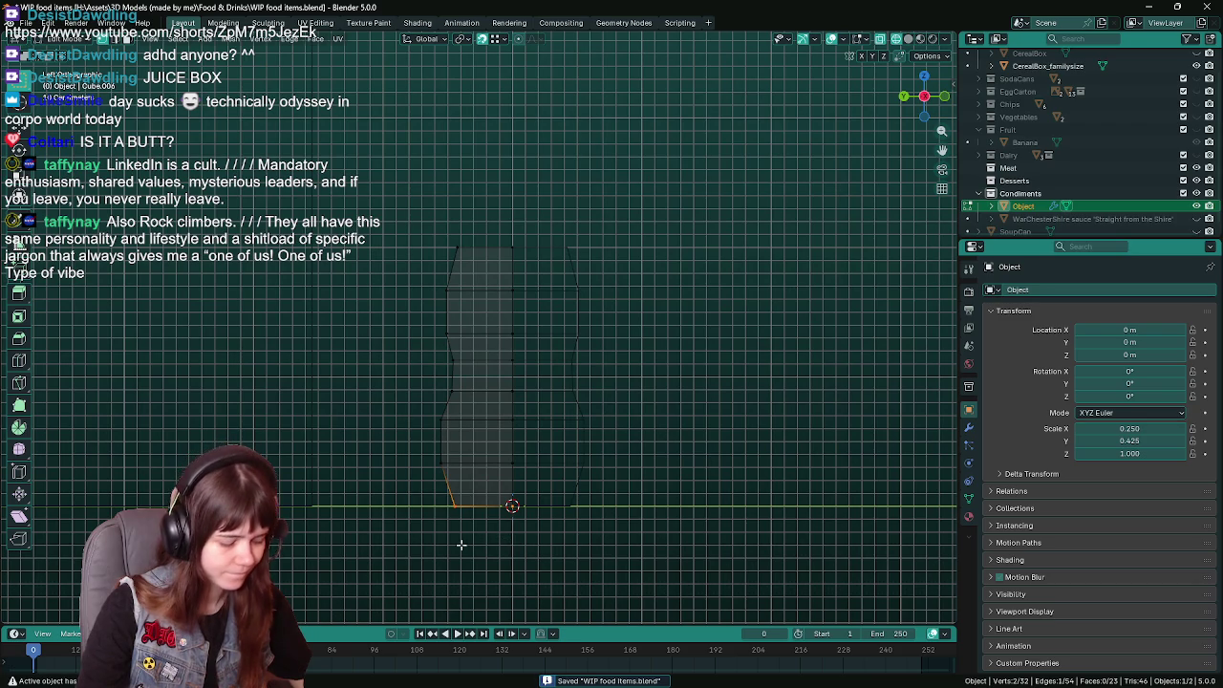
pyautogui.scroll(-1, 605, 514)
pyautogui.press('a')
pyautogui.hotkey('ctrl', 'z')
pyautogui.press('g')
pyautogui.press('y')
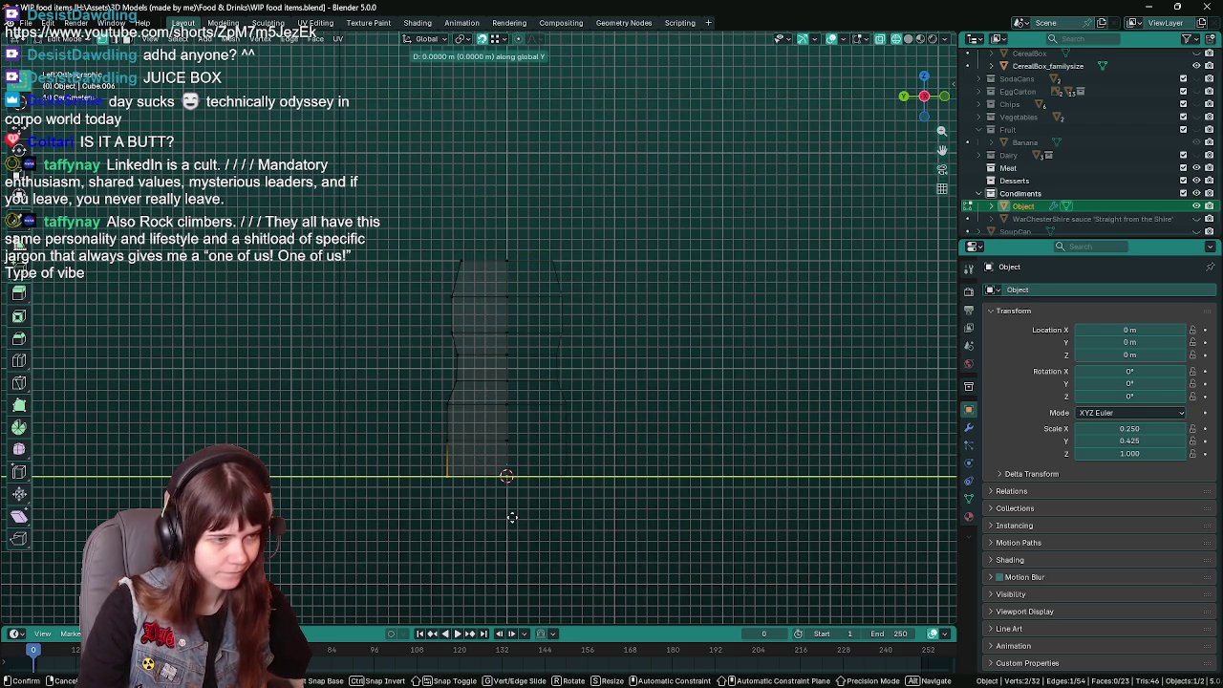
pyautogui.click(523, 517)
pyautogui.scroll(1, 522, 517)
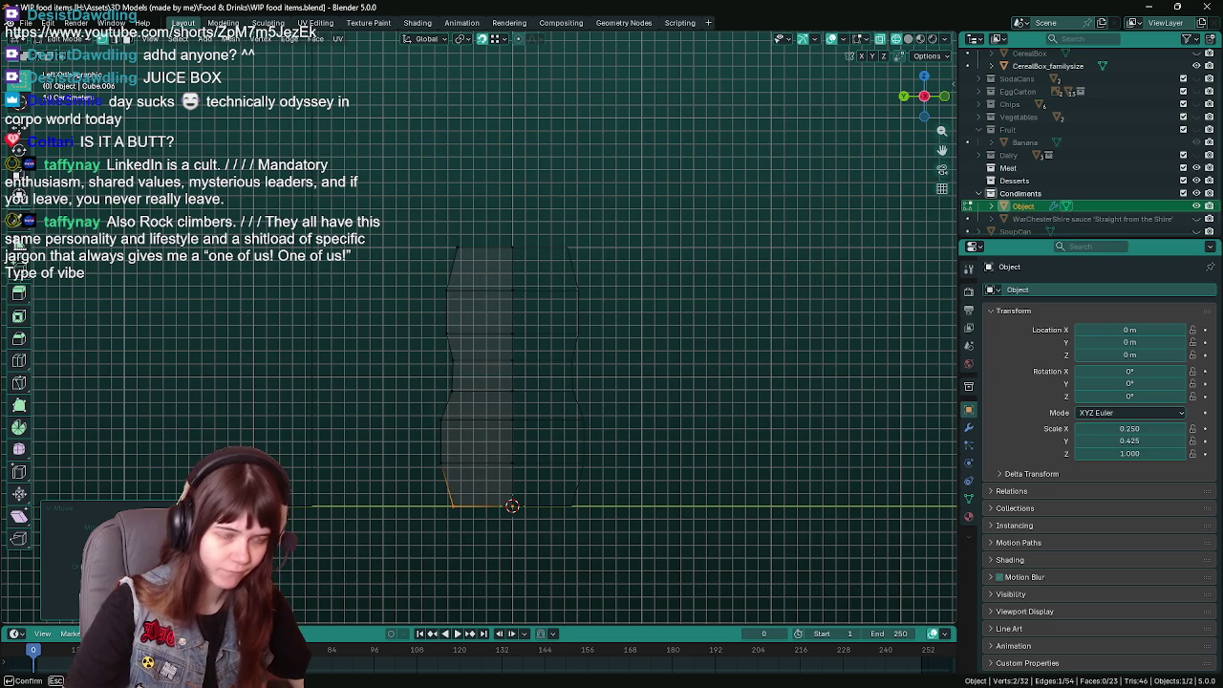
pyautogui.press('Tab')
pyautogui.hotkey('ctrl', 's')
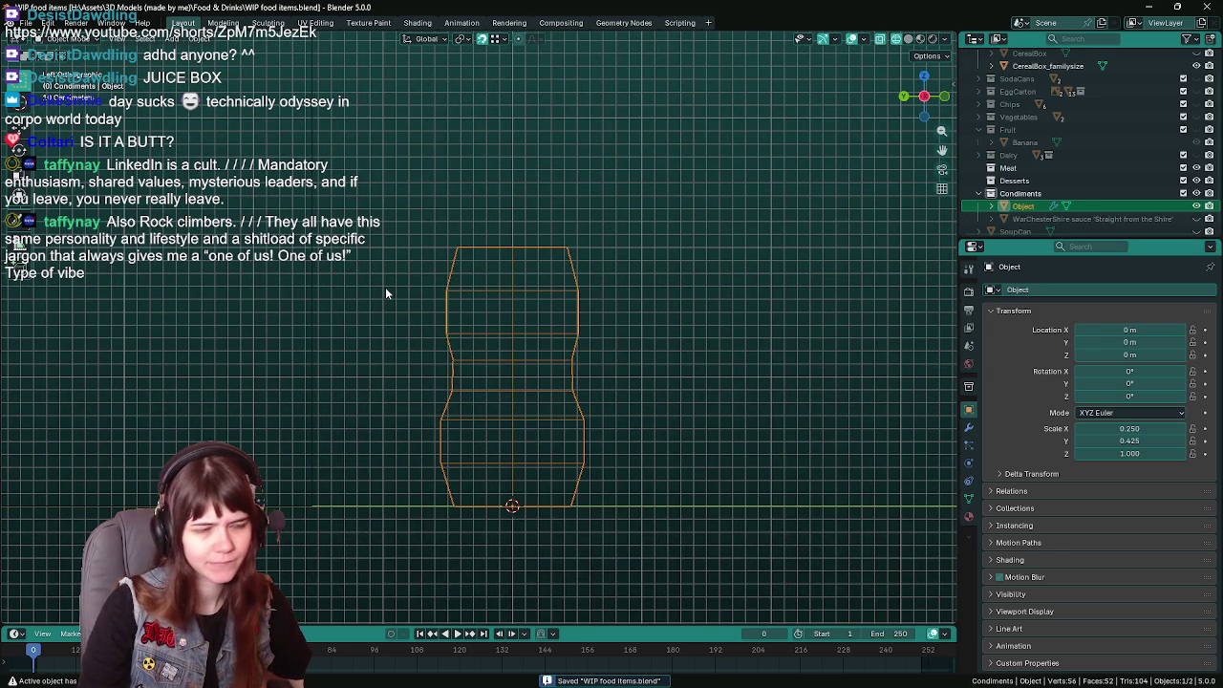
# Undo through the history to compare bottom shapes, then try and cancel a vertical edge move.
pyautogui.hotkey('ctrl', 'z')
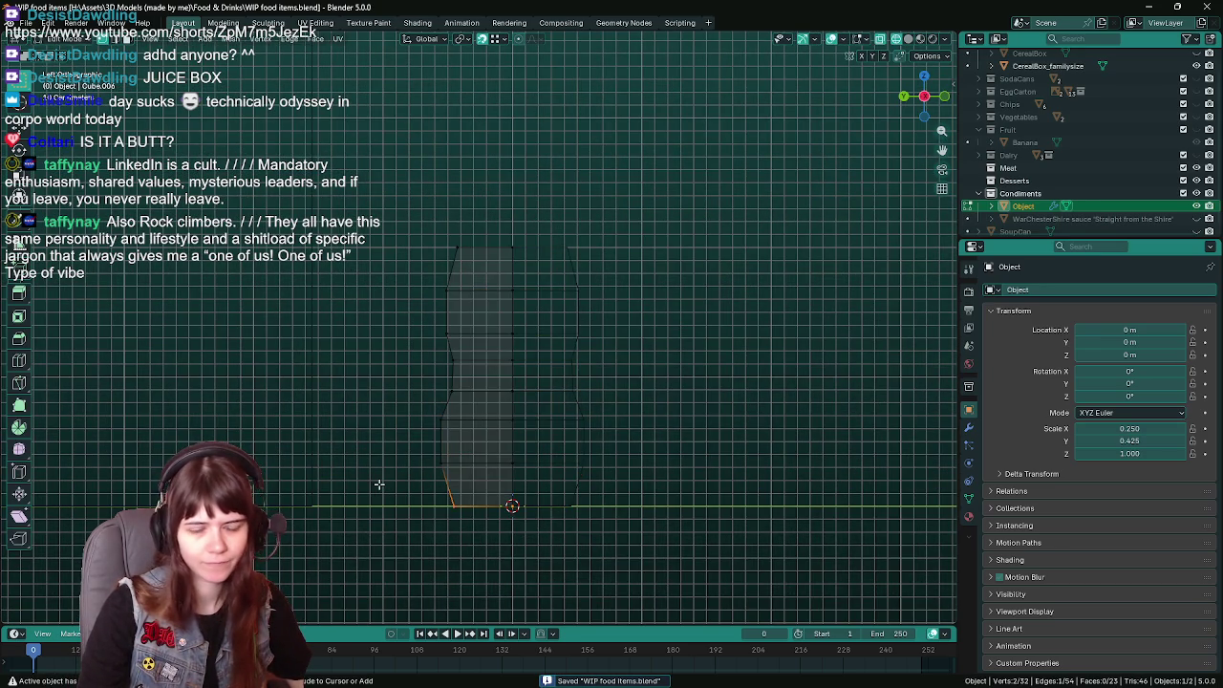
pyautogui.hotkey('ctrl', 'z')
pyautogui.press('Tab')
pyautogui.hotkey('ctrl', 'z')
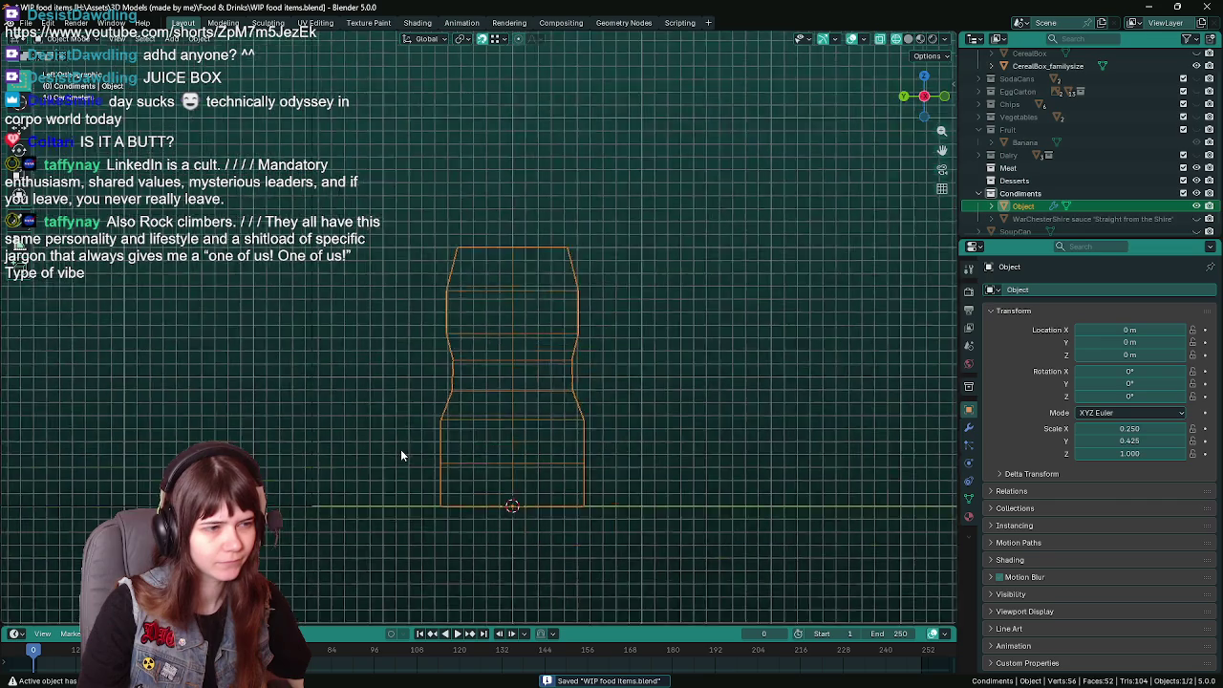
pyautogui.hotkey('ctrl', 'z')
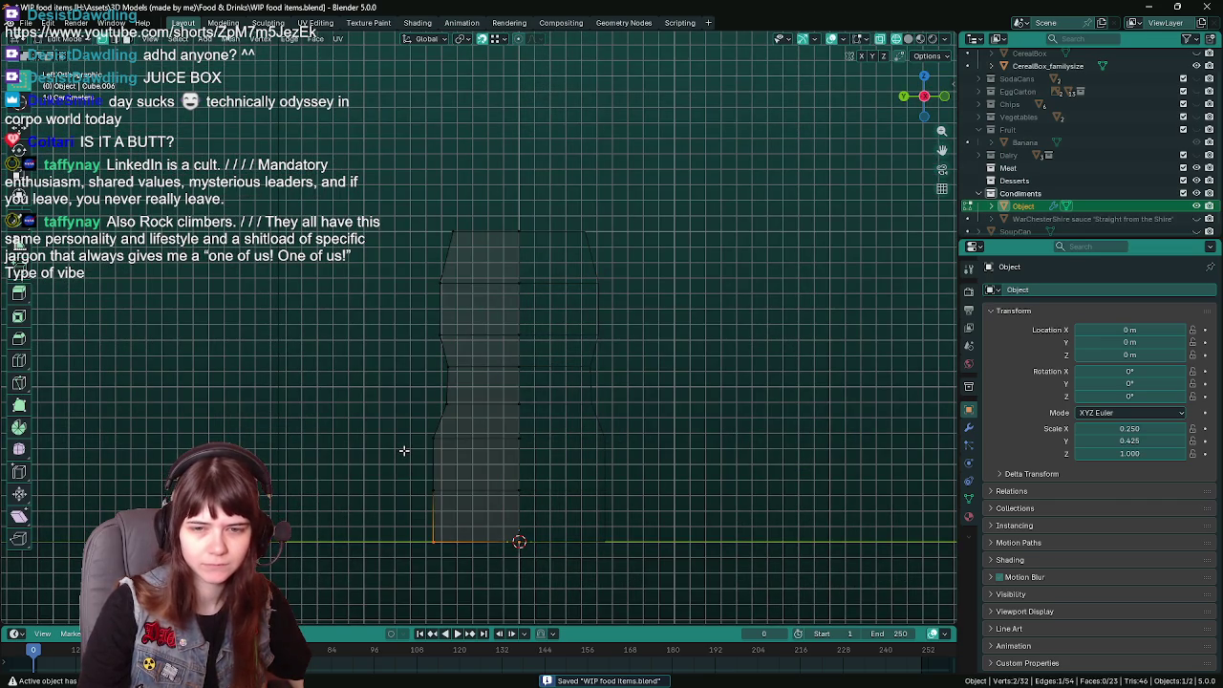
pyautogui.press('Tab')
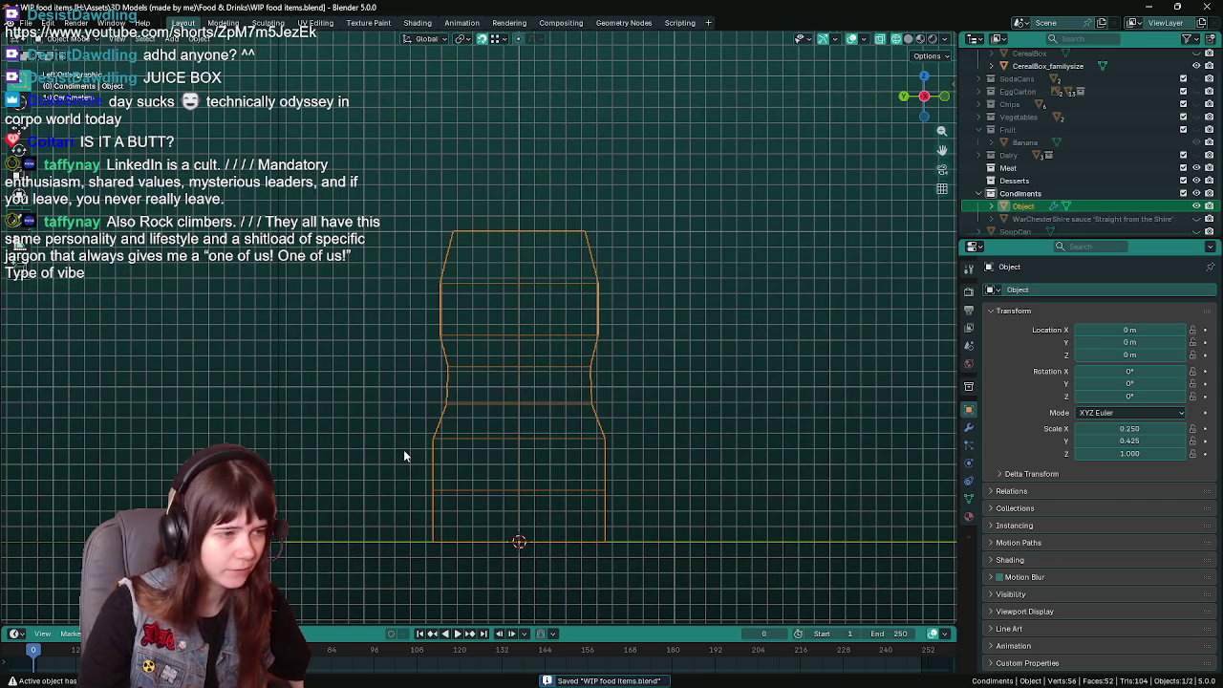
pyautogui.press('Tab')
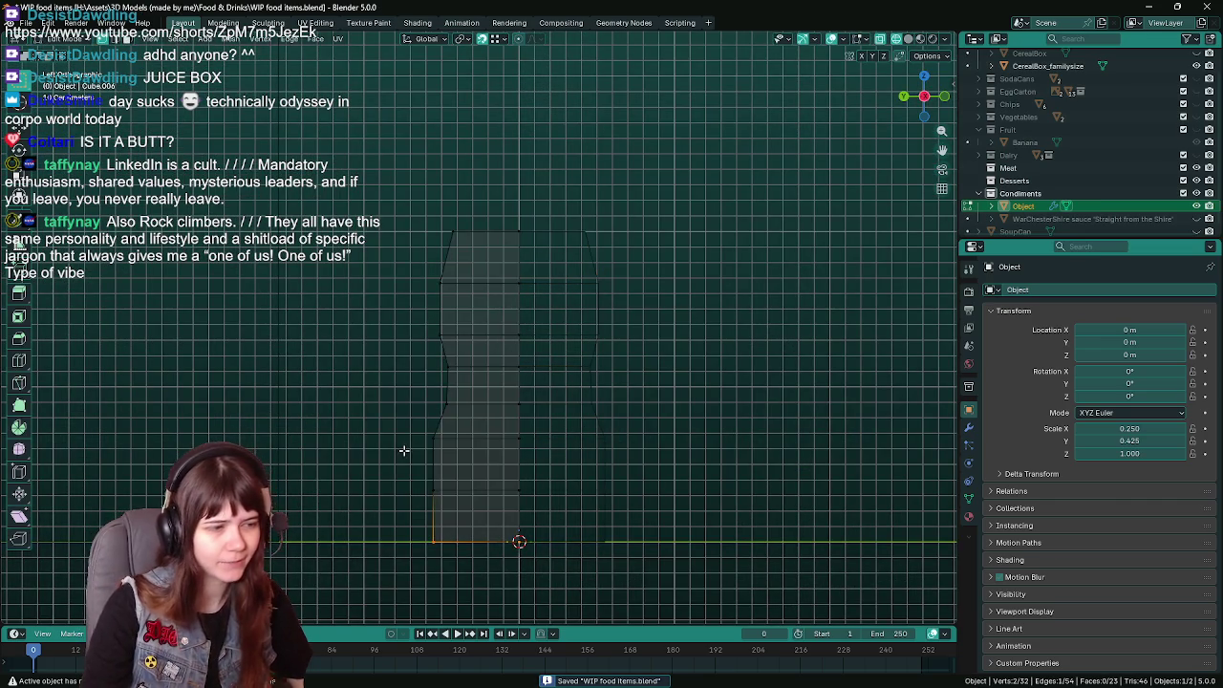
pyautogui.press('g')
pyautogui.press('z')
pyautogui.press('Escape')
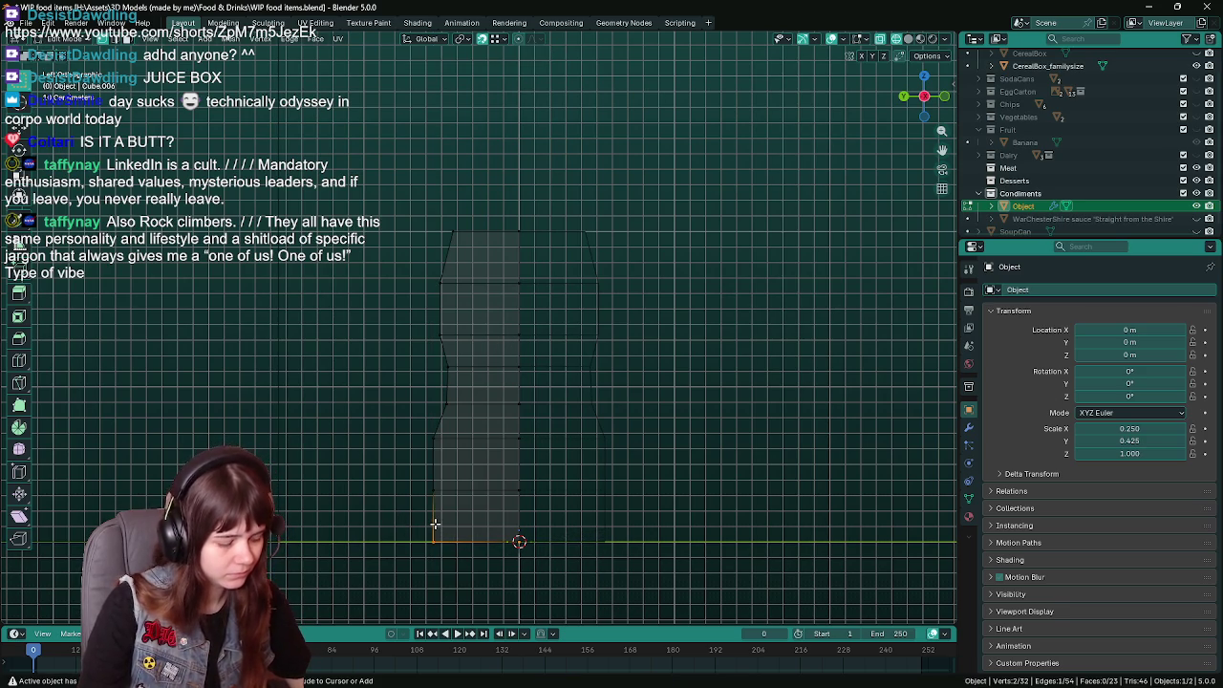
# Add an edge loop near the base, shape it along Y and Z into a small corner, and save.
pyautogui.press('e')
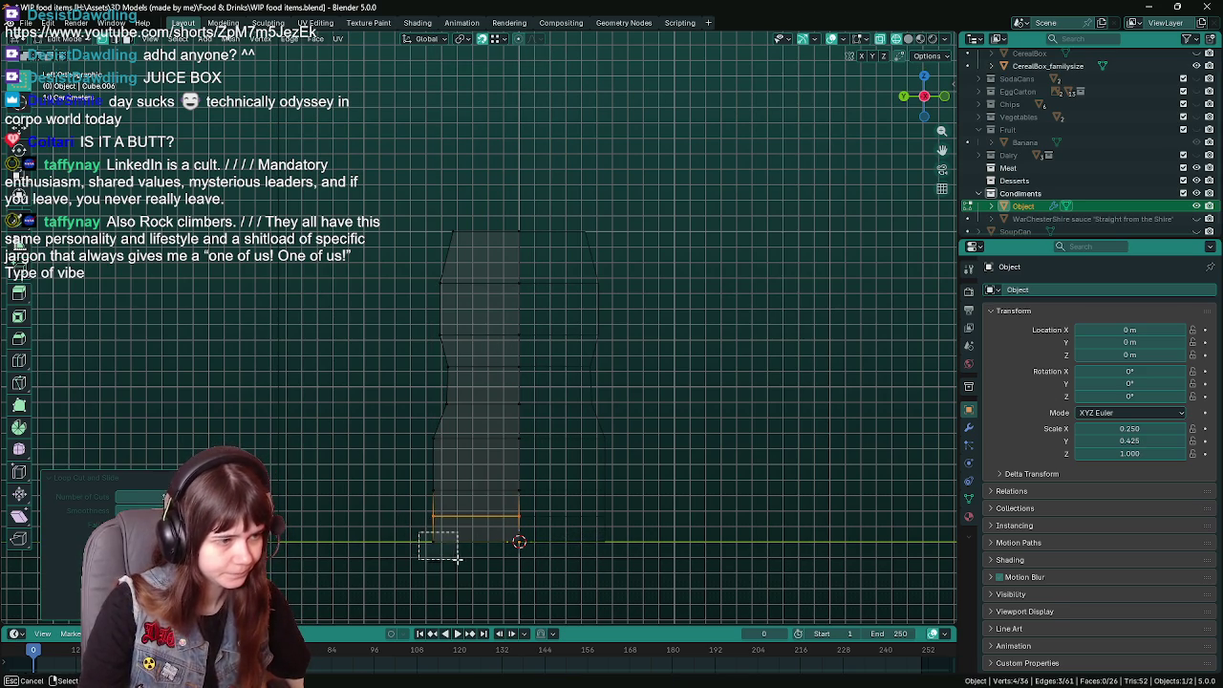
pyautogui.rightClick(378, 557)
pyautogui.press('g')
pyautogui.press('y')
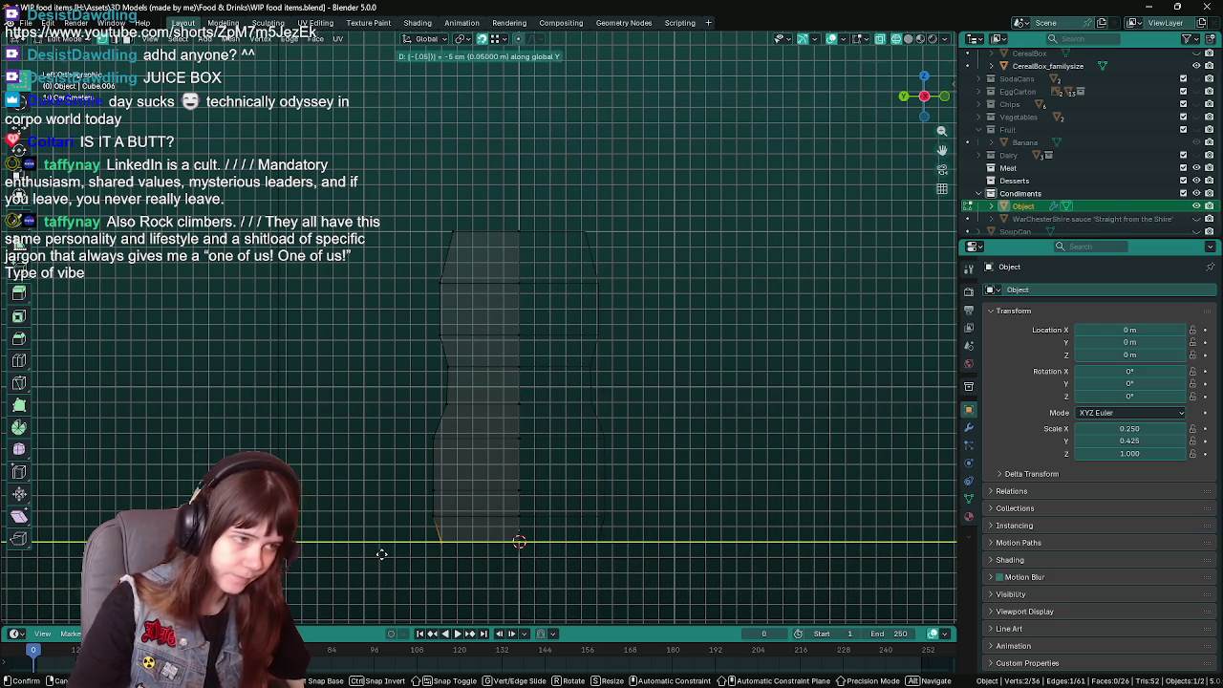
pyautogui.click(381, 554)
pyautogui.moveTo(409, 507); pyautogui.dragTo(537, 531)
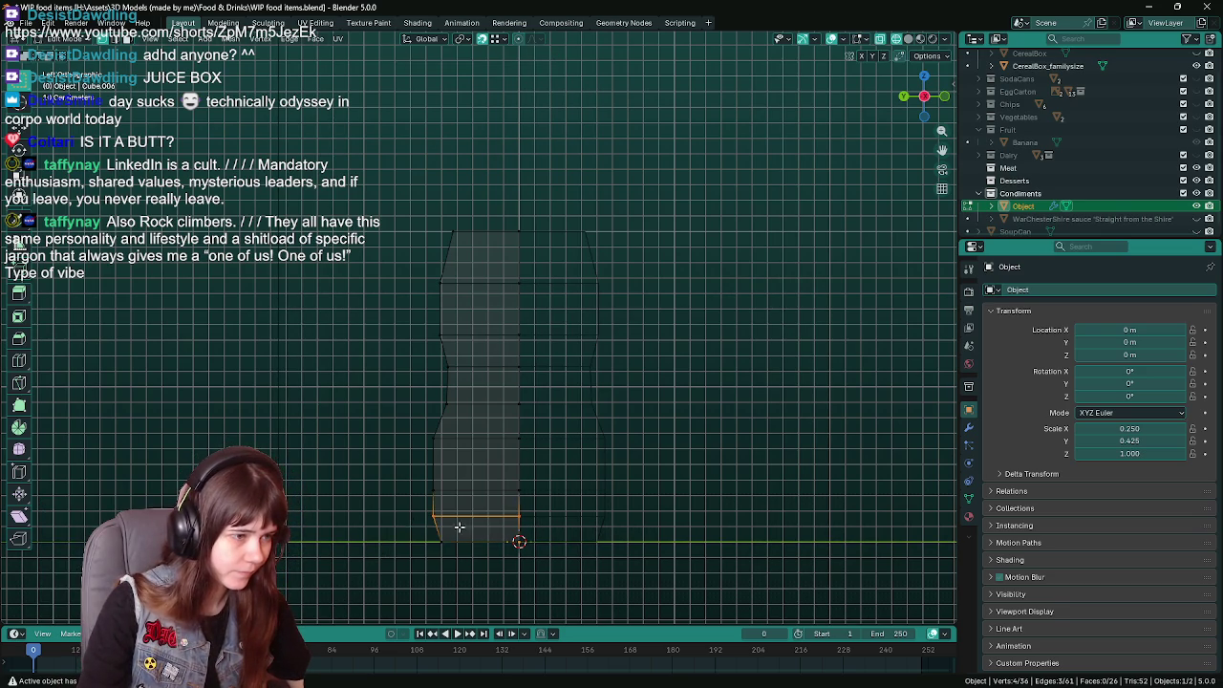
pyautogui.press('g')
pyautogui.press('g')
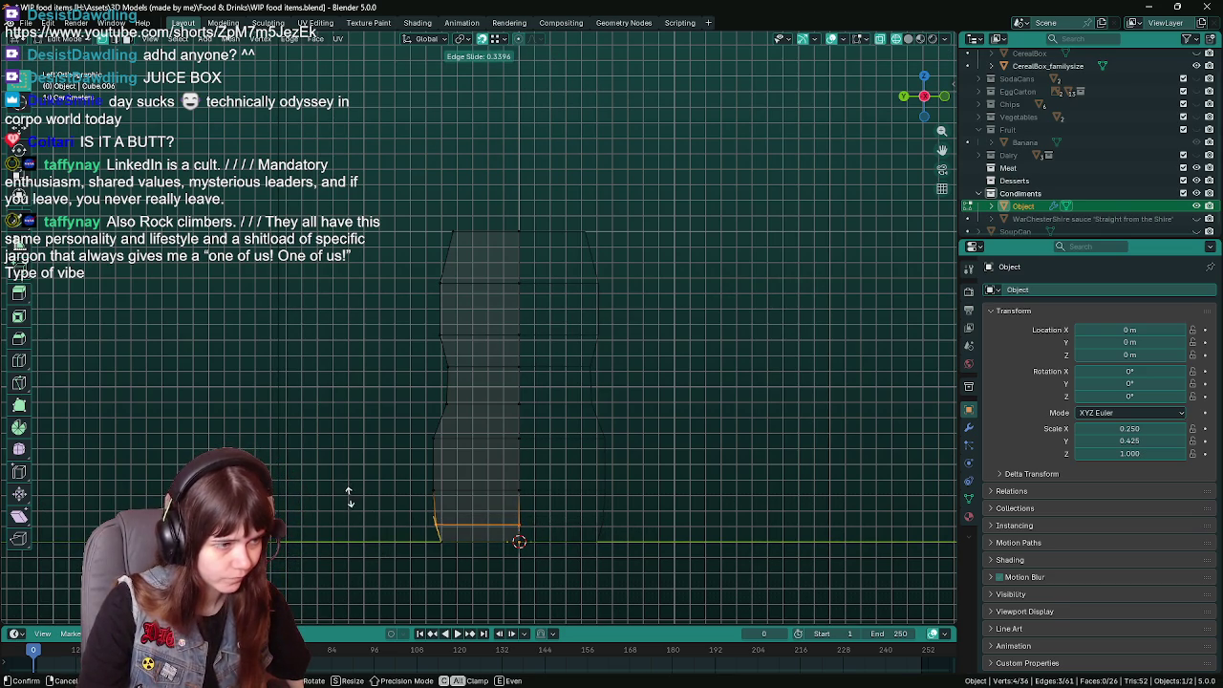
pyautogui.press('g')
pyautogui.press('z')
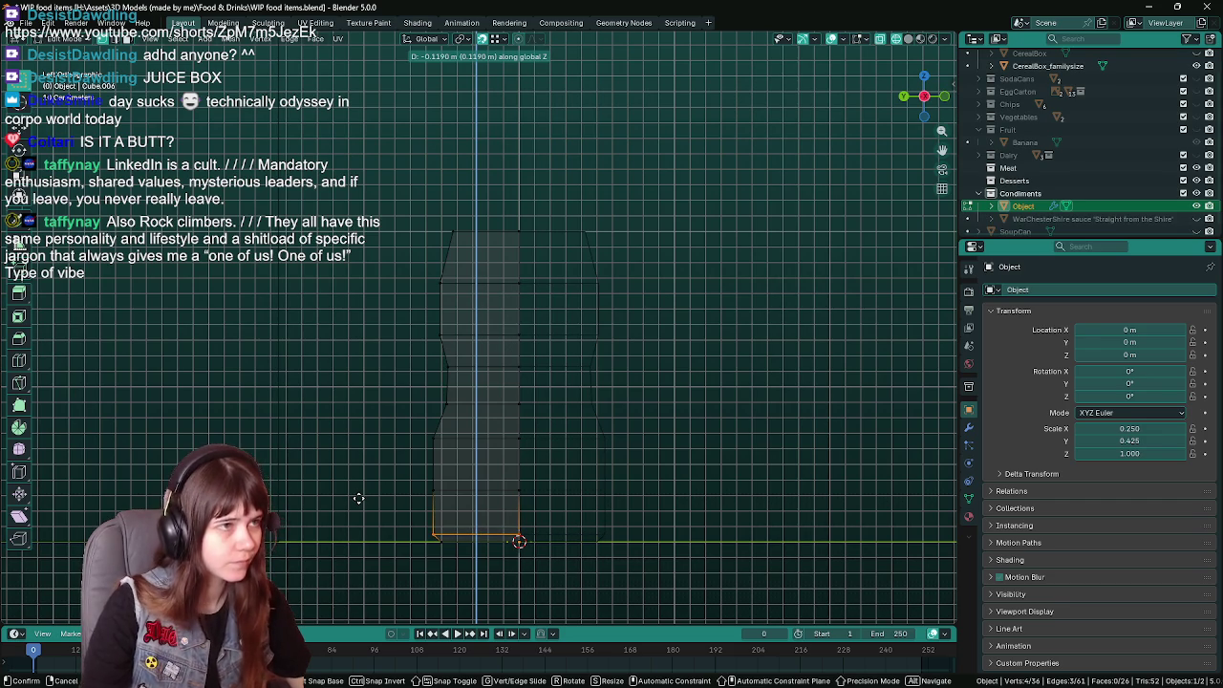
pyautogui.click(358, 497)
pyautogui.click(358, 498)
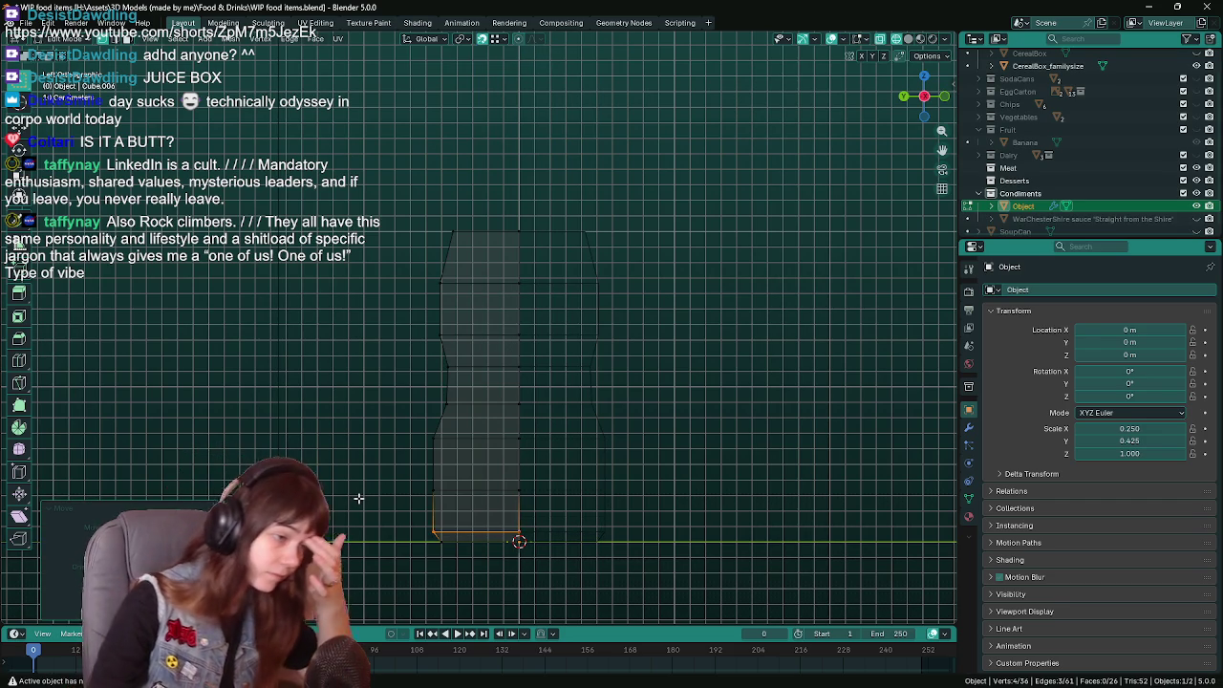
pyautogui.press('Tab')
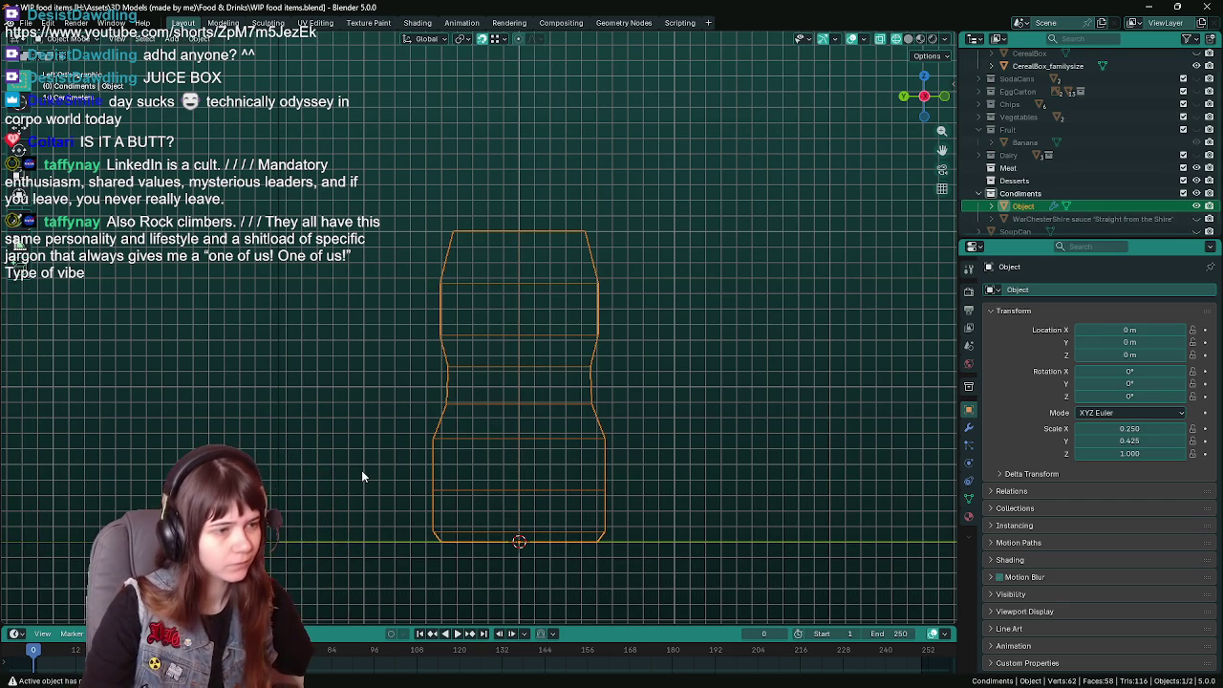
pyautogui.hotkey('ctrl', 's')
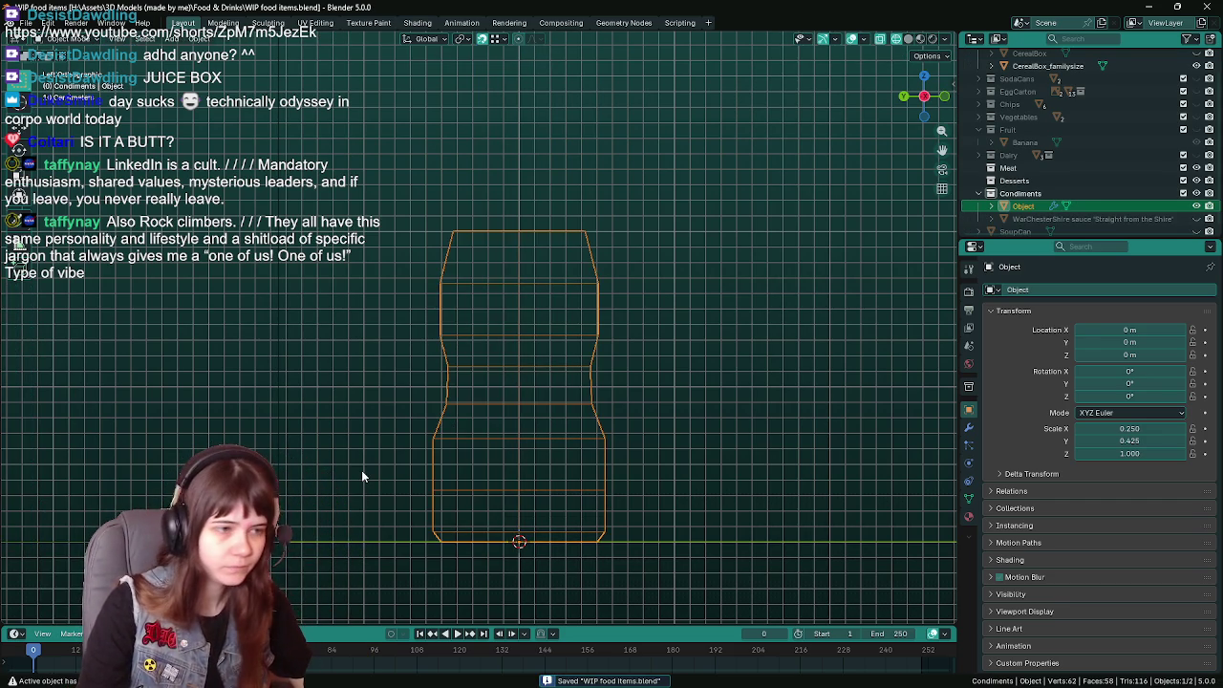
# Shift the edge where the lower body widens outward along Y twice to soften the step, then save.
pyautogui.press('Tab')
pyautogui.click(420, 451)
pyautogui.press('g')
pyautogui.press('y')
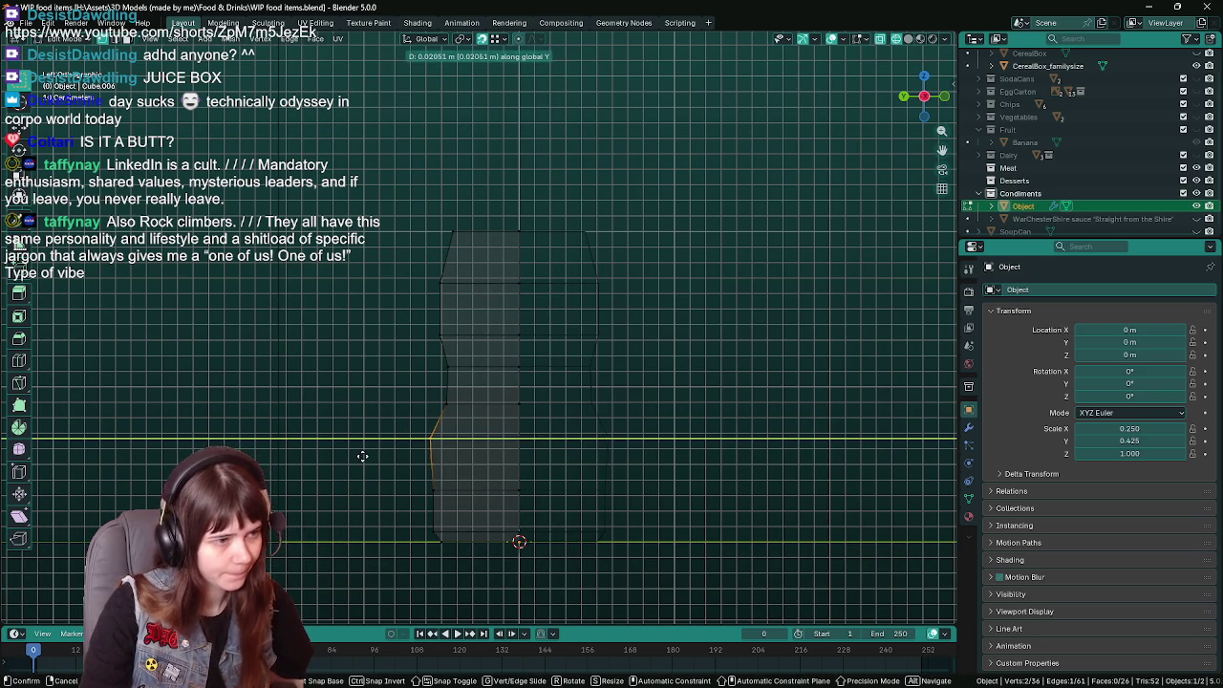
pyautogui.click(372, 468)
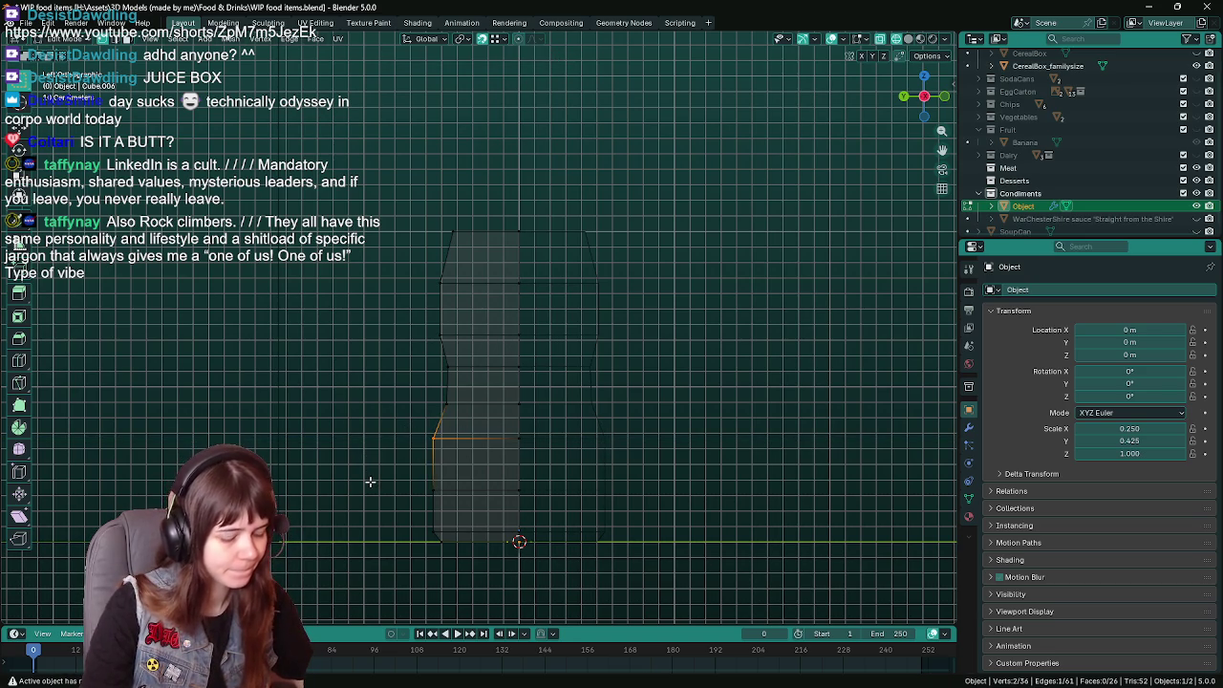
pyautogui.press('g')
pyautogui.press('y')
pyautogui.click(369, 483)
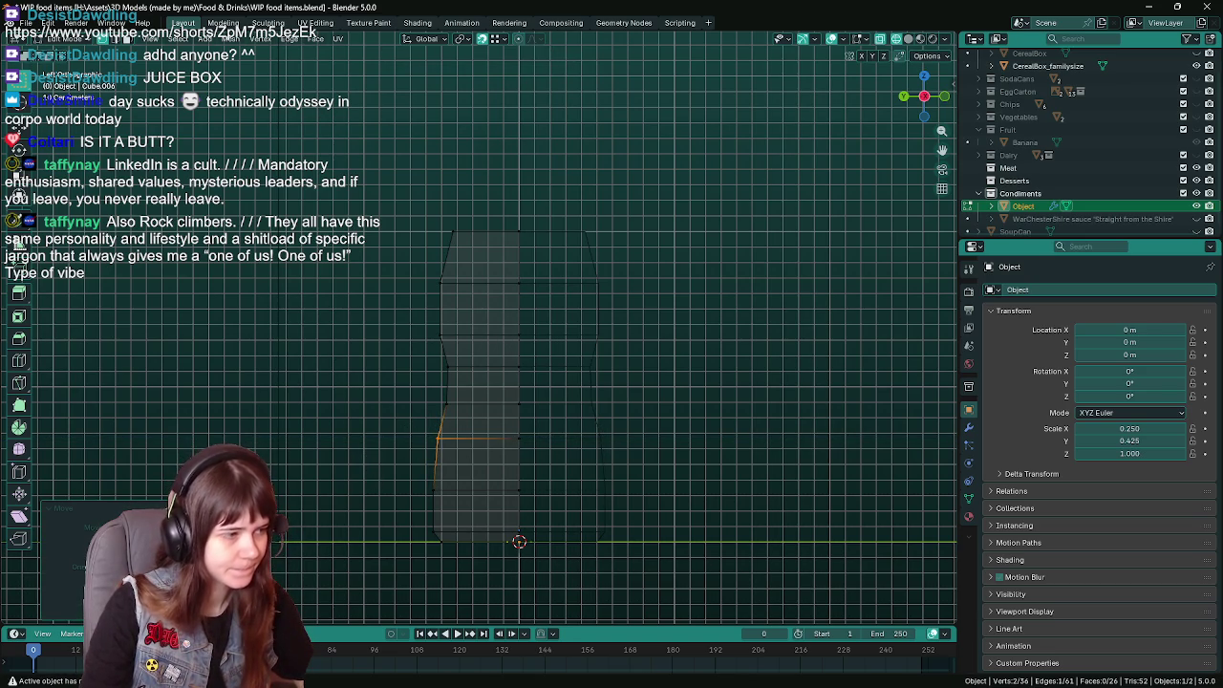
pyautogui.press('Return')
pyautogui.hotkey('ctrl', 's')
pyautogui.press('Tab')
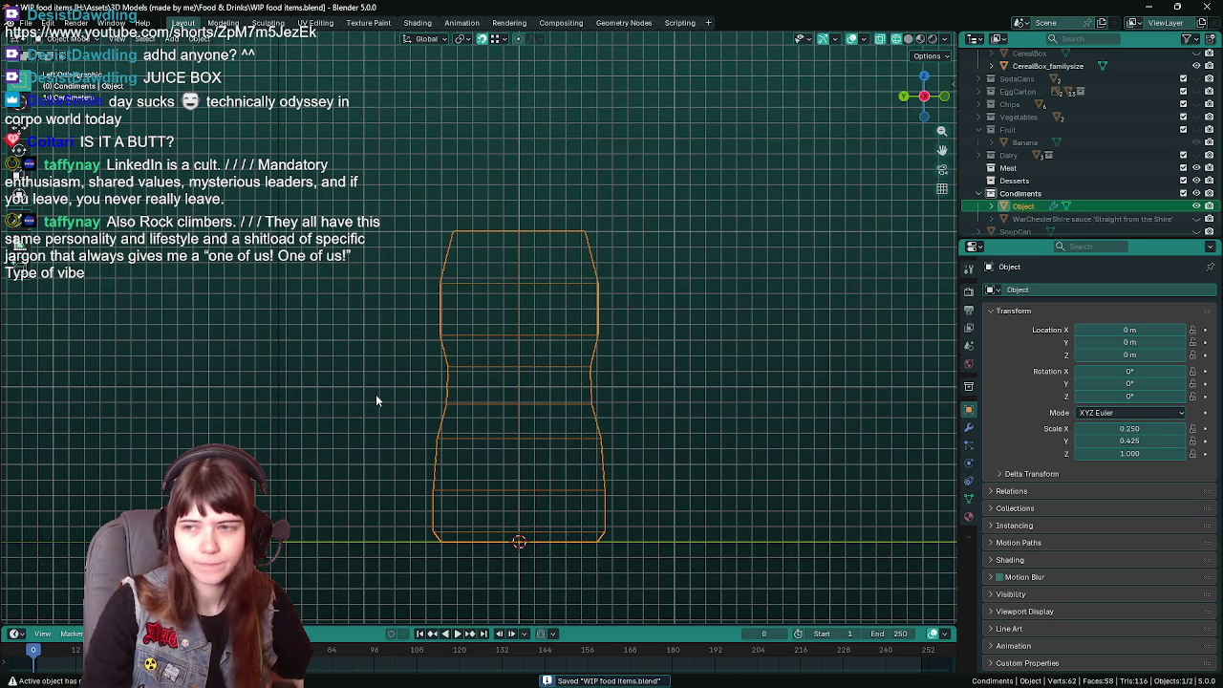
pyautogui.keyDown('ctrl'); pyautogui.moveTo(376, 393); pyautogui.dragTo(376, 381, button='middle'); pyautogui.keyUp('ctrl')
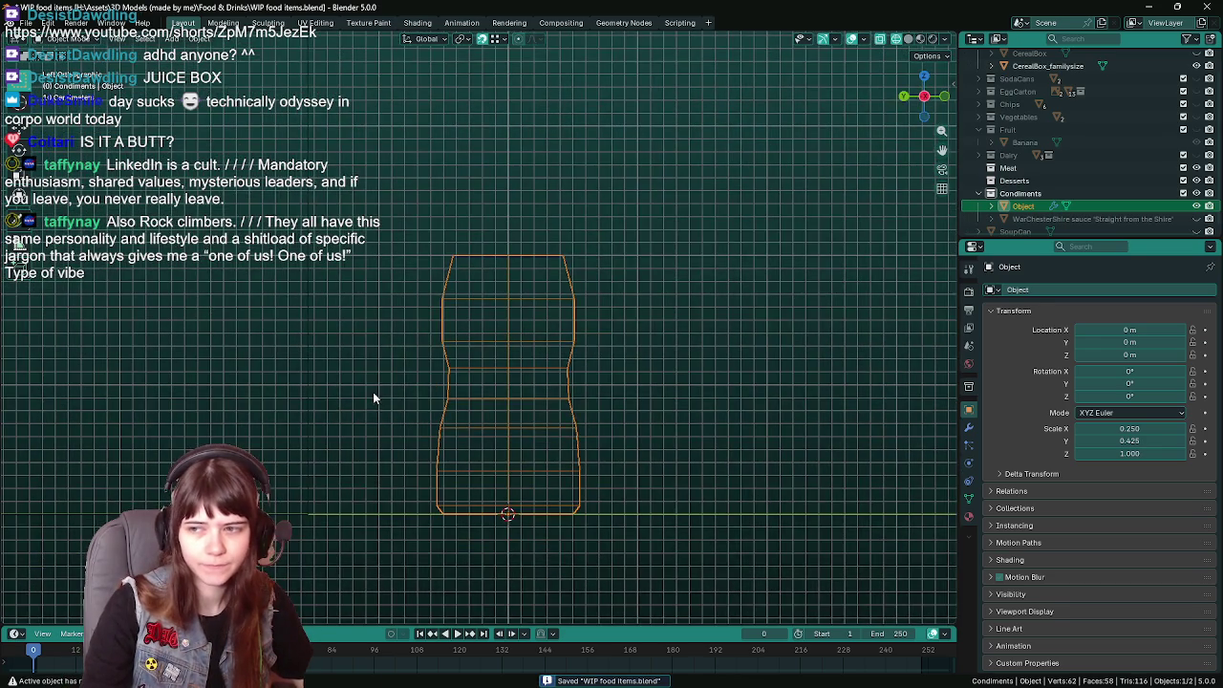
# Delete the mirrored bottle object and the half-mesh's upper faces, then save.
pyautogui.press('Delete')
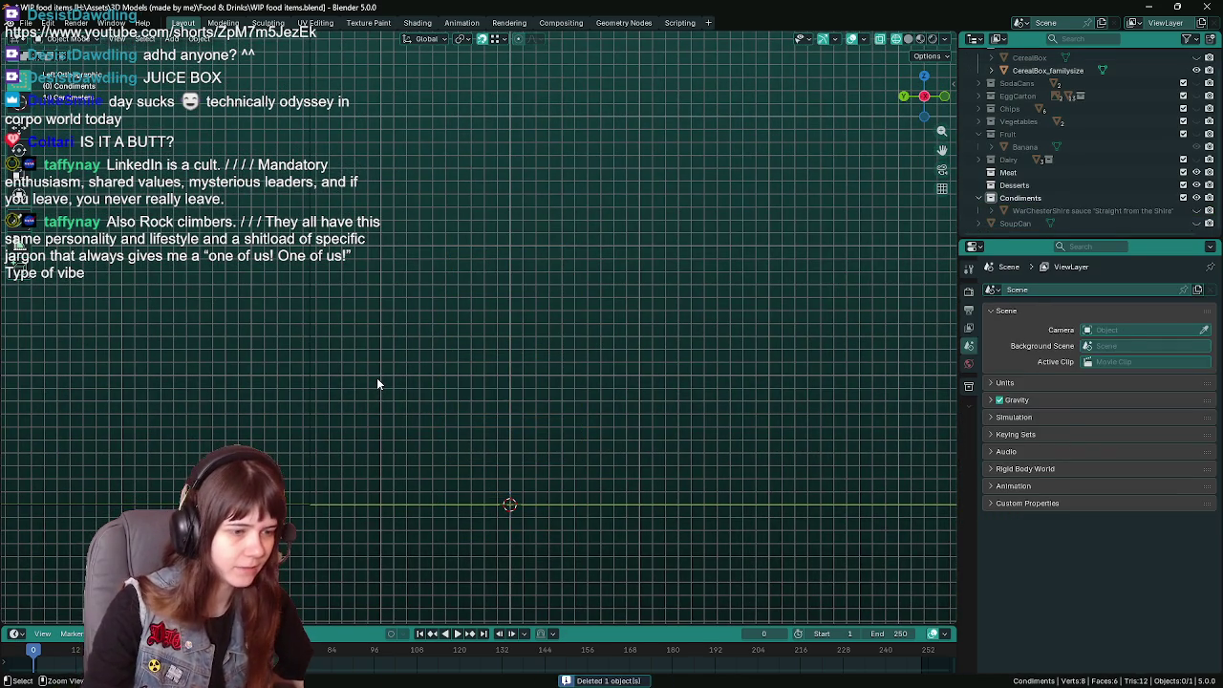
pyautogui.click(437, 425)
pyautogui.press('Tab')
pyautogui.moveTo(397, 206); pyautogui.dragTo(567, 455)
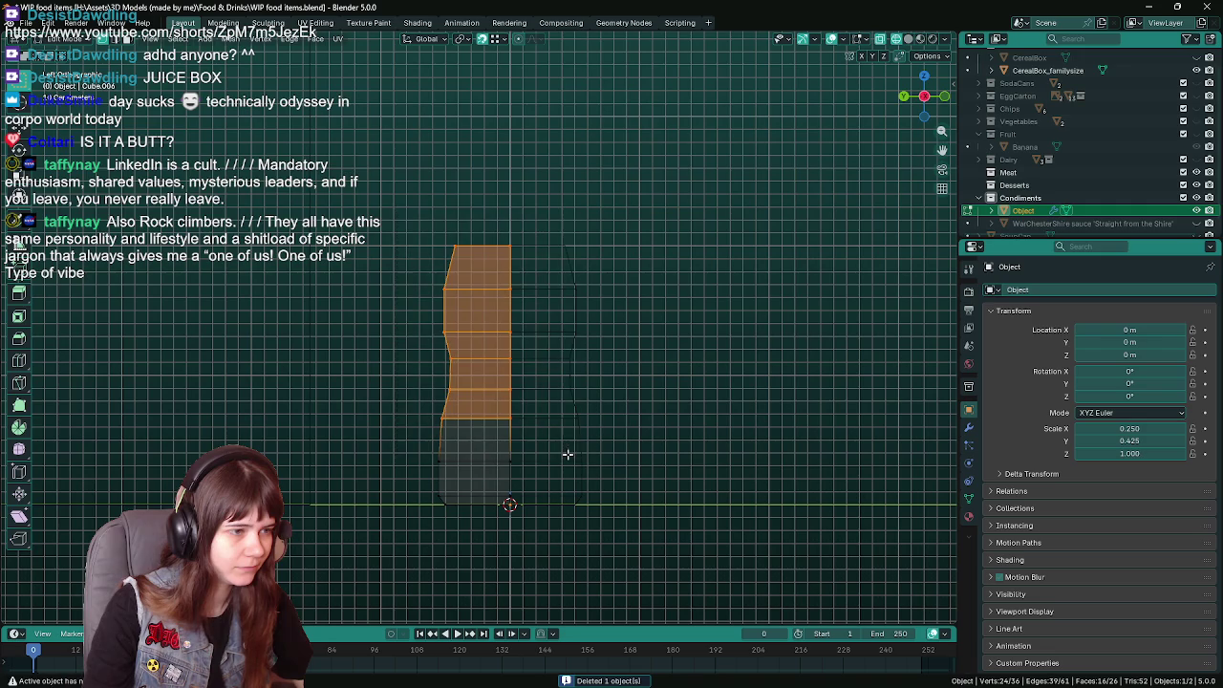
pyautogui.moveTo(399, 208); pyautogui.dragTo(546, 377)
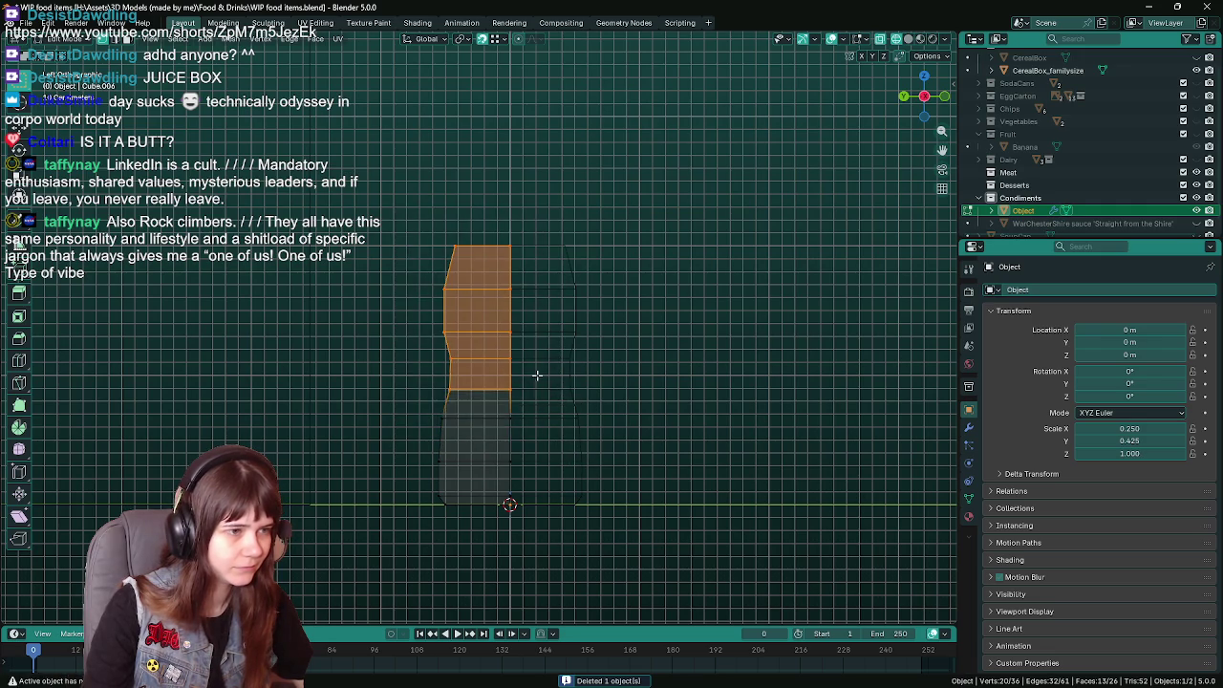
pyautogui.press('x')
pyautogui.click(534, 370)
pyautogui.press('Tab')
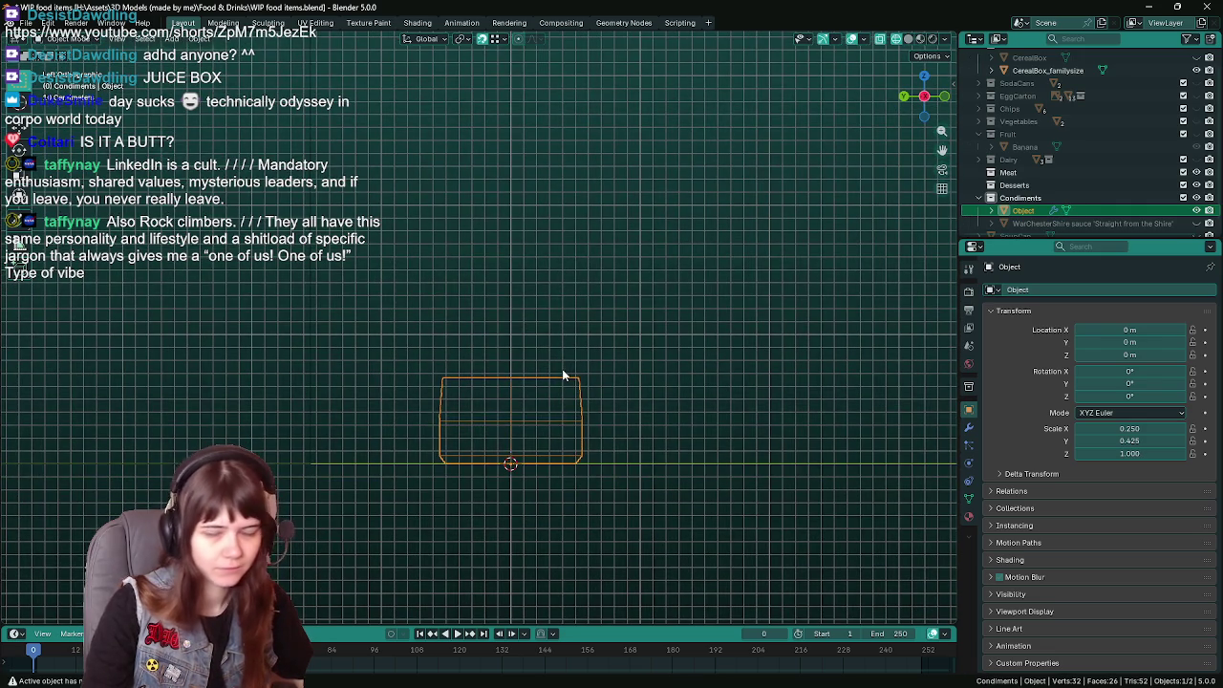
pyautogui.hotkey('ctrl', 's')
# In side view, select the outline's top-left corner and start extruding it upward.
pyautogui.press('Tab')
pyautogui.moveTo(494, 385)
pyautogui.mouseDown(button='middle')
pyautogui.moveTo(554, 431)
pyautogui.moveTo(555, 455)
pyautogui.mouseUp(button='middle')
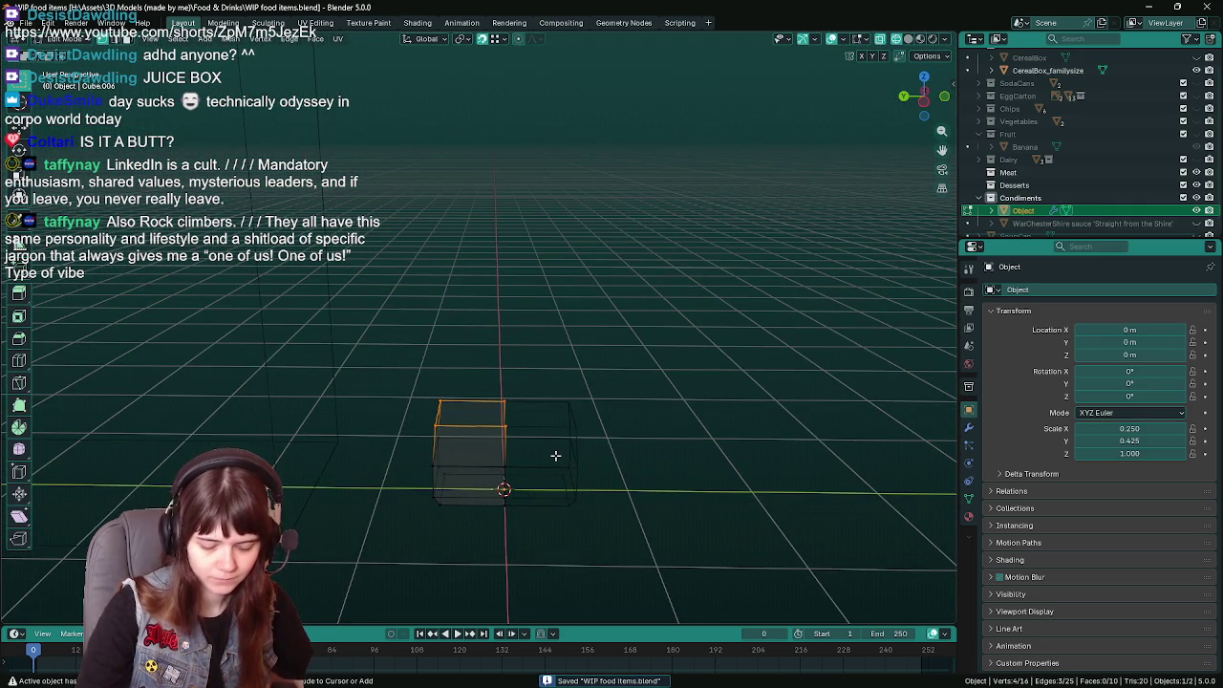
pyautogui.press('ctrl+KP_3')
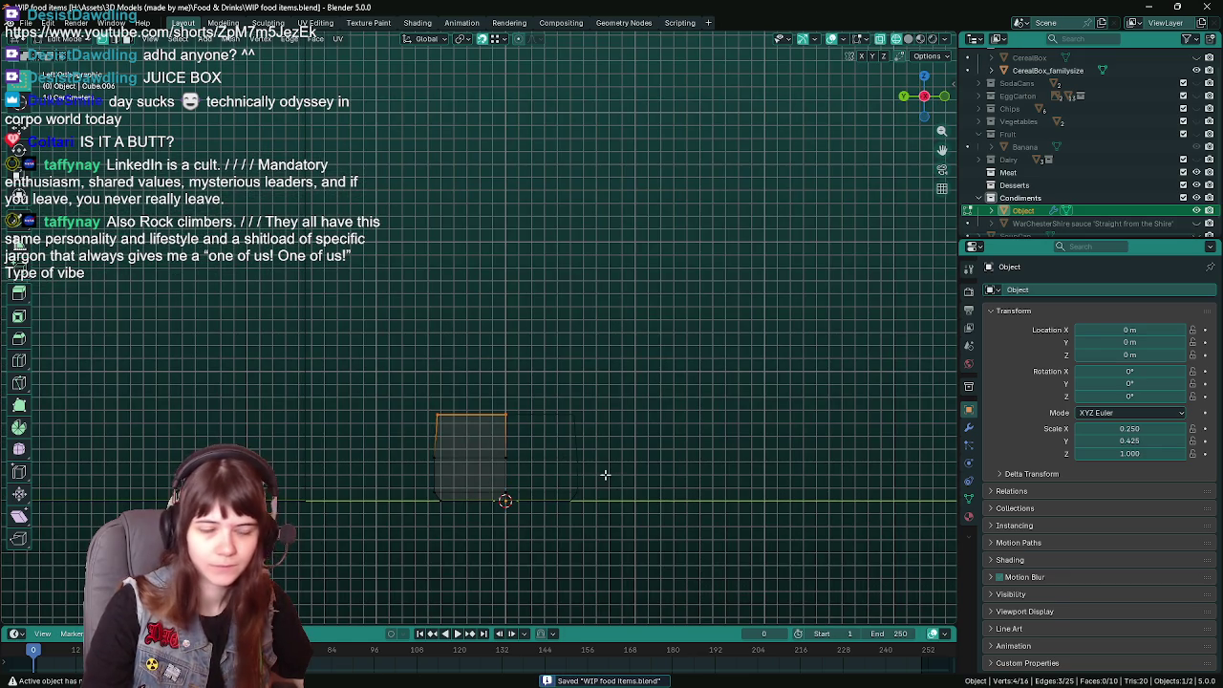
pyautogui.moveTo(400, 377); pyautogui.dragTo(490, 438)
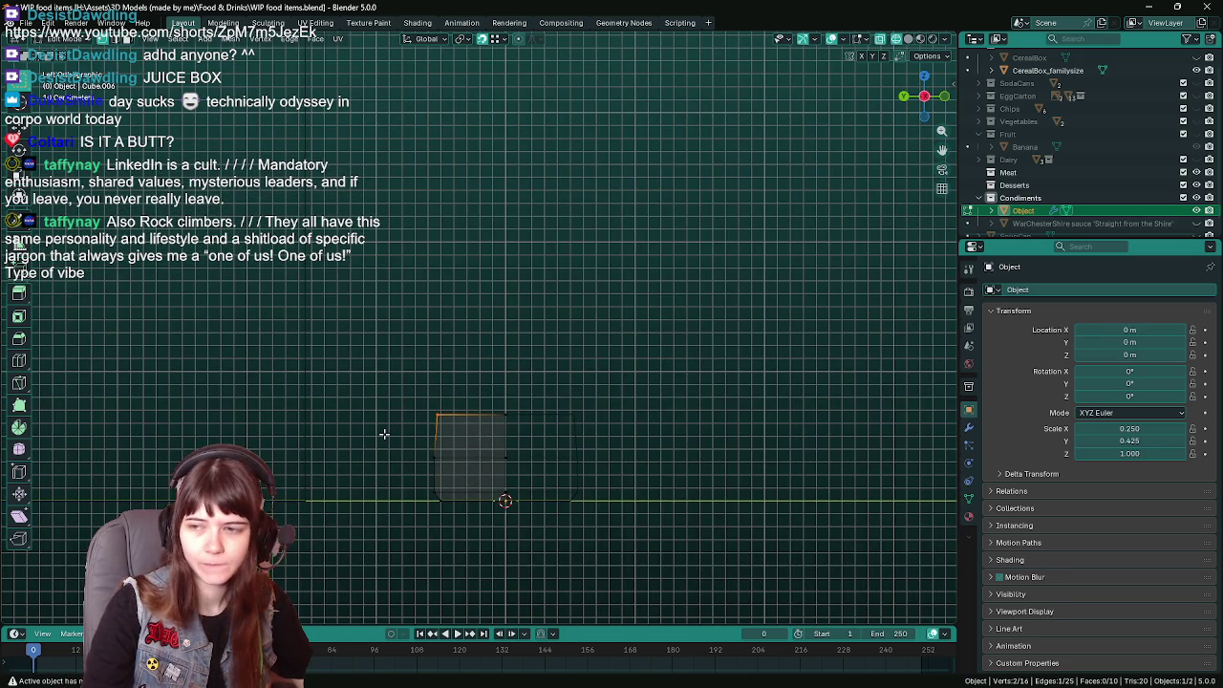
pyautogui.press('e')
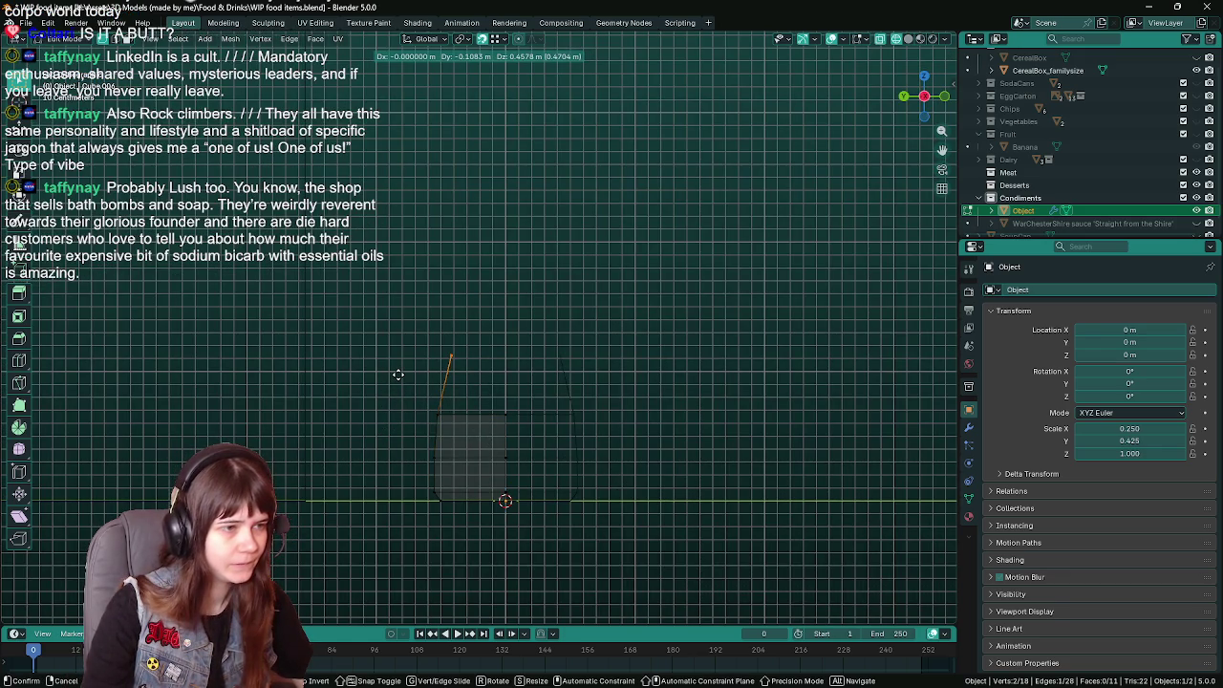
# Extrude the outline's side up to the shoulder, ending with a straight vertical segment.
pyautogui.click(398, 373)
pyautogui.press('e')
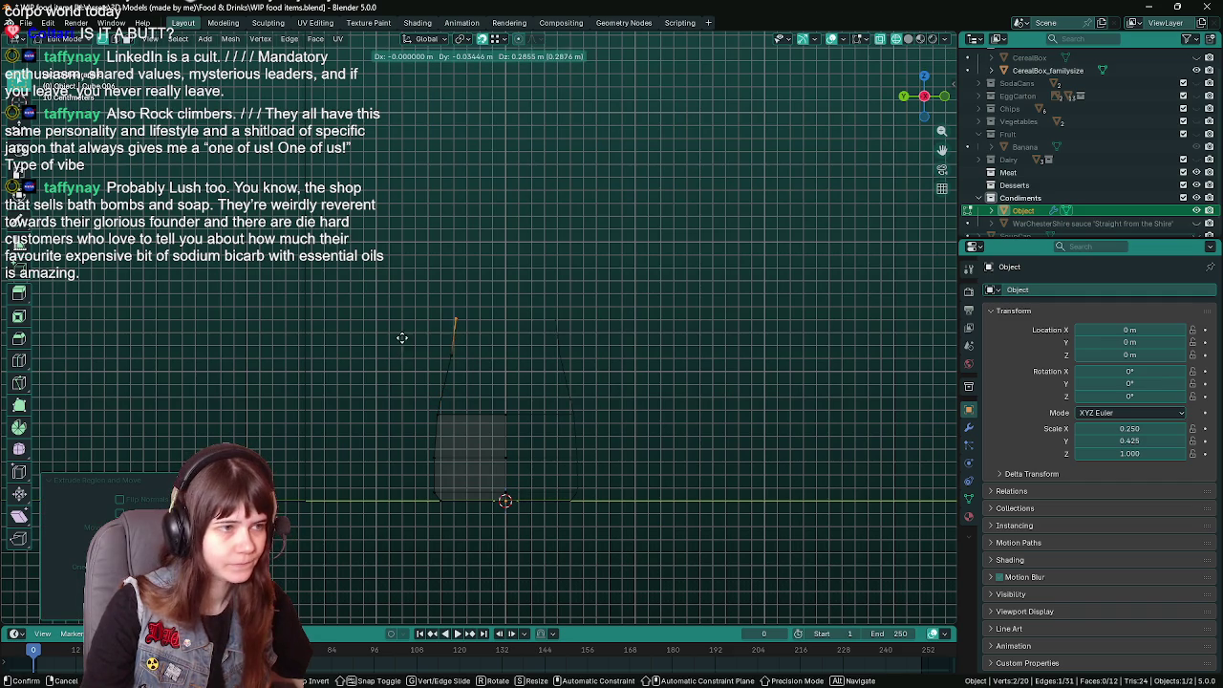
pyautogui.click(398, 348)
pyautogui.press('e')
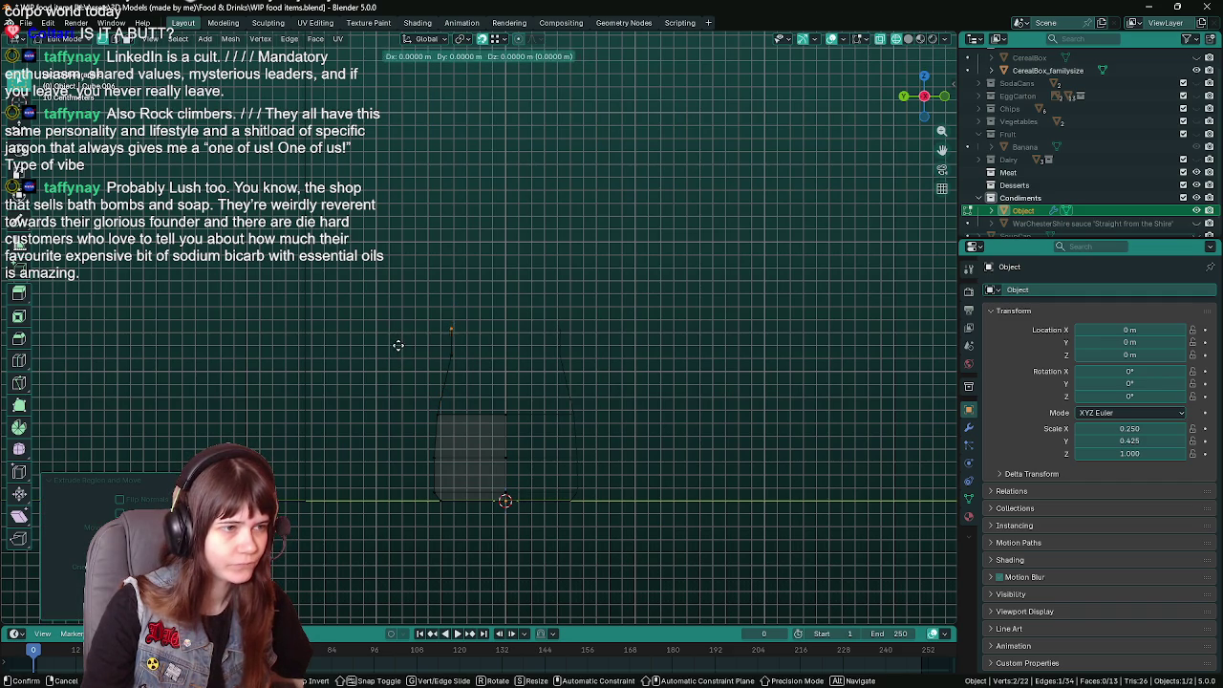
pyautogui.click(385, 325)
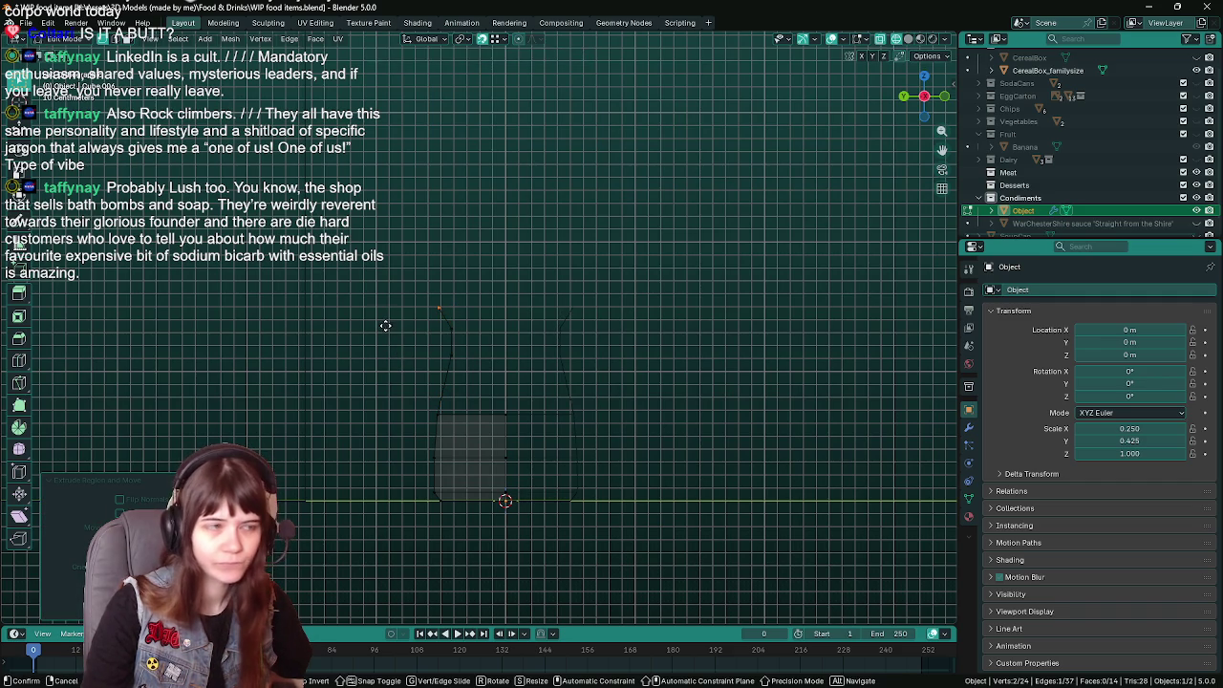
pyautogui.press('e')
pyautogui.press('z')
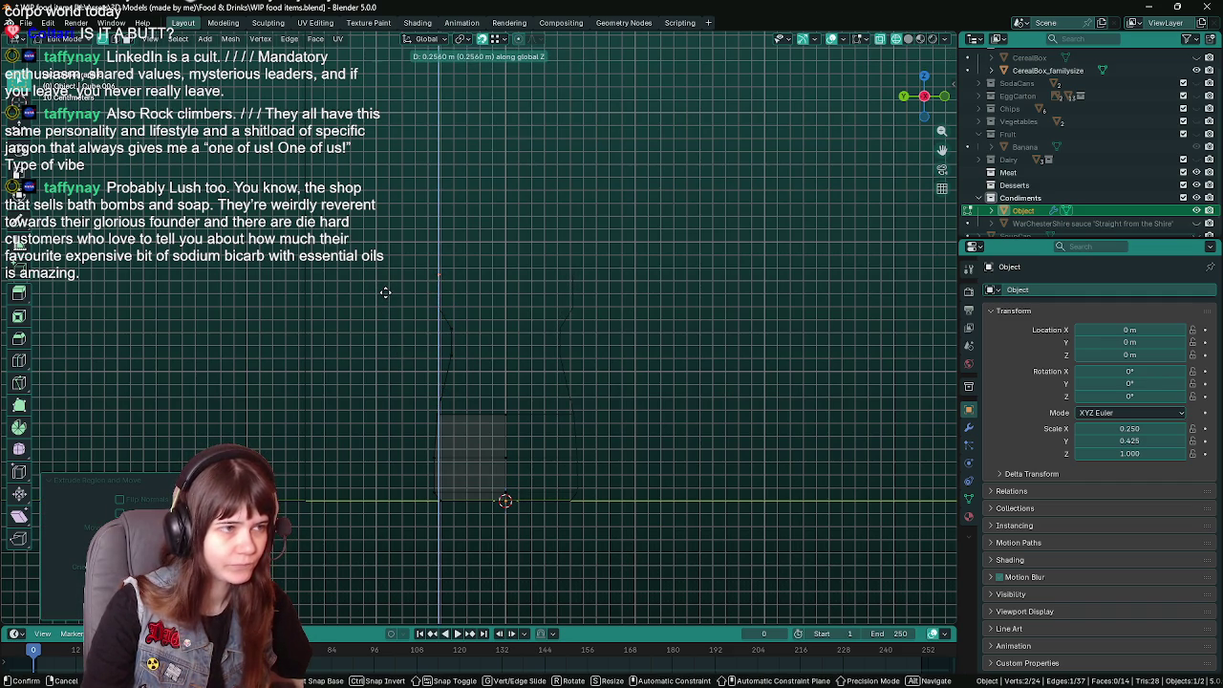
pyautogui.click(384, 291)
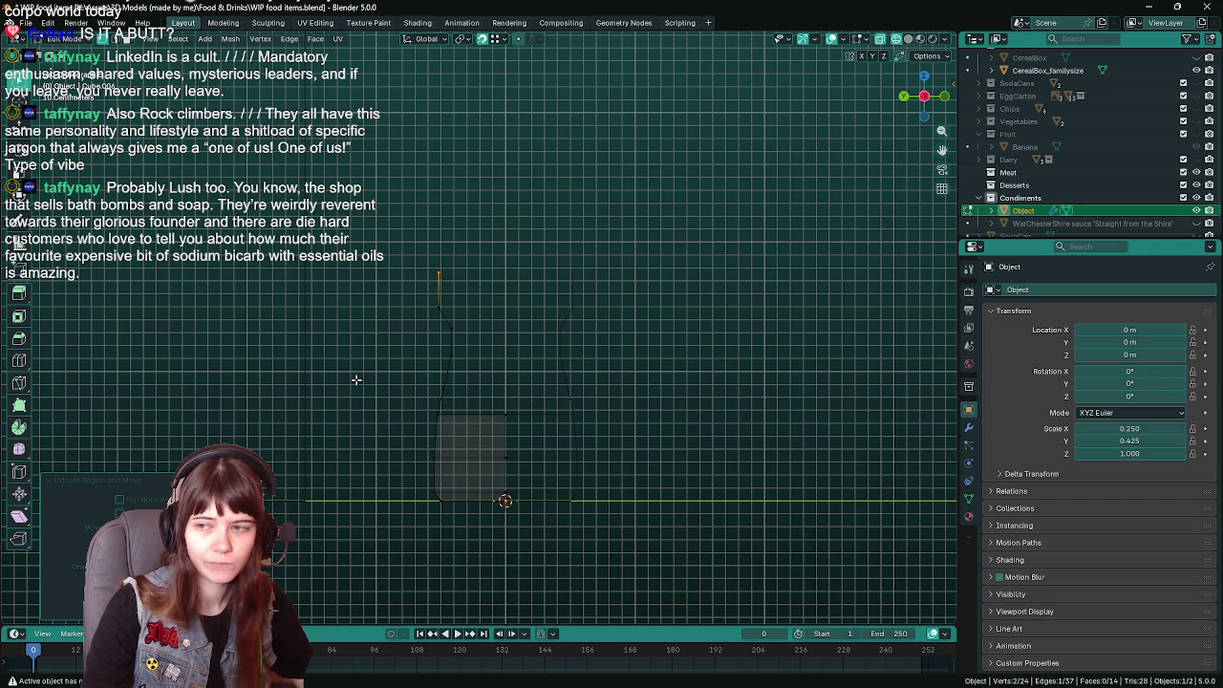
# Extrude further outline points up to a vertical neck top, return to front view, and save.
pyautogui.press('e')
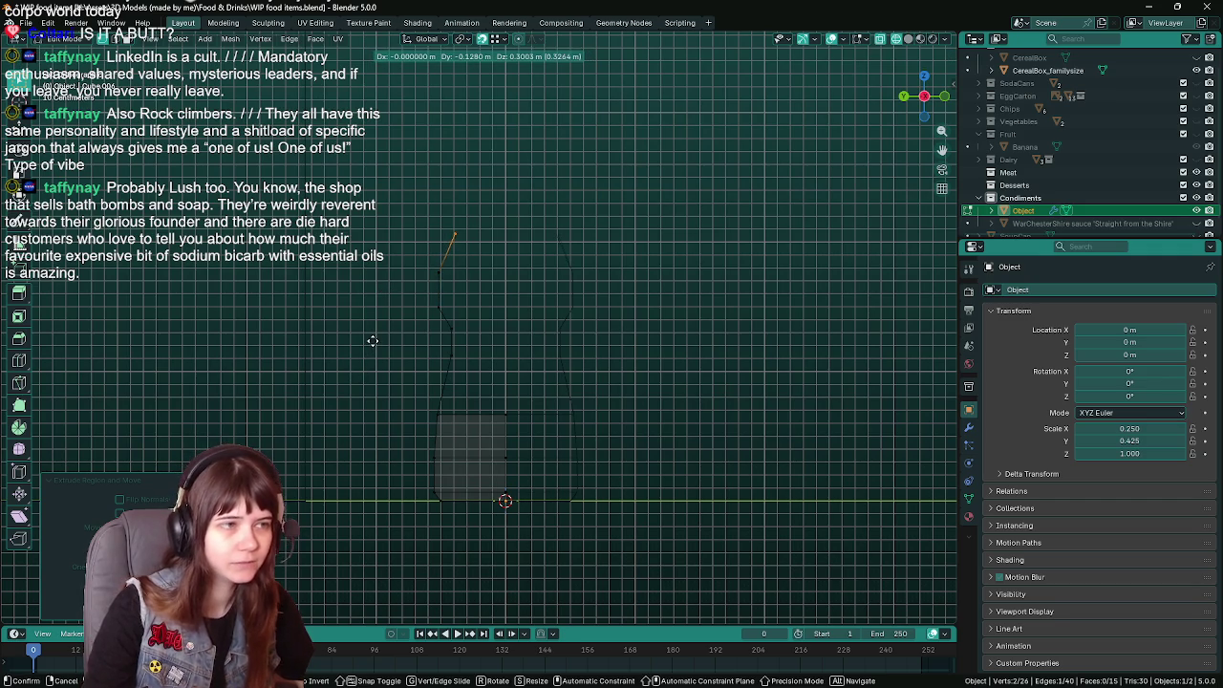
pyautogui.click(365, 347)
pyautogui.press('e')
pyautogui.click(388, 326)
pyautogui.press('e')
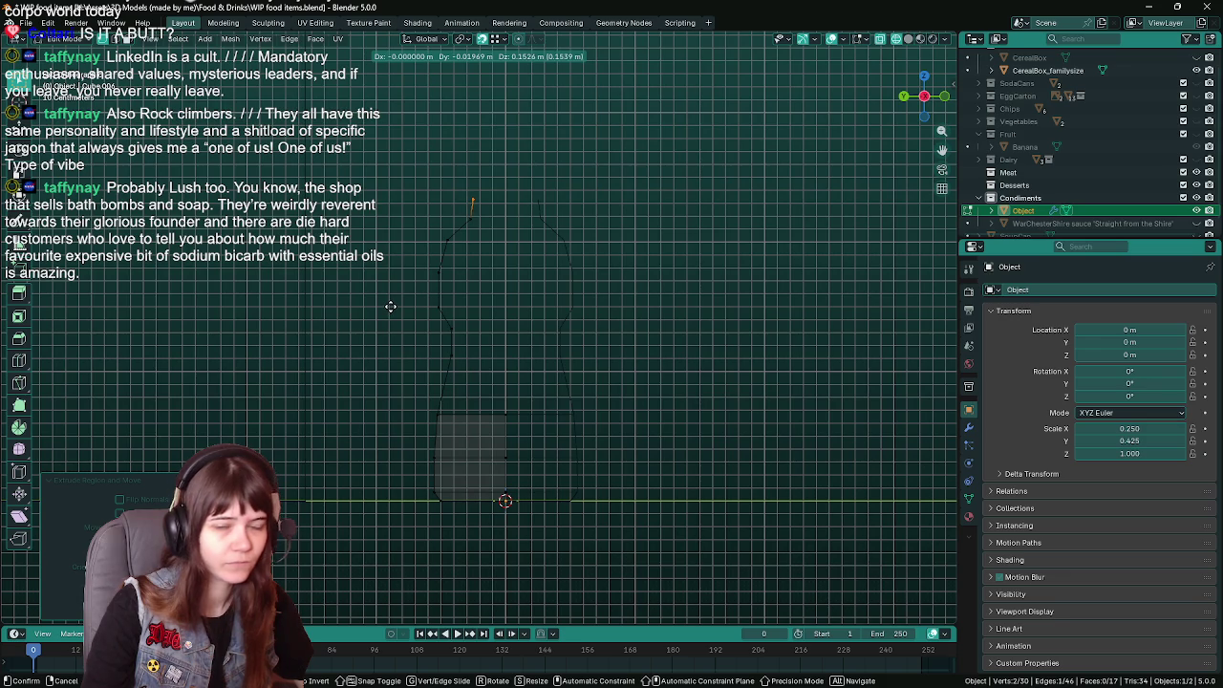
pyautogui.click(390, 305)
pyautogui.press('e')
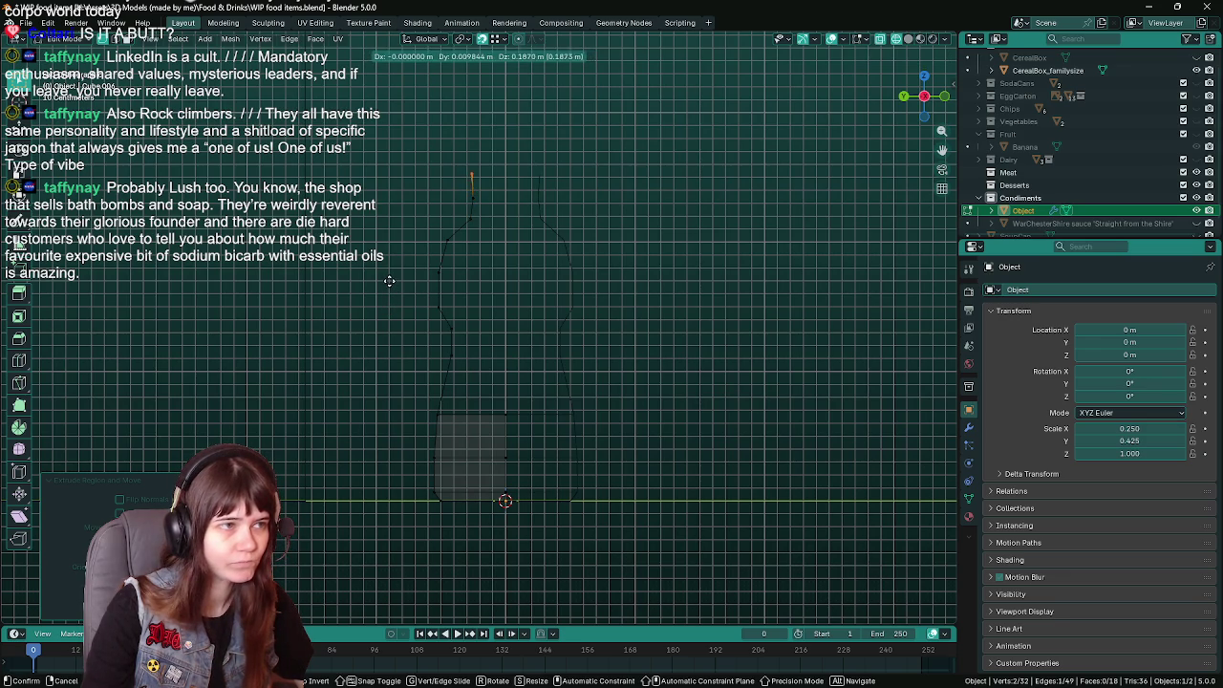
pyautogui.press('z')
pyautogui.click(389, 279)
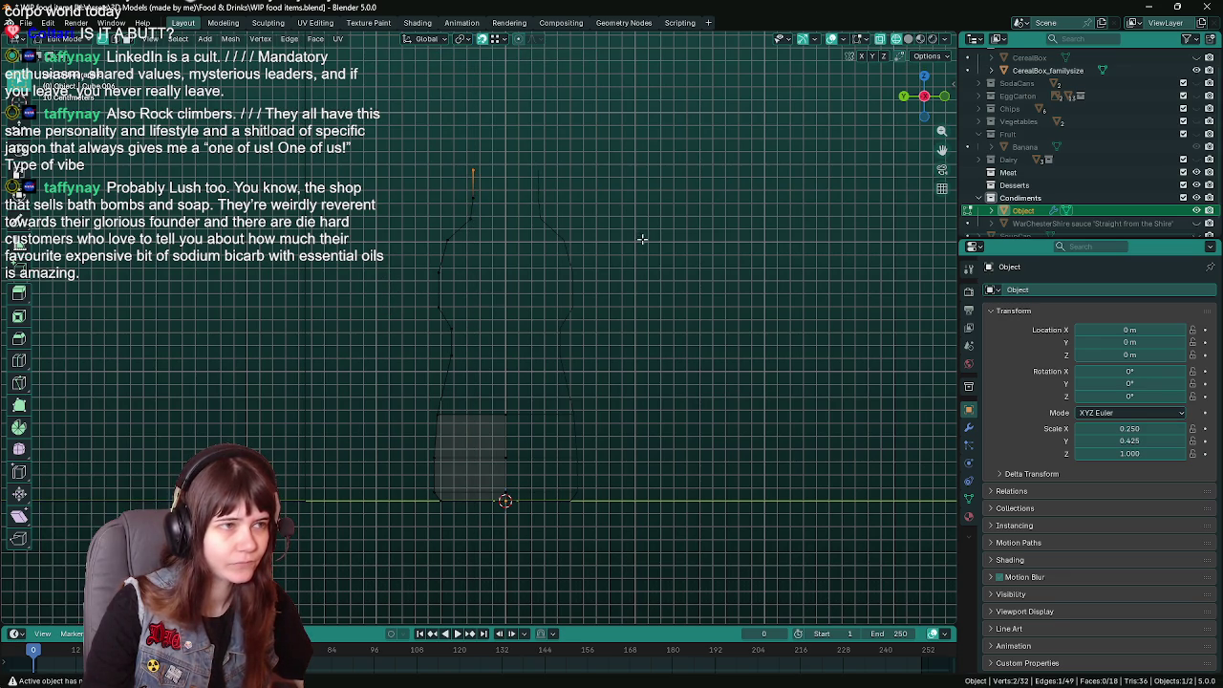
pyautogui.moveTo(642, 236); pyautogui.dragTo(608, 296, button='middle')
pyautogui.press('KP_1')
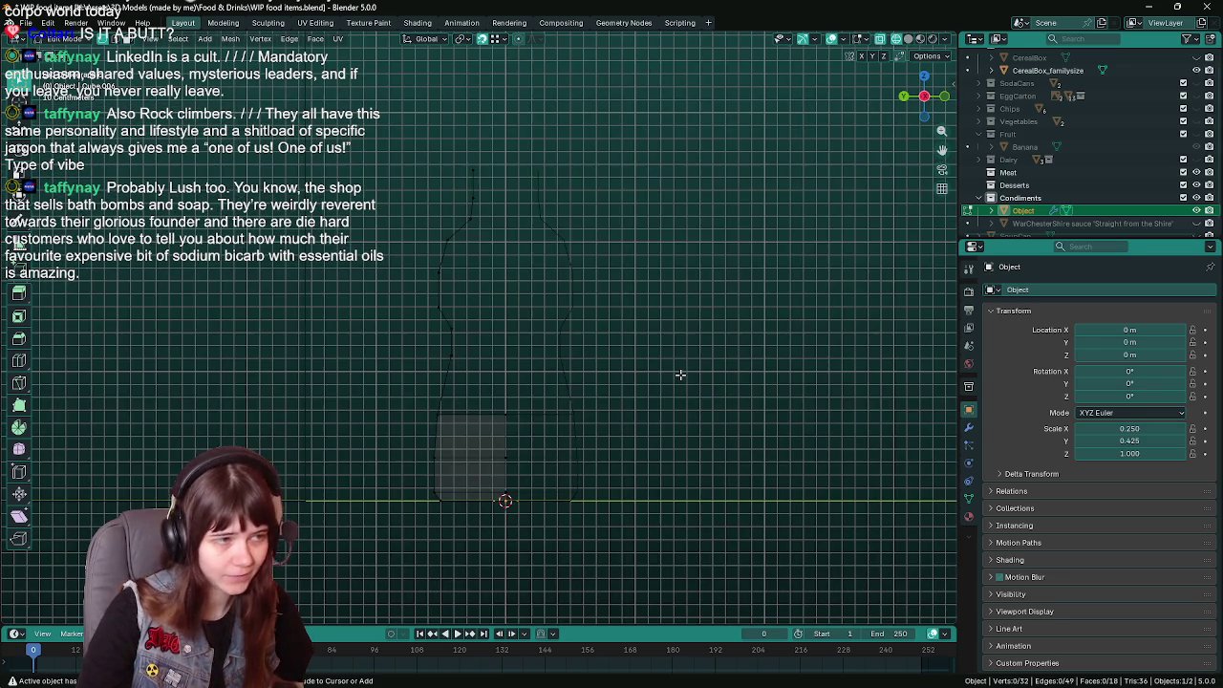
pyautogui.hotkey('ctrl', 's')
# Check the mirrored bottle and reposition an edge on its left side.
pyautogui.scroll(1, 441, 335)
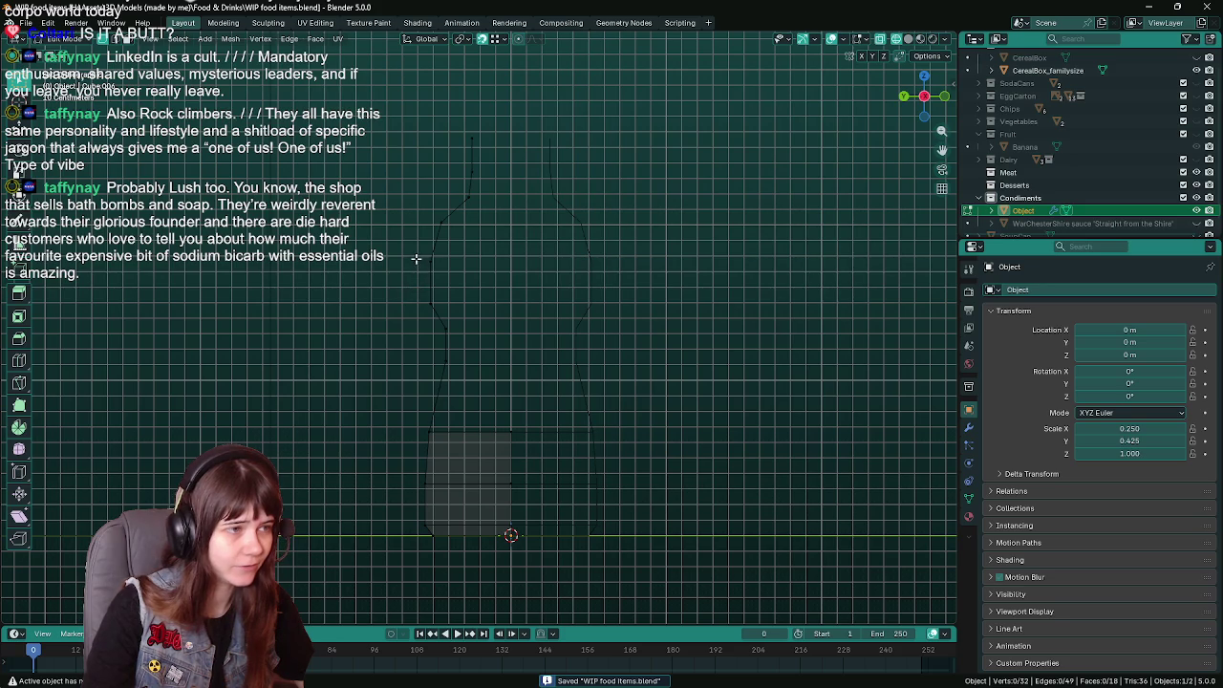
pyautogui.scroll(-1, 467, 342)
pyautogui.press('Tab')
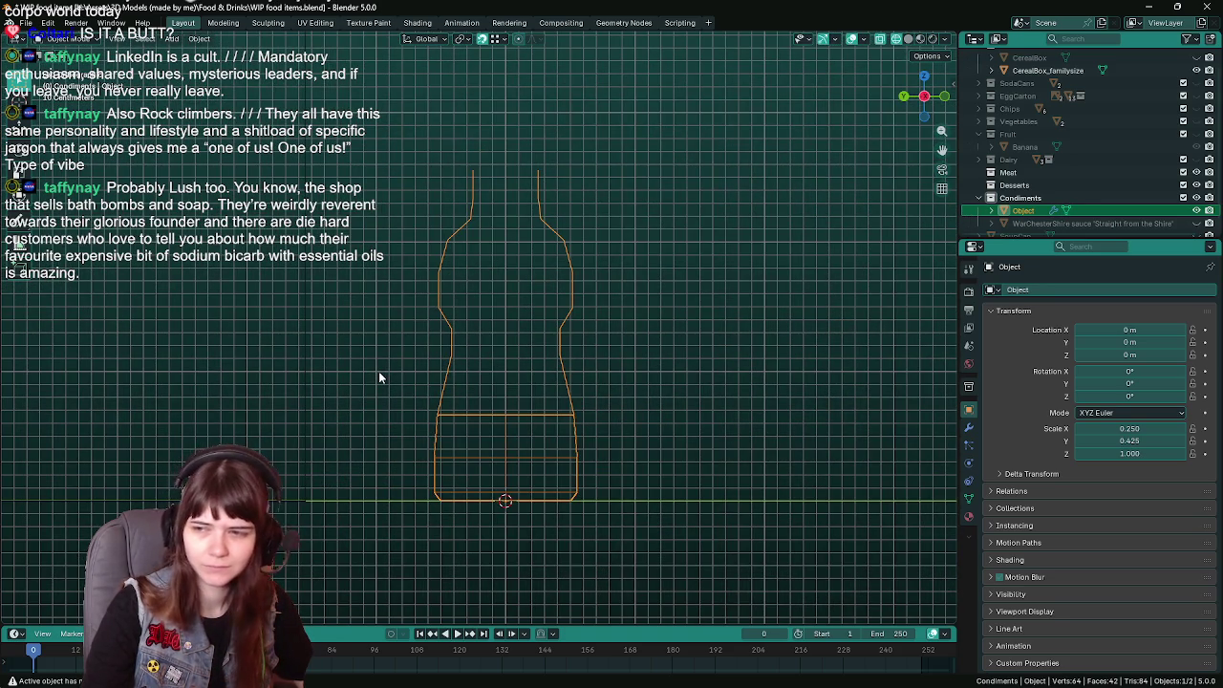
pyautogui.press('Tab')
pyautogui.click(457, 368)
pyautogui.press('g')
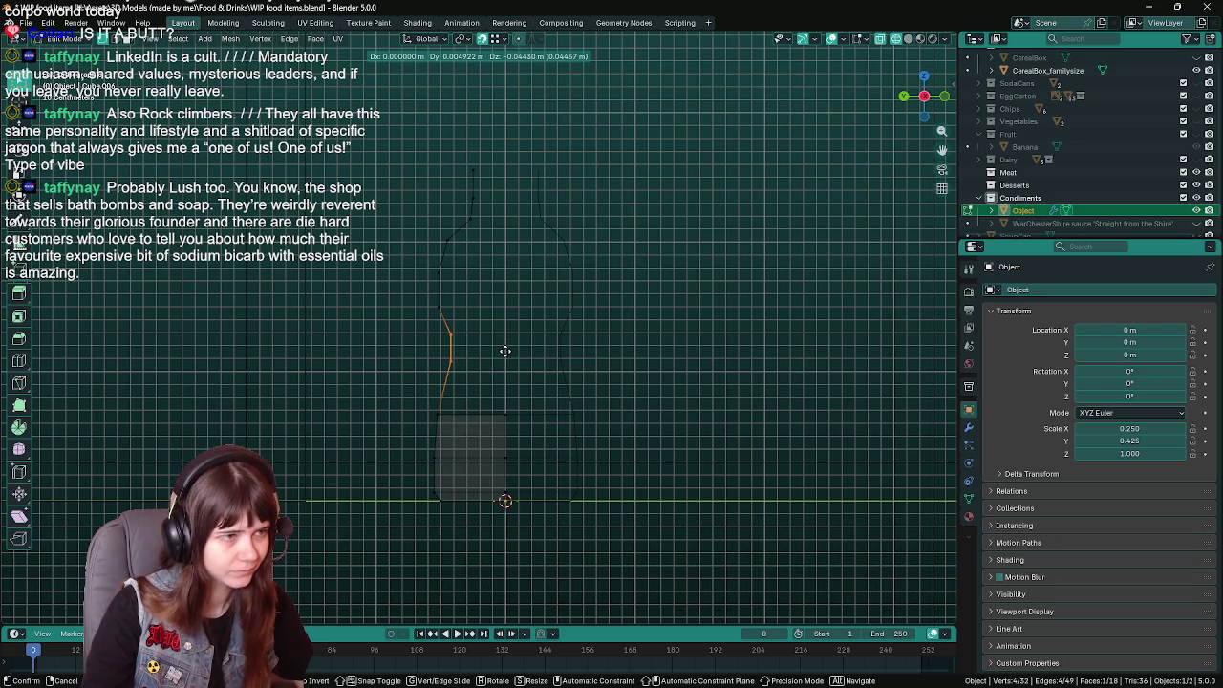
pyautogui.click(503, 354)
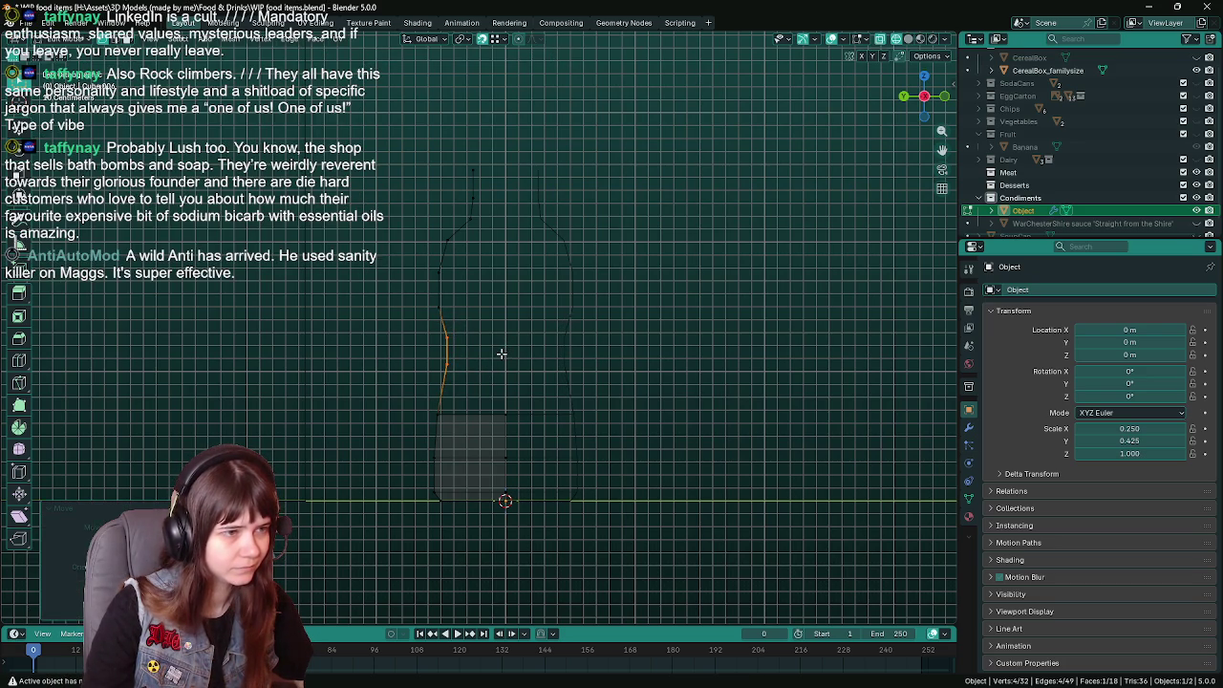
# Adjust a selected outline point along the X axis and save.
pyautogui.press('Tab')
pyautogui.scroll(-1, 384, 328)
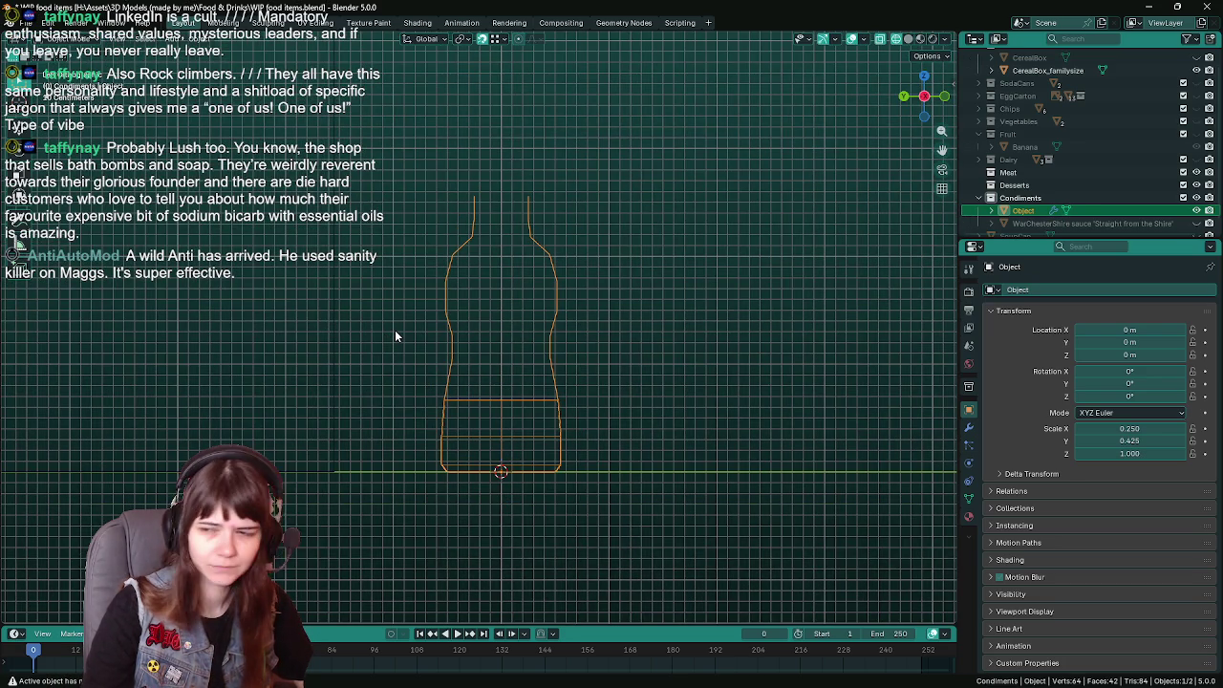
pyautogui.scroll(1, 395, 334)
pyautogui.press('Tab')
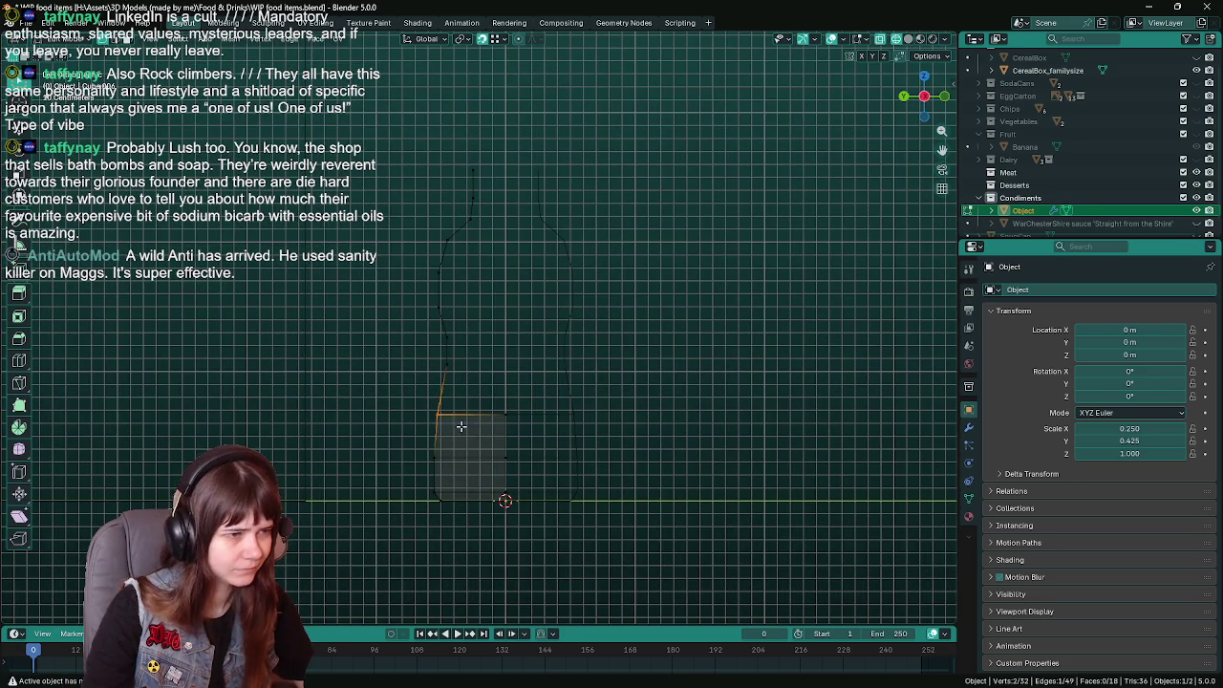
pyautogui.press('g')
pyautogui.press('x')
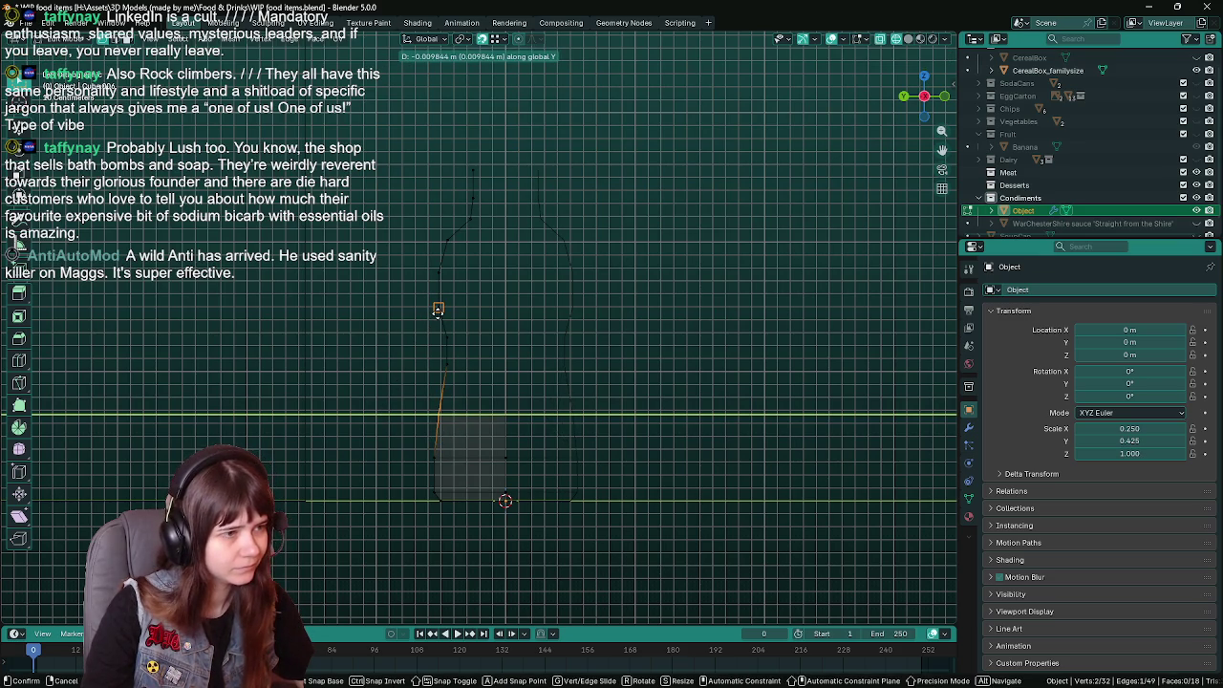
pyautogui.click(437, 313)
pyautogui.press('Tab')
pyautogui.hotkey('ctrl', 's')
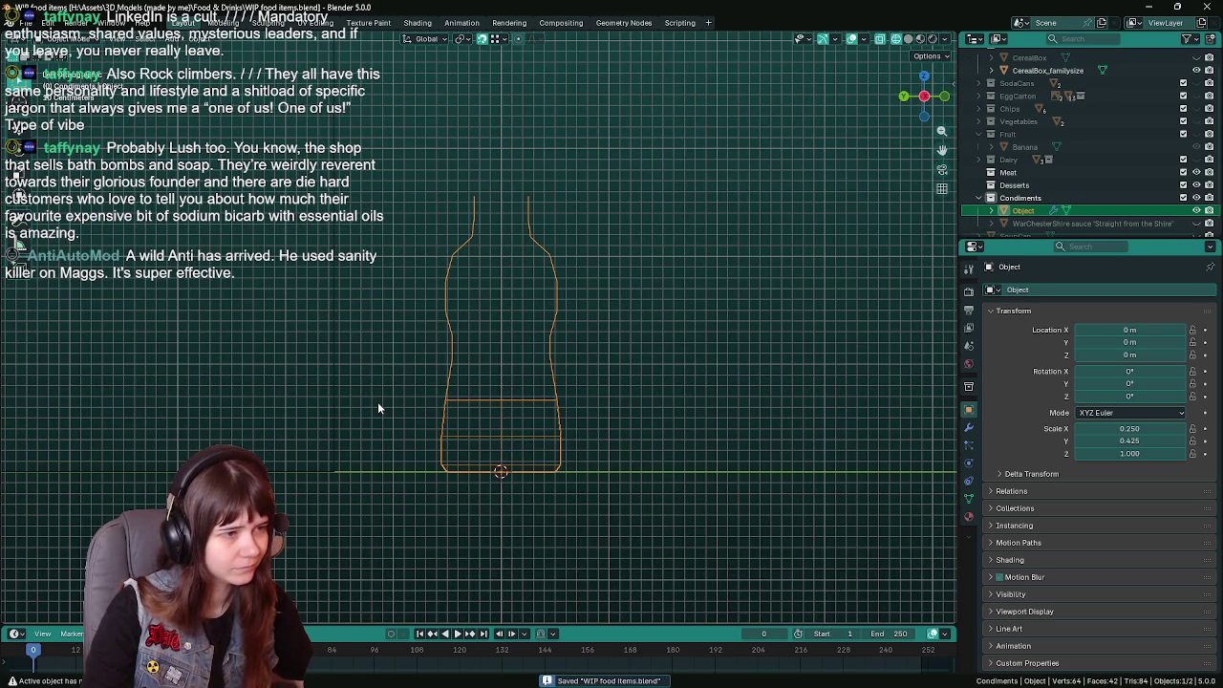
# Move the selected edge along global Y, save, and recheck the bottle shape.
pyautogui.press('Tab')
pyautogui.press('g')
pyautogui.press('y')
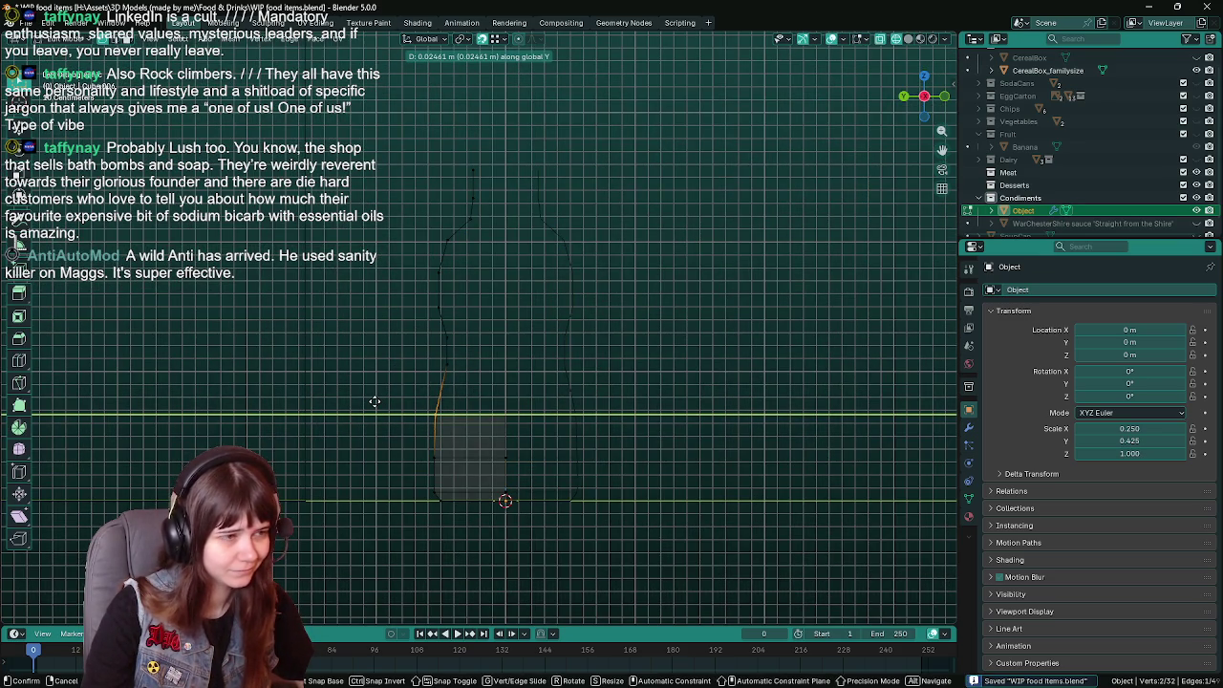
pyautogui.click(374, 401)
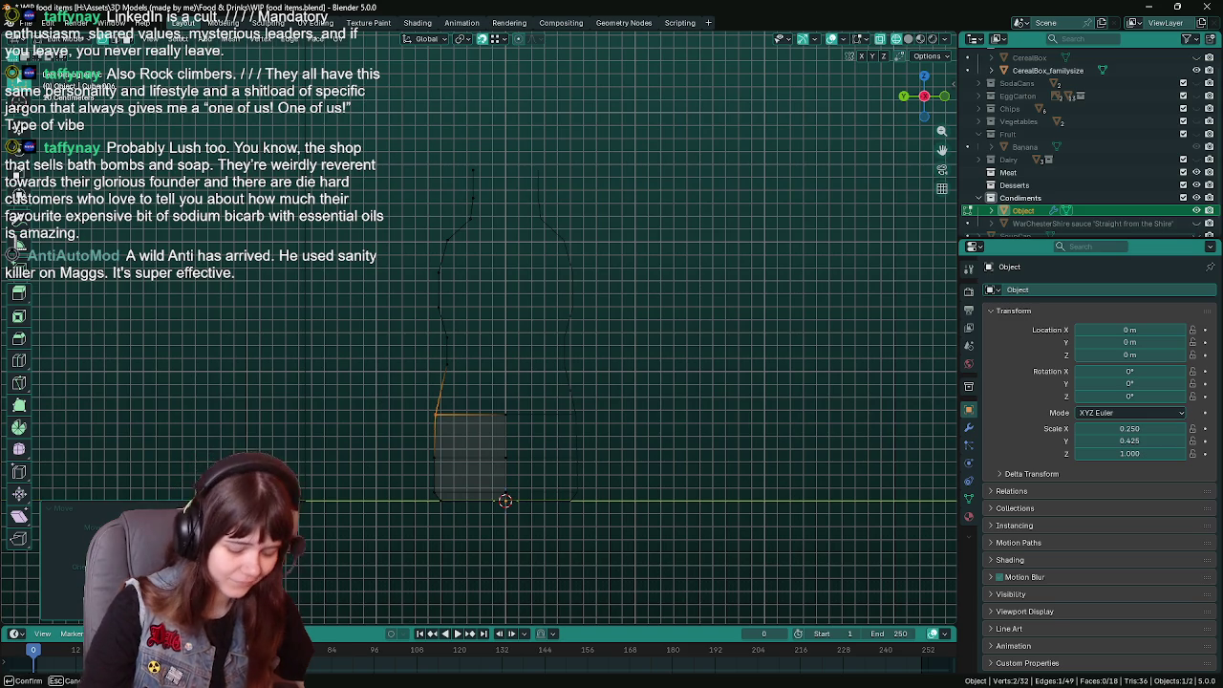
pyautogui.press('Tab')
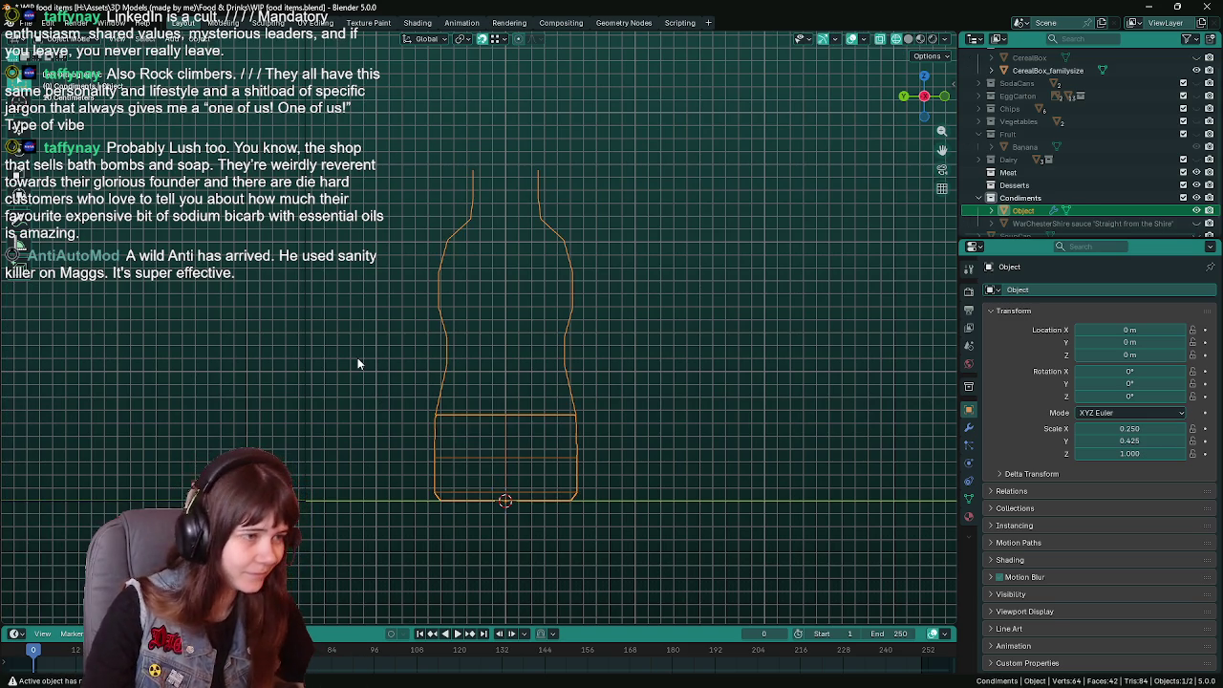
pyautogui.hotkey('ctrl', 's')
pyautogui.scroll(-1, 388, 402)
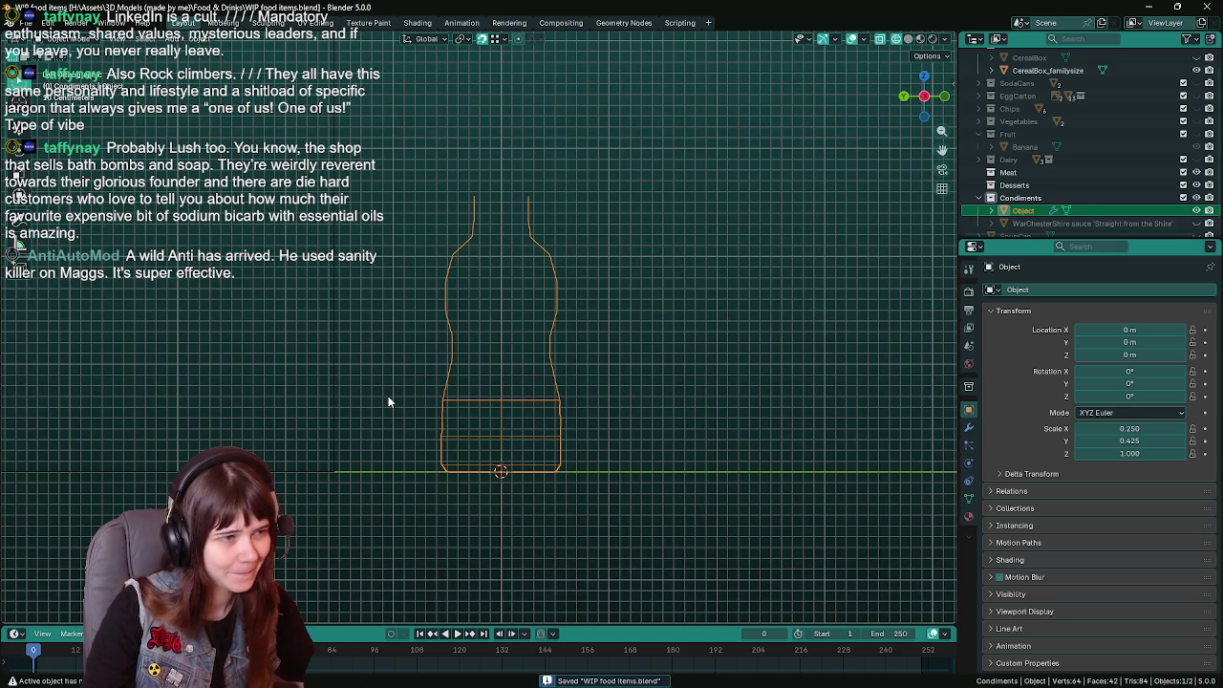
pyautogui.scroll(1, 388, 396)
pyautogui.press('Tab')
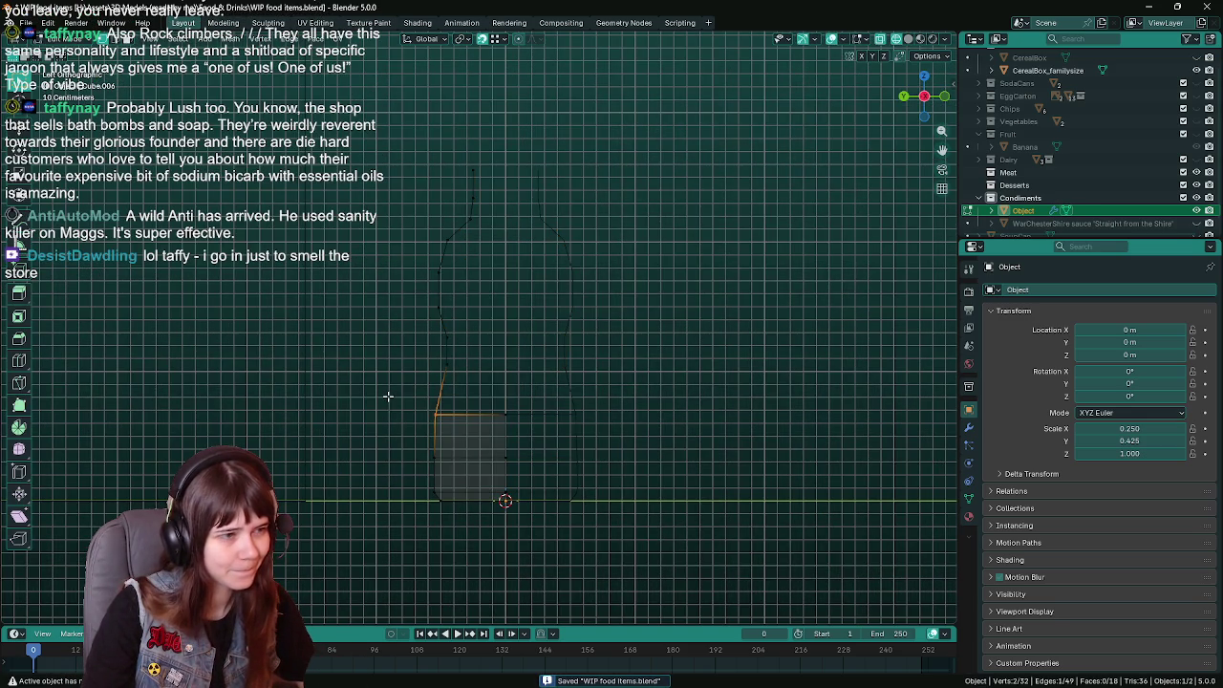
pyautogui.press('Tab')
pyautogui.scroll(-1, 388, 369)
pyautogui.scroll(-1, 386, 374)
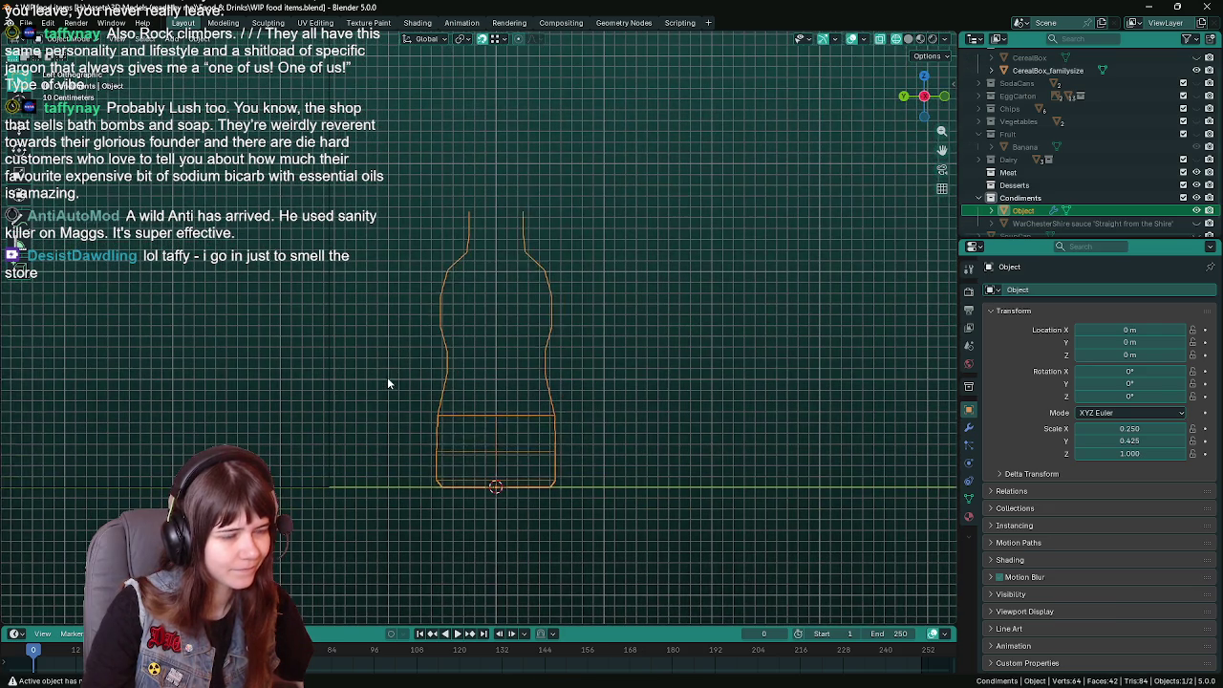
pyautogui.press('Tab')
# Select the box-shaped base faces of the outline and save.
pyautogui.moveTo(404, 404); pyautogui.dragTo(537, 505)
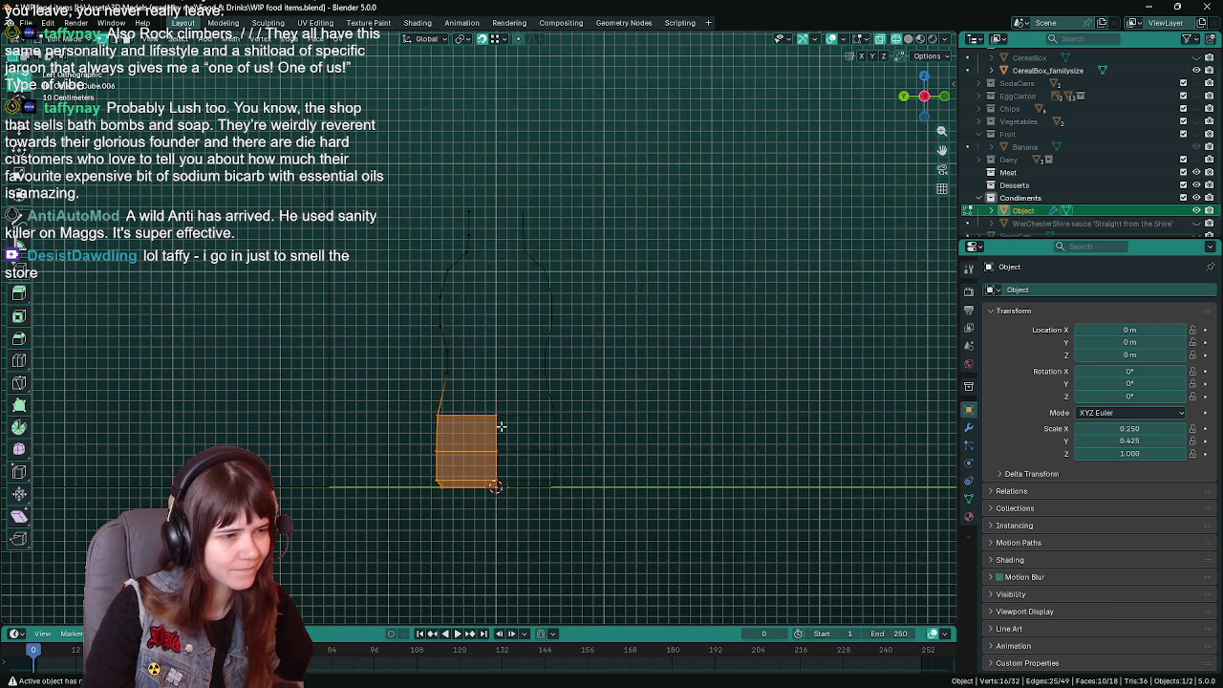
pyautogui.keyDown('ctrl'); pyautogui.moveTo(418, 388); pyautogui.dragTo(516, 489); pyautogui.keyUp('ctrl')
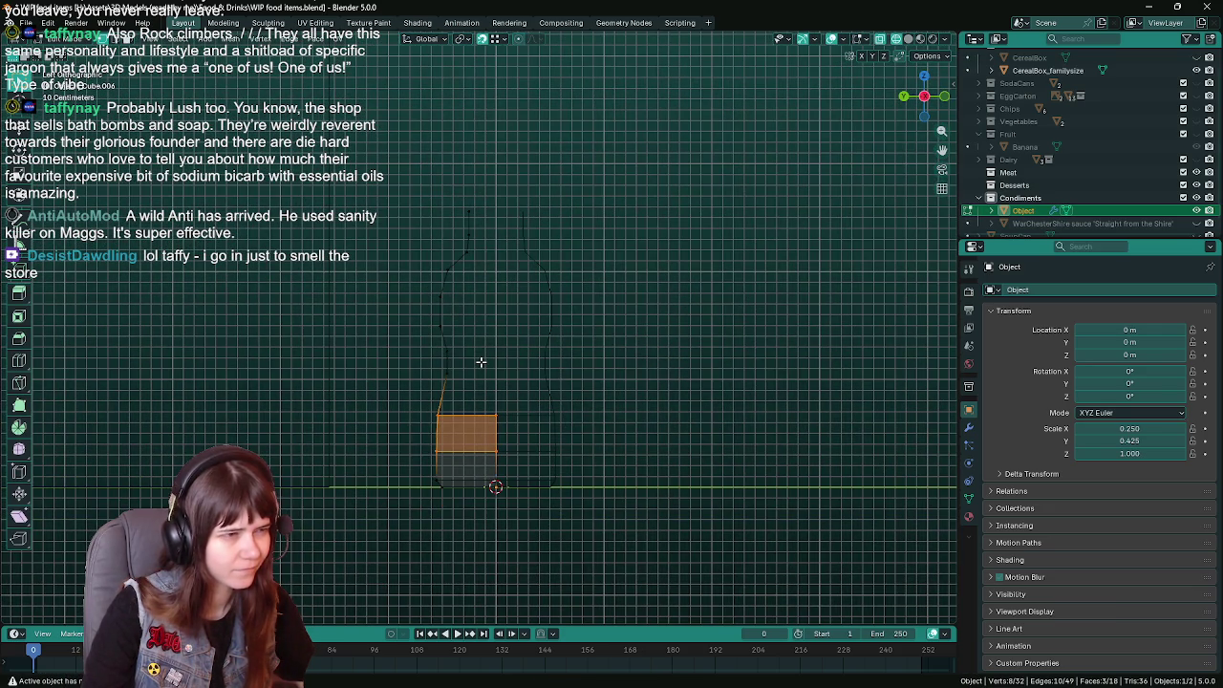
pyautogui.hotkey('ctrl', 's')
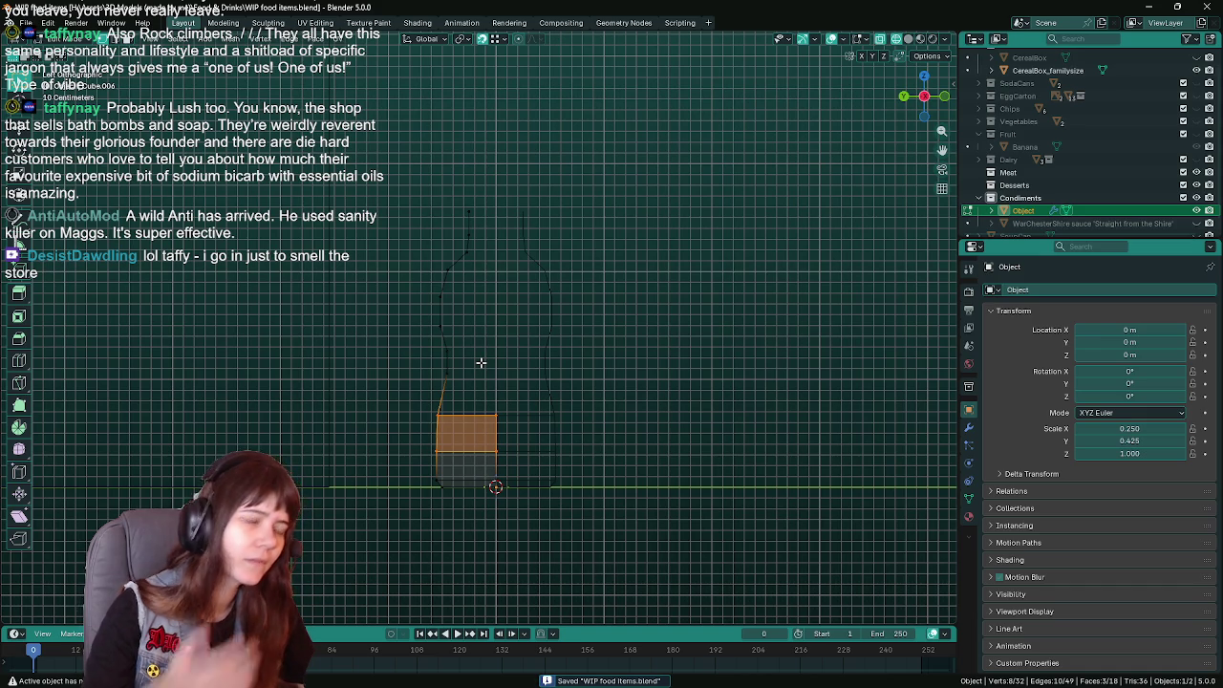
pyautogui.press('Tab')
pyautogui.hotkey('ctrl', 's')
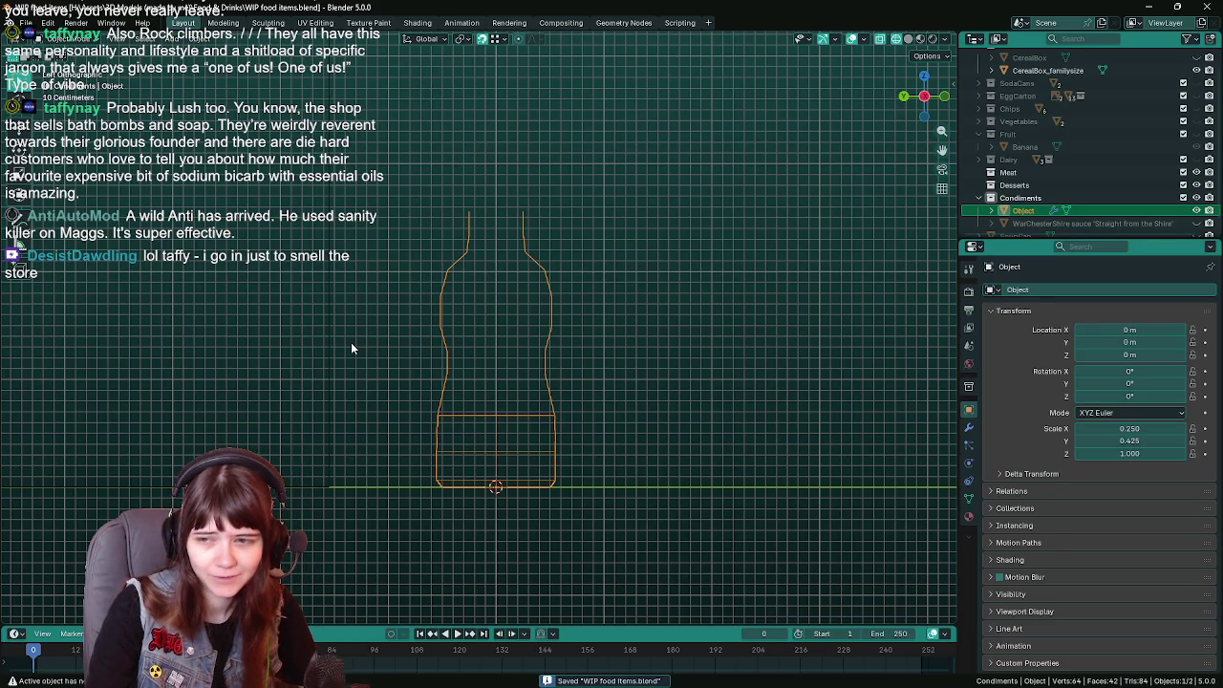
pyautogui.press('KP_1')
pyautogui.press('KP_7')
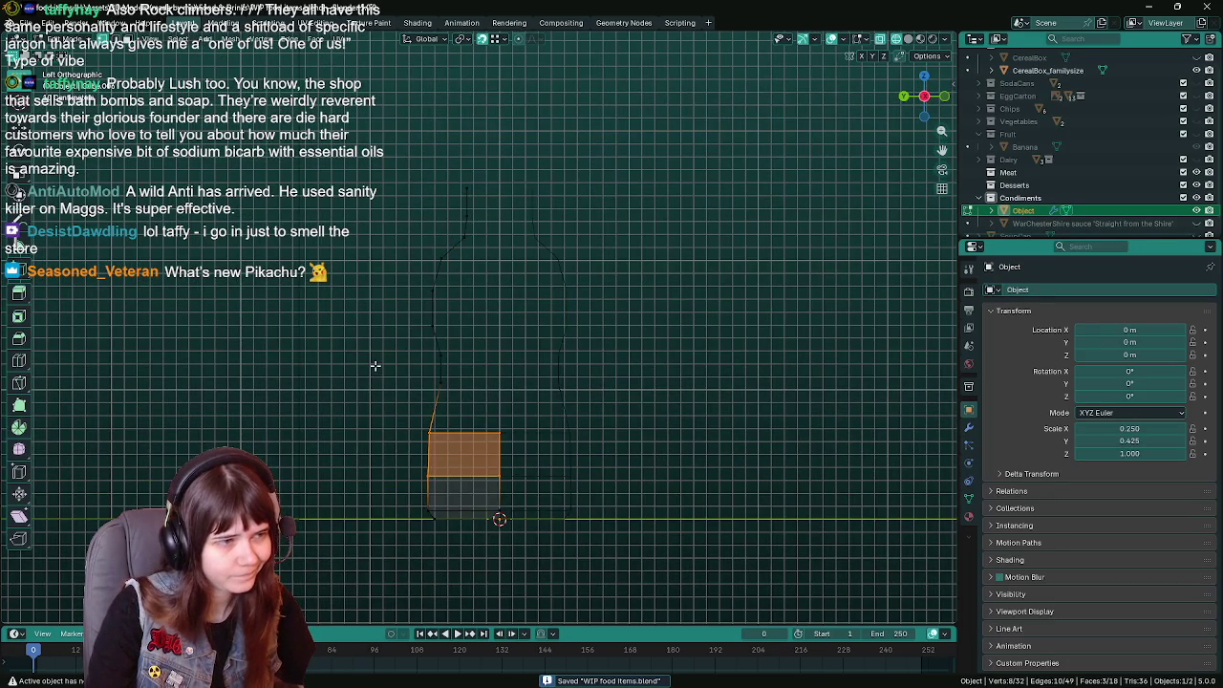
# Split the base into its own object named 'Ajax dishsoap' and move it out of Condiments.
pyautogui.press('ctrl+KP_3')
pyautogui.hotkey('shift', 'd')
pyautogui.press('Escape')
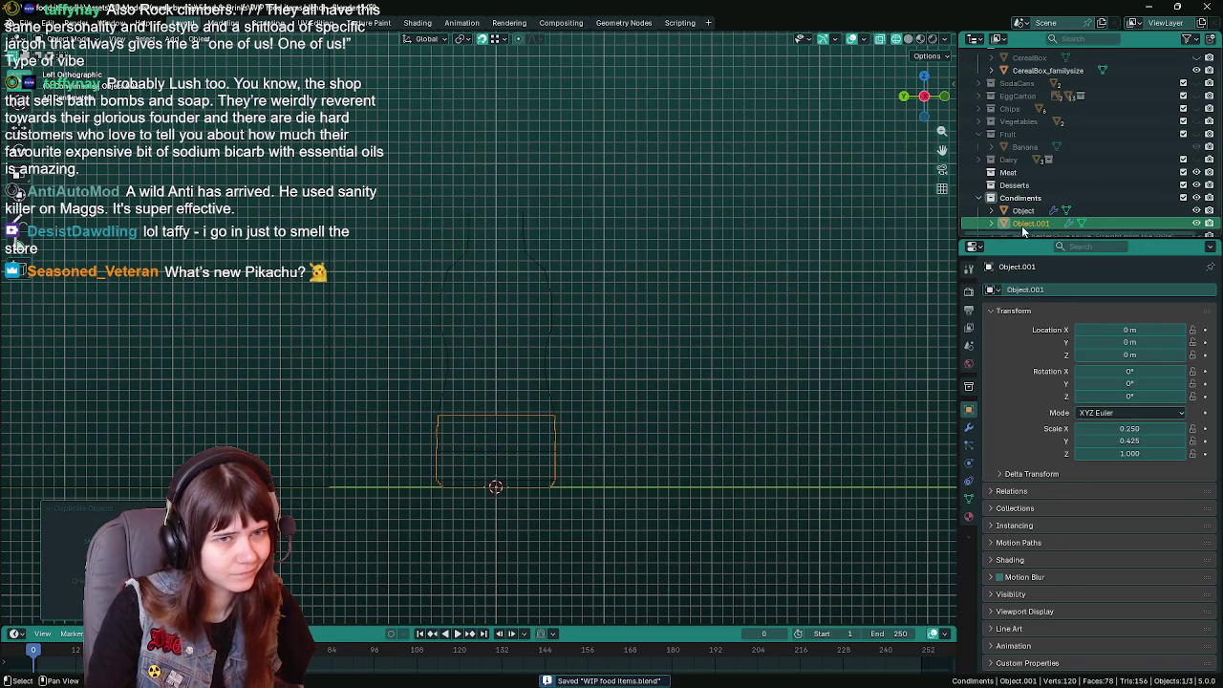
pyautogui.doubleClick(1023, 206)
pyautogui.write('Ajax')
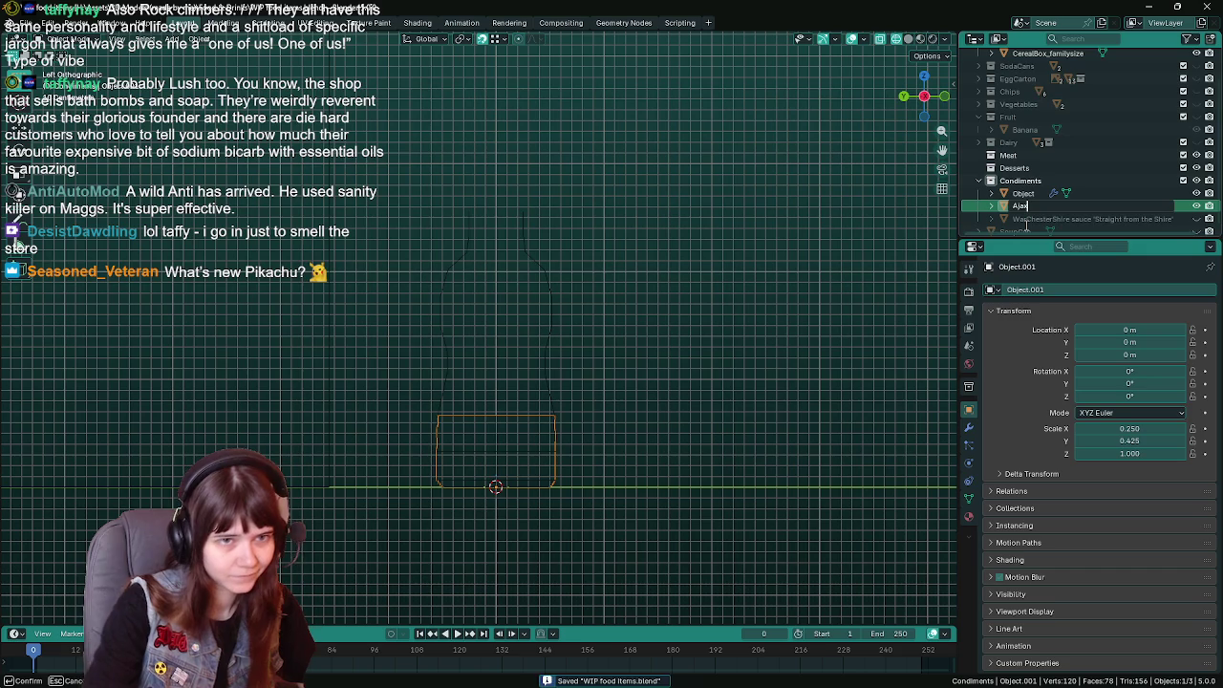
pyautogui.write(' dishsoap')
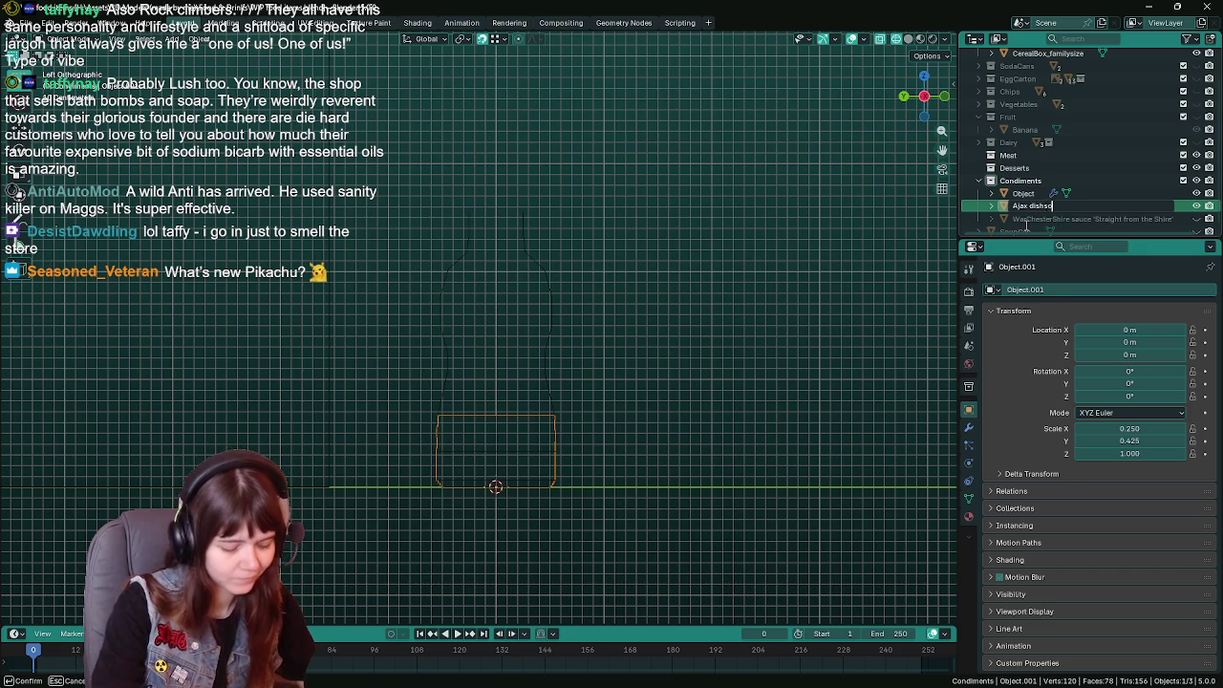
pyautogui.press('Return')
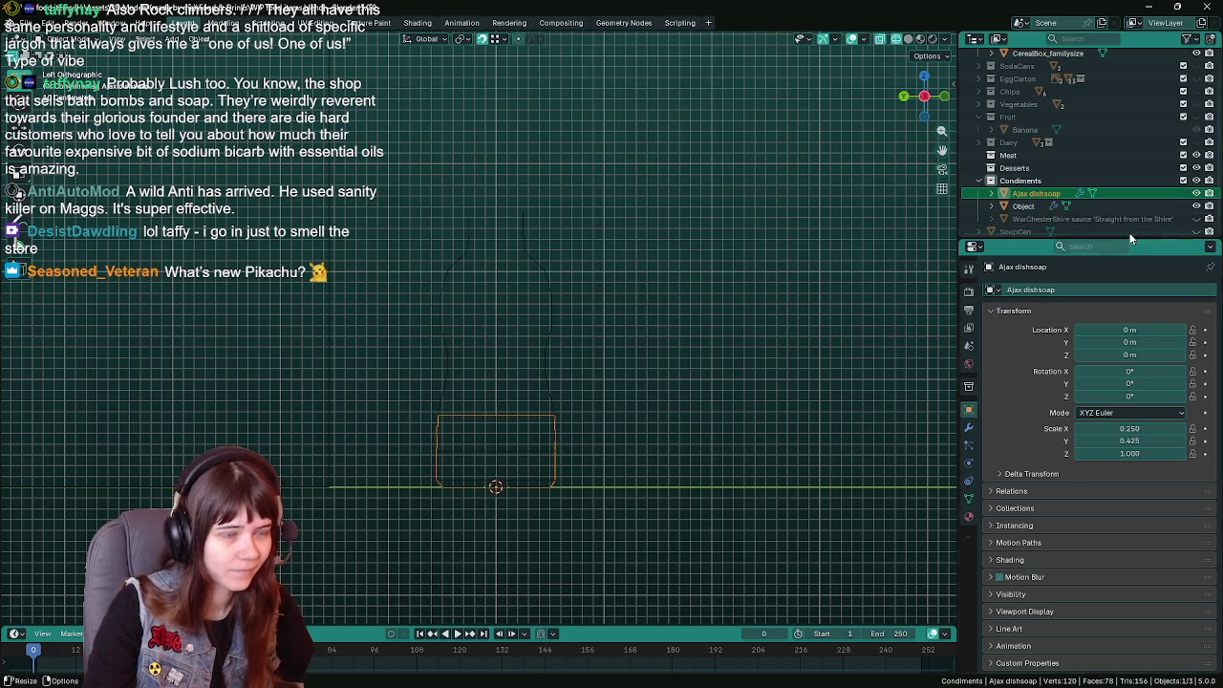
pyautogui.scroll(2, 1025, 224)
pyautogui.moveTo(1035, 221); pyautogui.dragTo(1025, 222)
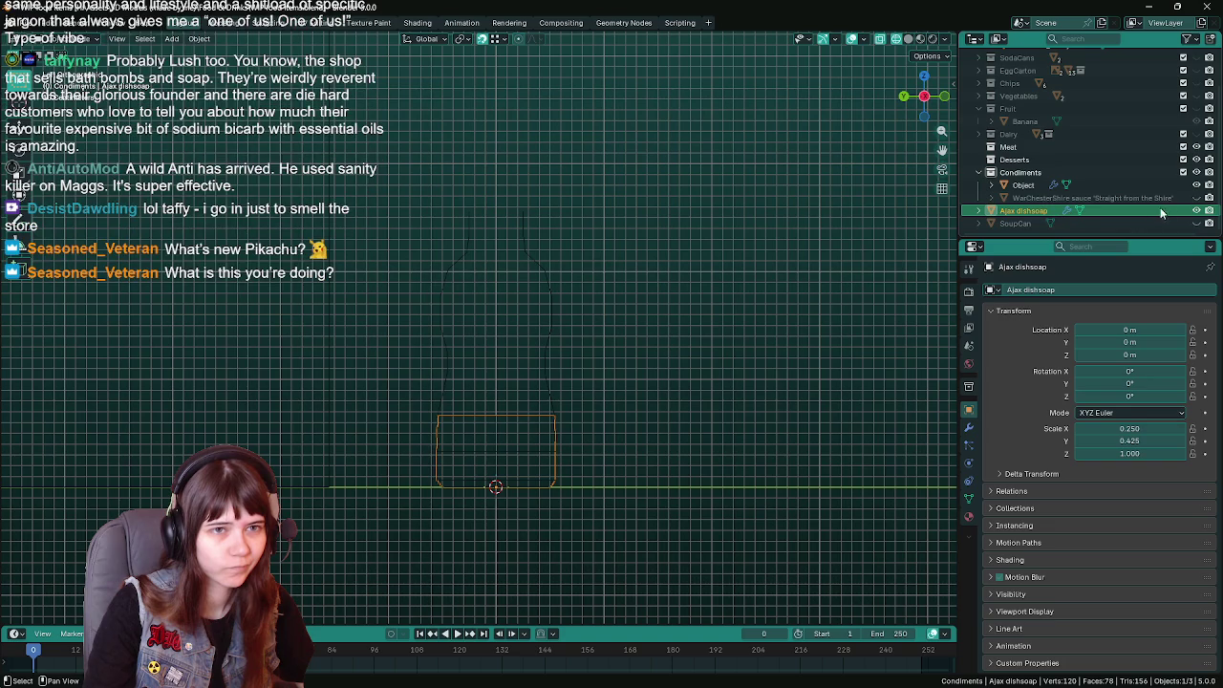
# Select the bottle outline, save, and delete its leftover base faces.
pyautogui.click(549, 428)
pyautogui.hotkey('ctrl', 's')
pyautogui.press('Tab')
pyautogui.scroll(1, 513, 323)
pyautogui.scroll(1, 513, 323)
pyautogui.press('x')
pyautogui.click(511, 337)
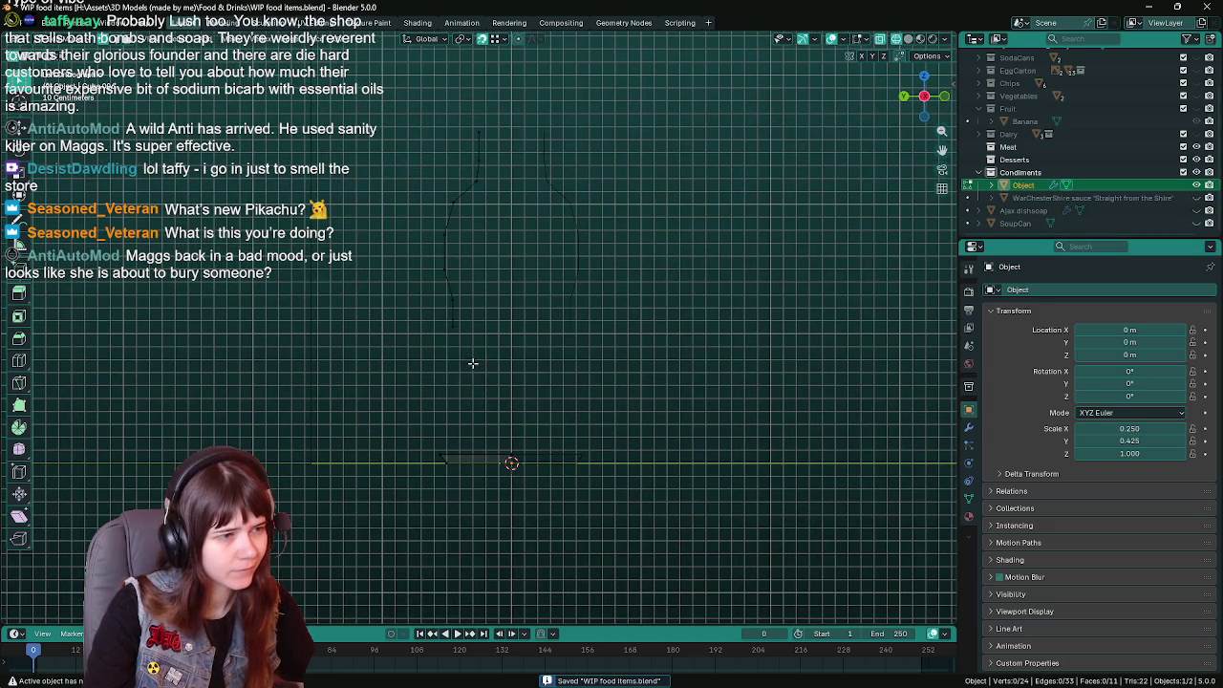
# Select the lower curved section of the left profile and duplicate it in place.
pyautogui.moveTo(430, 178); pyautogui.dragTo(507, 312)
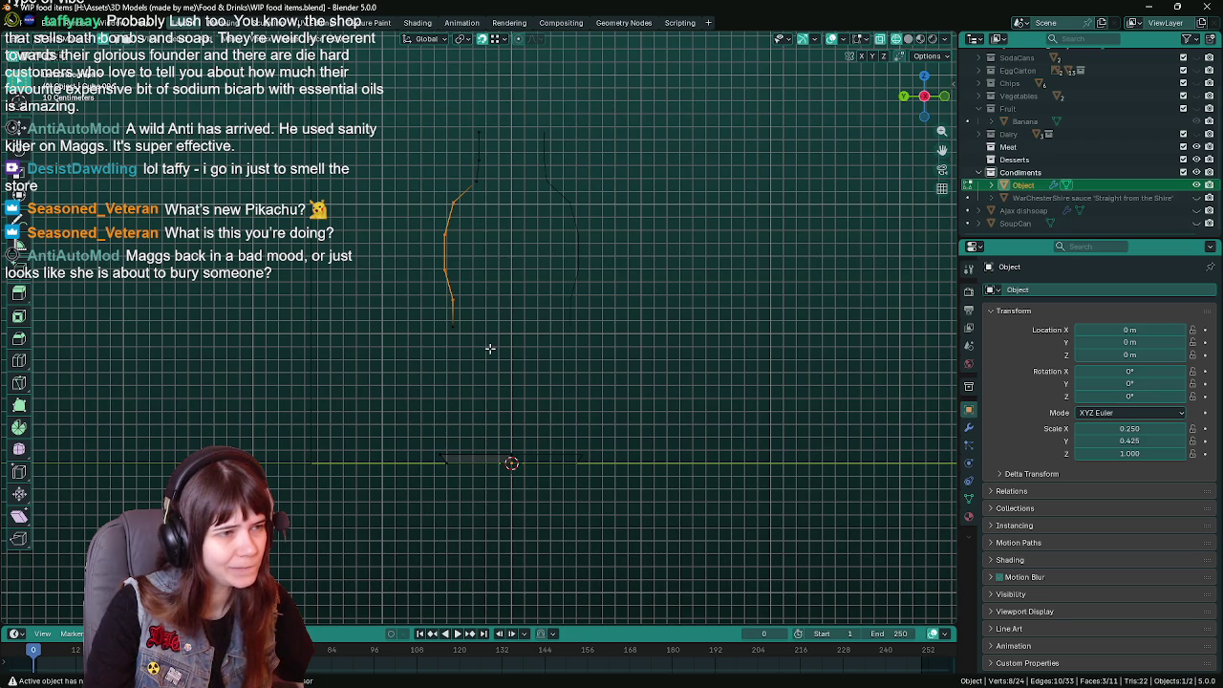
pyautogui.keyDown('shift'); pyautogui.moveTo(407, 276); pyautogui.dragTo(456, 345); pyautogui.keyUp('shift')
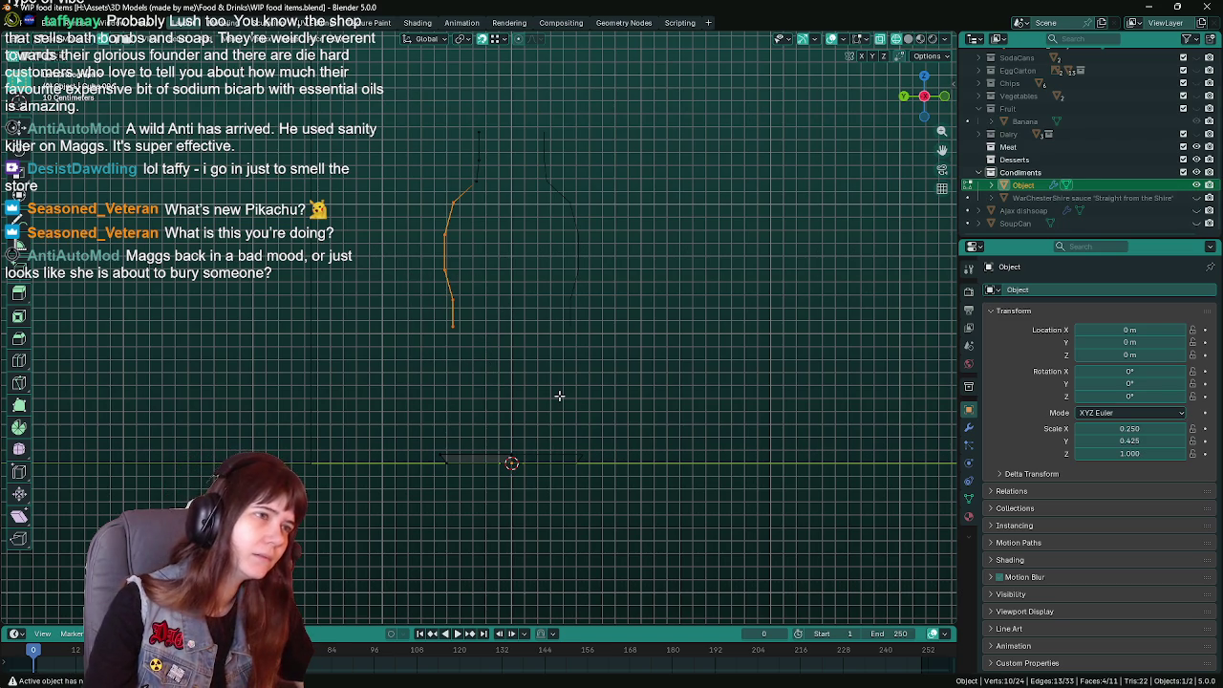
pyautogui.moveTo(468, 115); pyautogui.dragTo(514, 187)
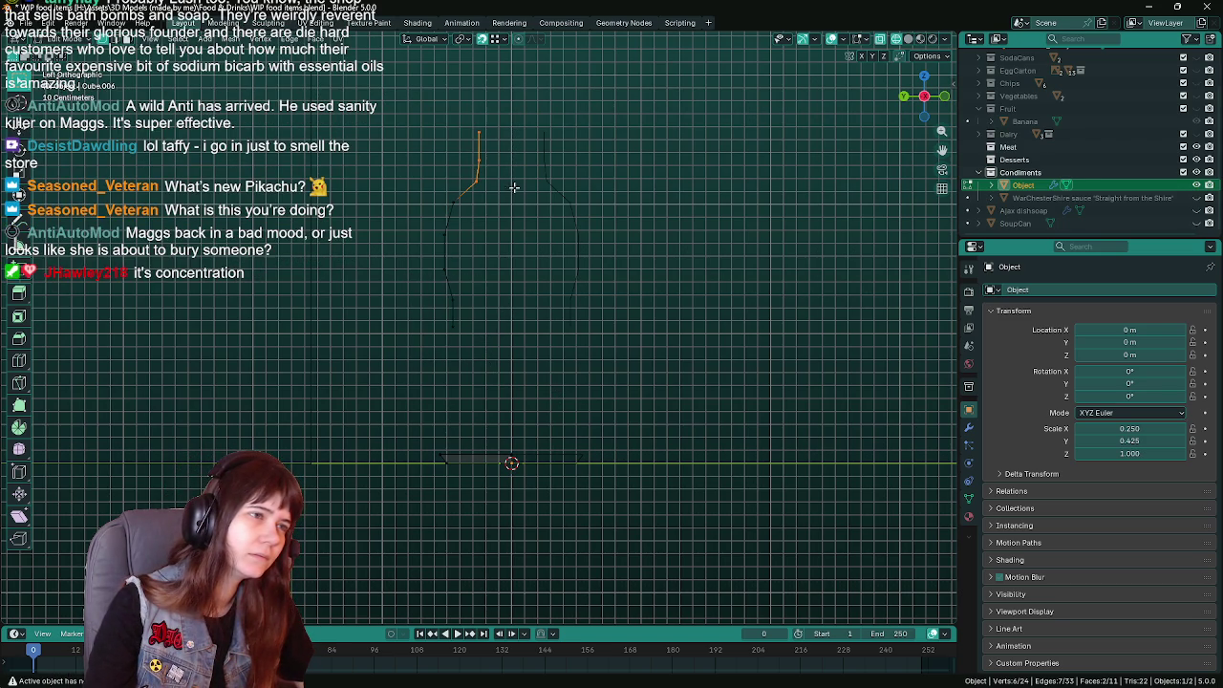
pyautogui.moveTo(458, 127); pyautogui.dragTo(503, 182)
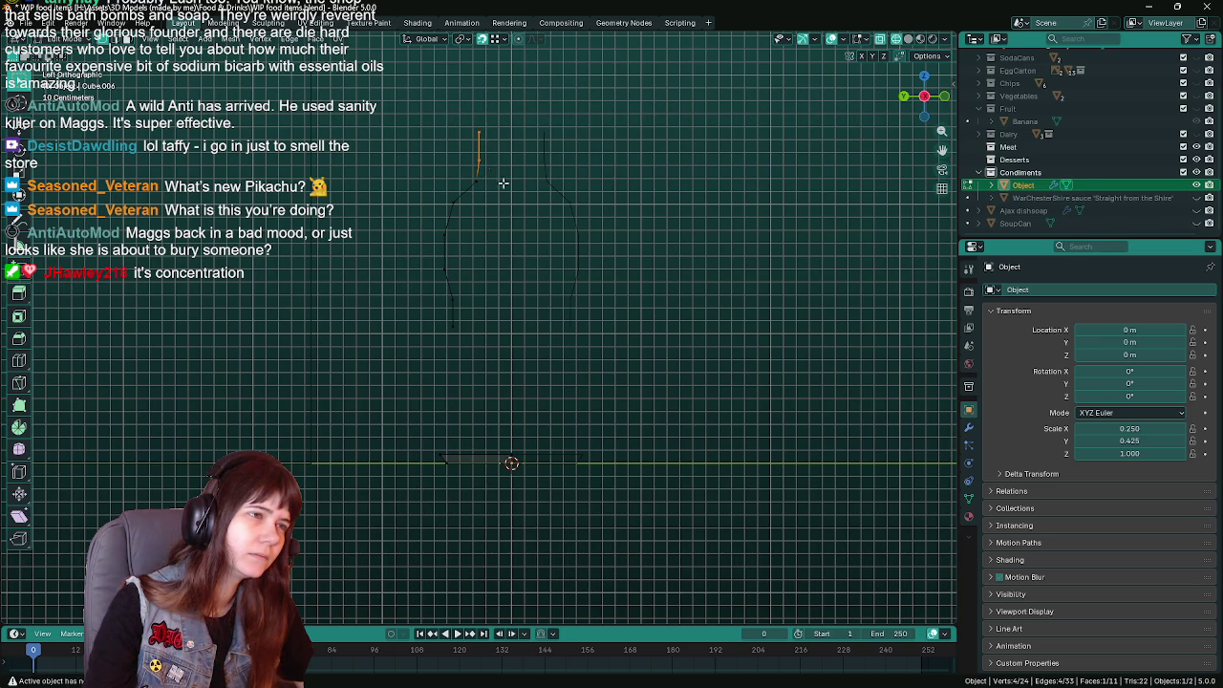
pyautogui.moveTo(407, 187); pyautogui.dragTo(489, 322)
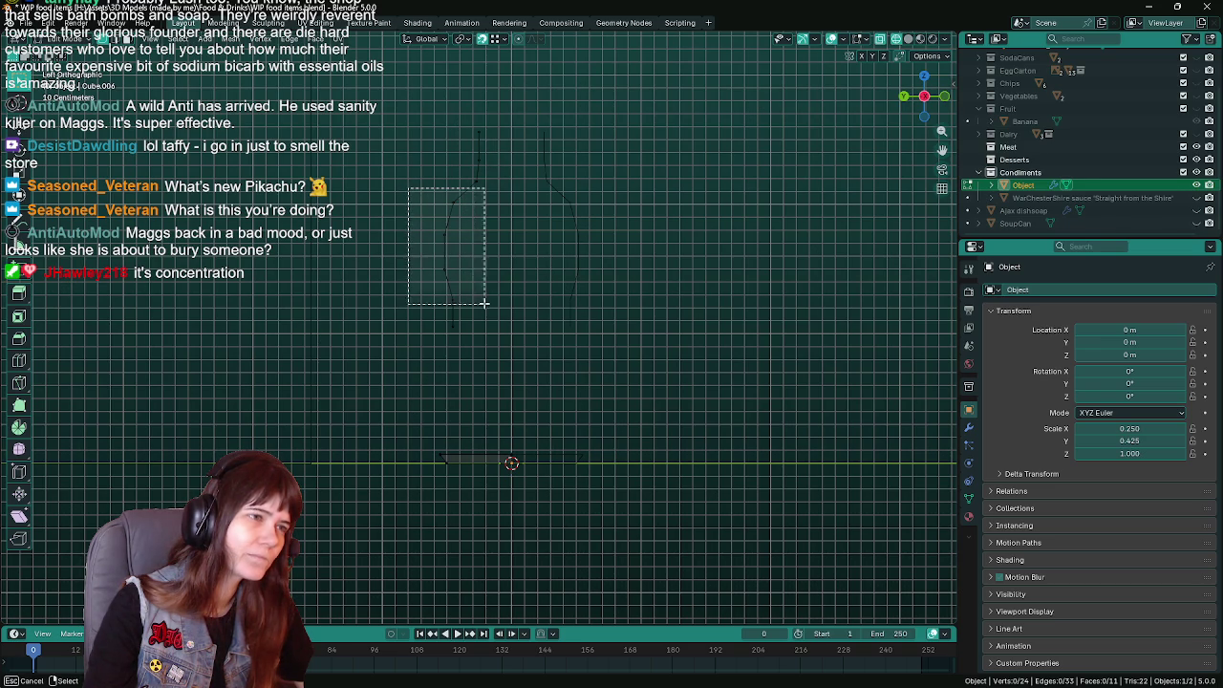
pyautogui.hotkey('shift', 'd')
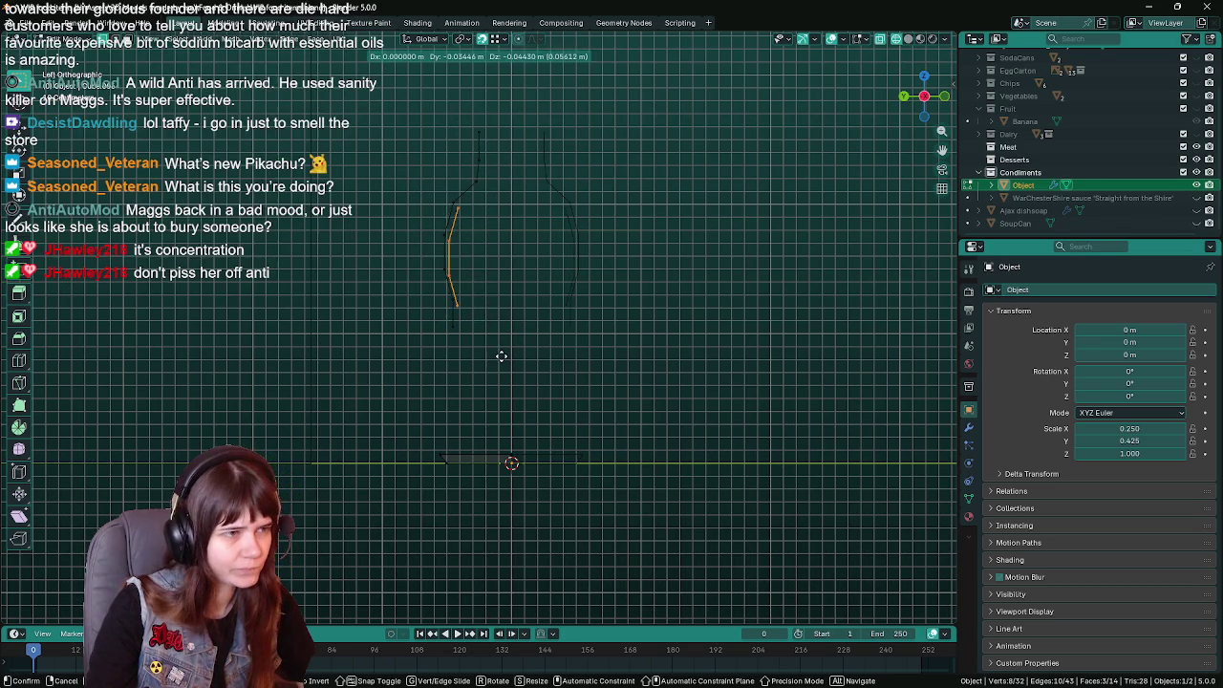
pyautogui.rightClick(523, 286)
pyautogui.moveTo(535, 335)
pyautogui.mouseDown(button='middle')
pyautogui.moveTo(458, 363)
pyautogui.moveTo(503, 360)
pyautogui.mouseUp(button='middle')
# Try rotating the copied profile faces about Z and Y, then cancel to leave them upright.
pyautogui.press('r')
pyautogui.press('z')
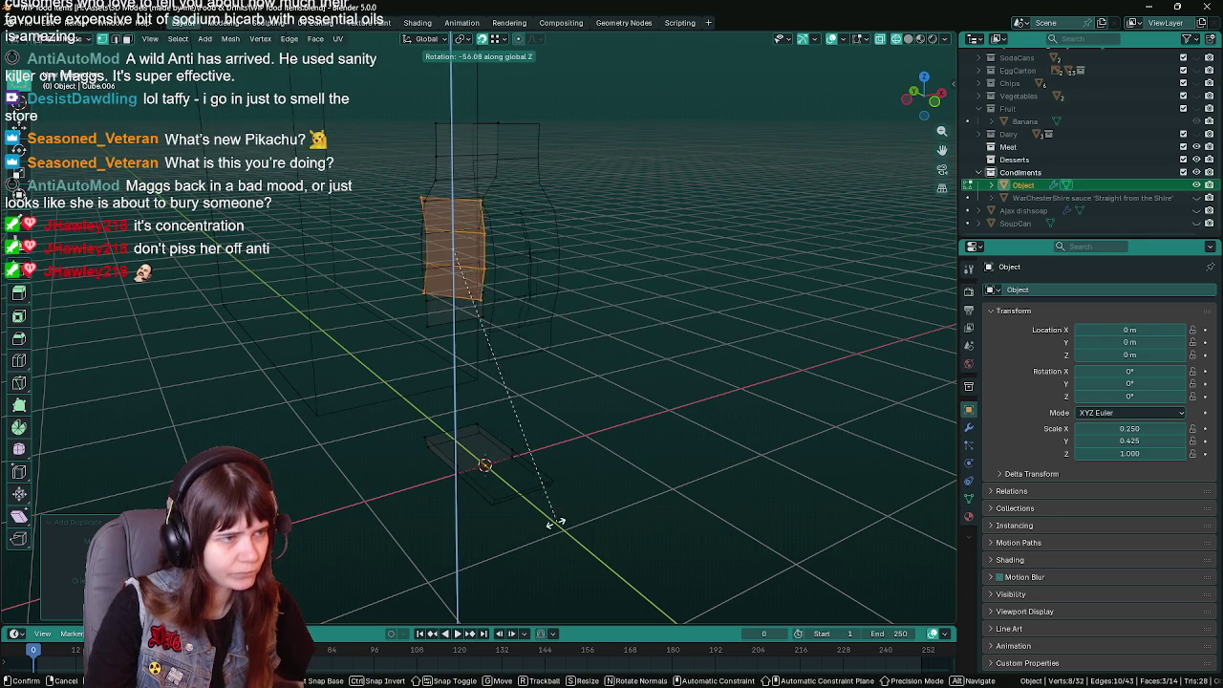
pyautogui.press('r')
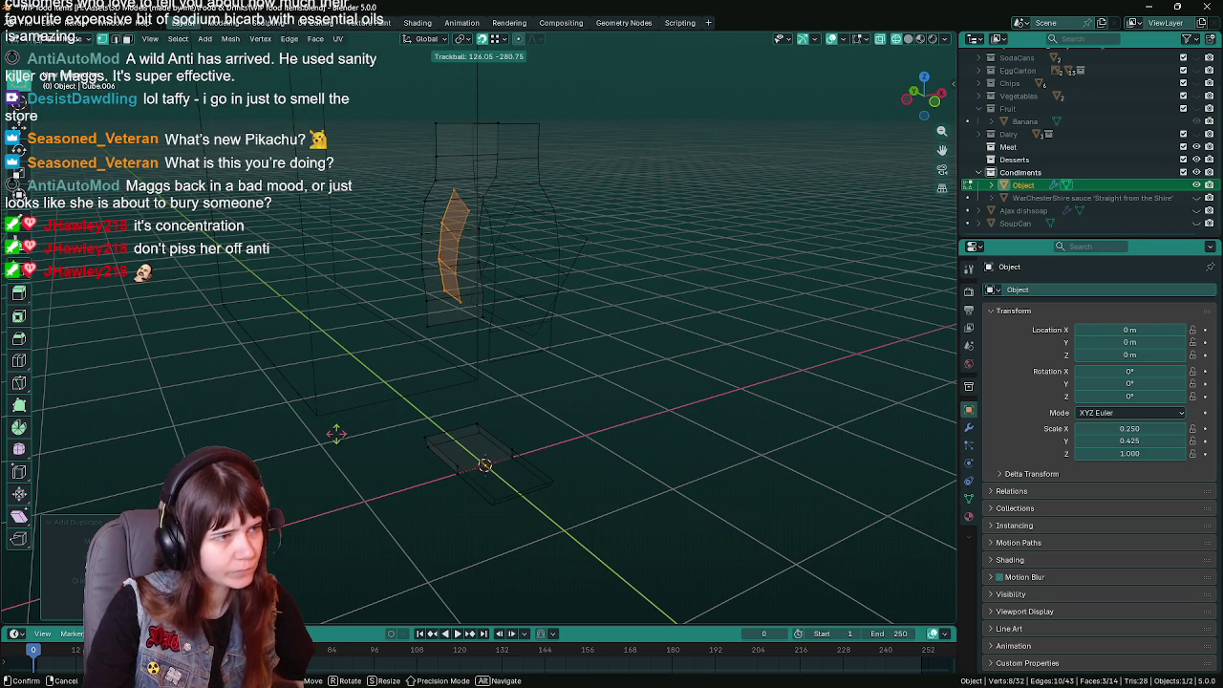
pyautogui.press('z')
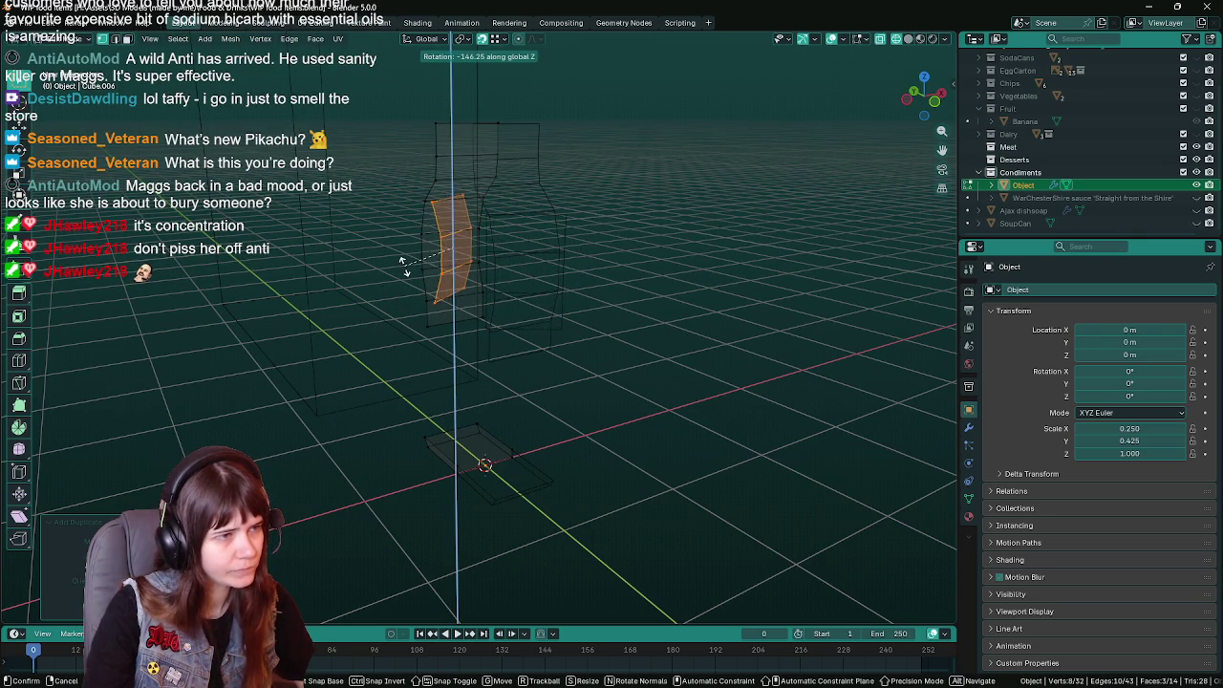
pyautogui.press('y')
pyautogui.write('9')
pyautogui.press('BackSpace')
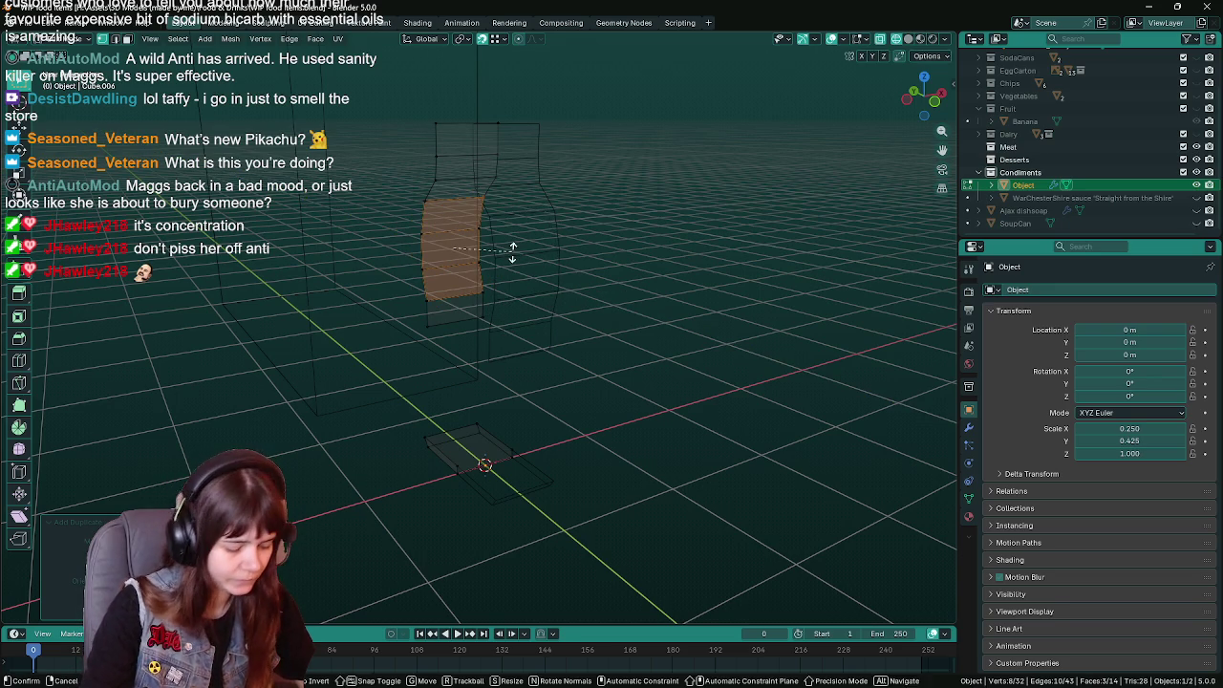
pyautogui.press('Escape')
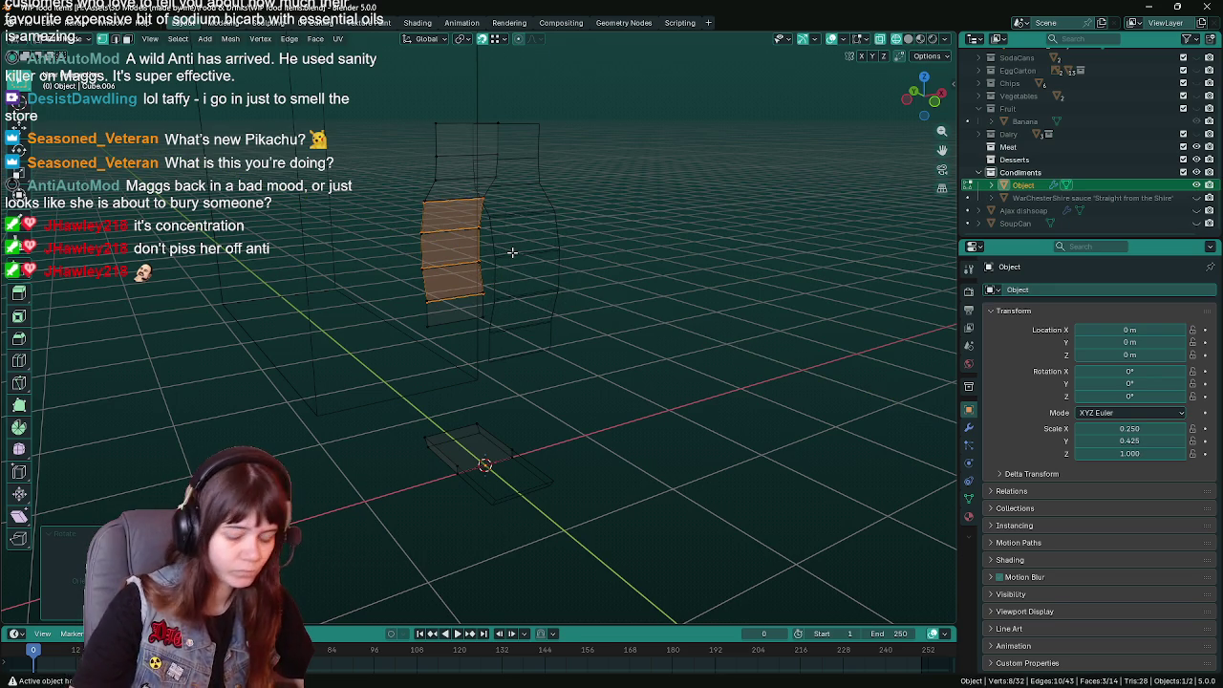
# In side ortho view, test moving the copied edges down on Z, undo it, and save.
pyautogui.press('KP_1')
pyautogui.press('KP_3')
pyautogui.hotkey('ctrl', 's')
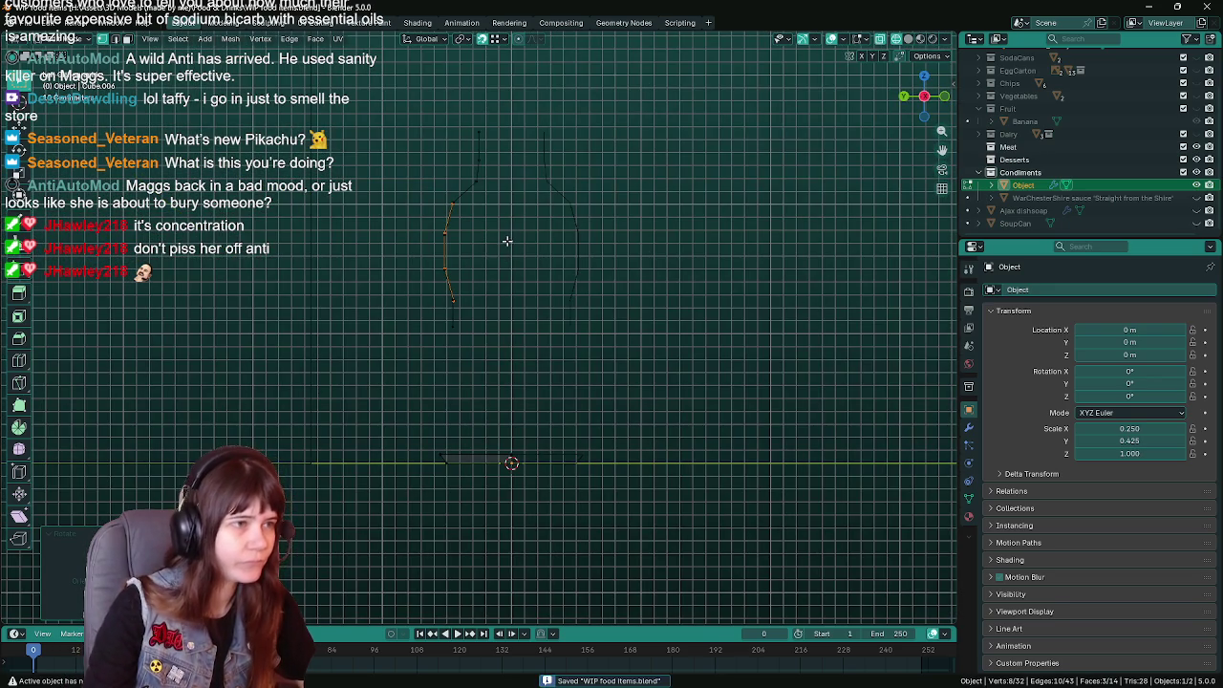
pyautogui.press('g')
pyautogui.press('z')
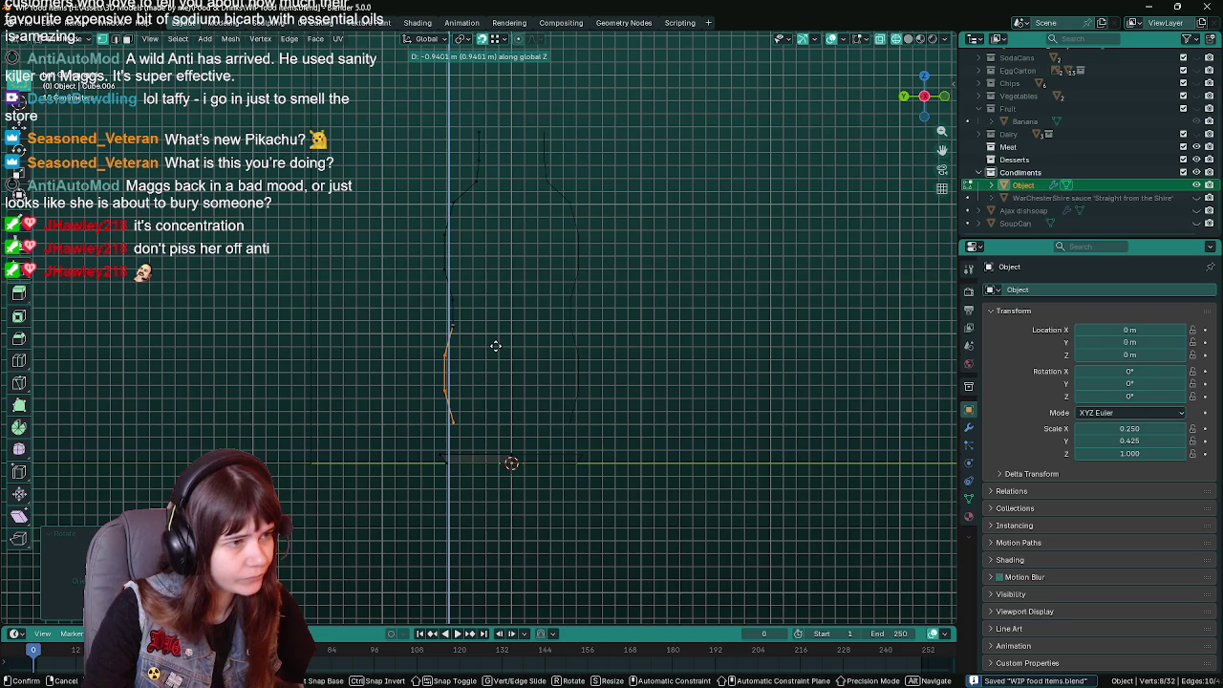
pyautogui.click(495, 349)
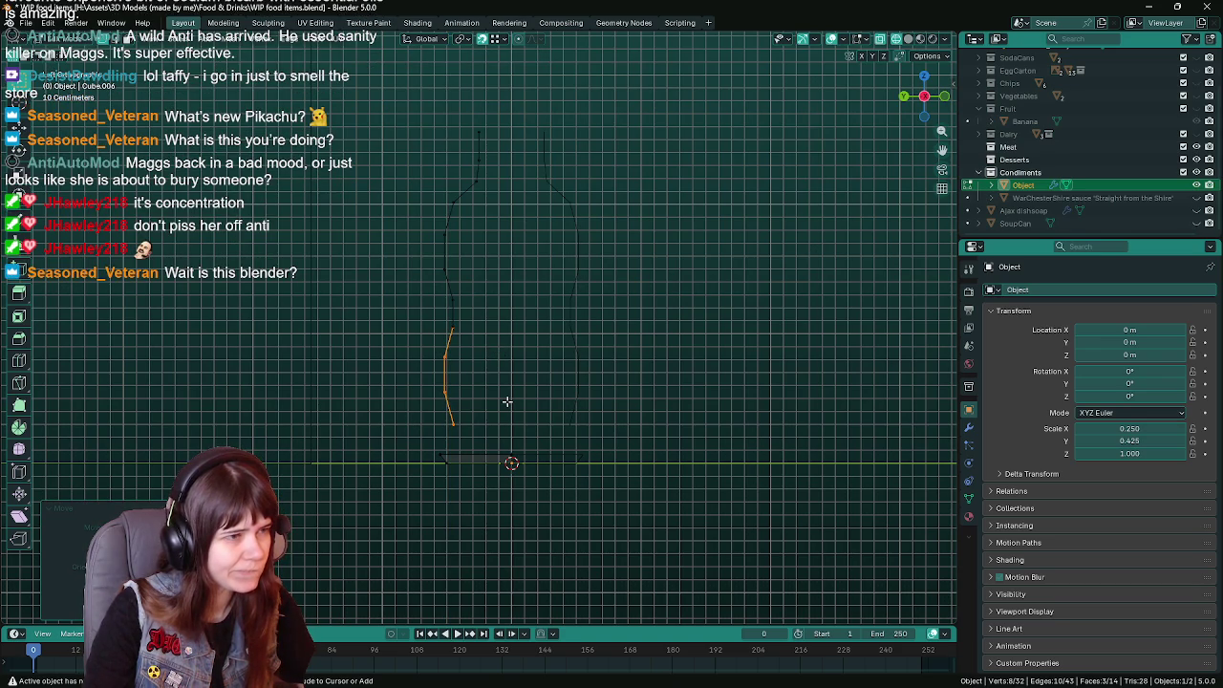
pyautogui.hotkey('ctrl', 'z')
pyautogui.hotkey('ctrl', 's')
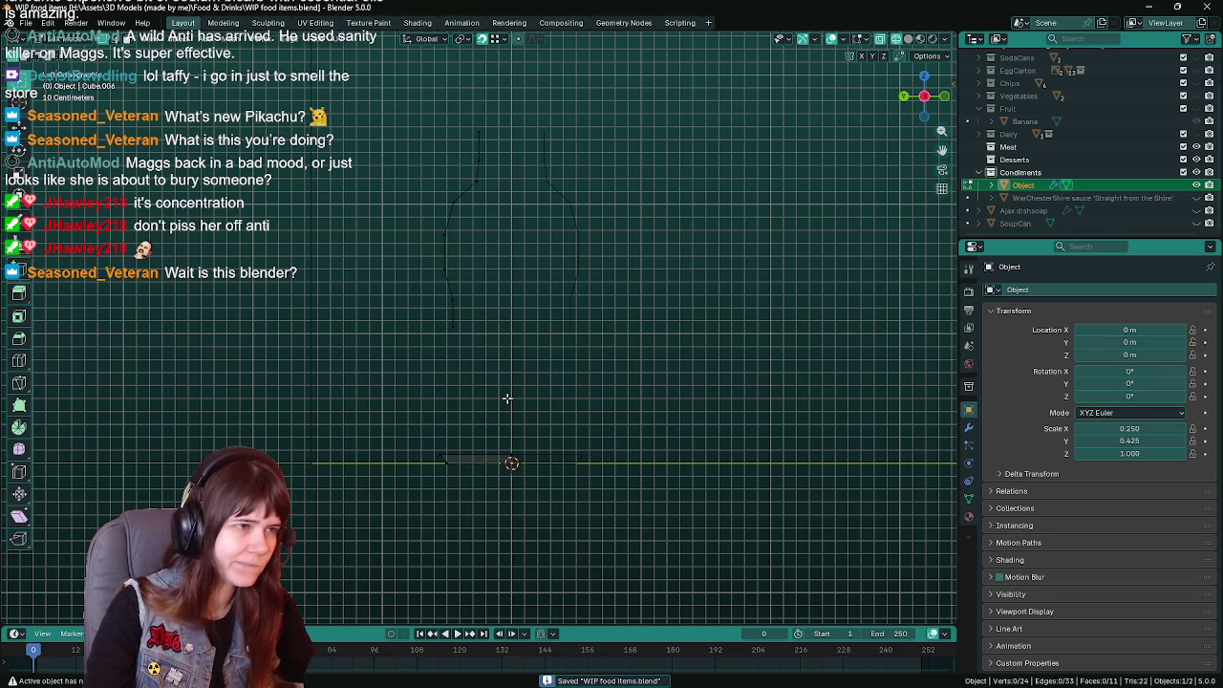
# Leave Edit Mode, return to the front orthographic view, and show the bottle's modifier settings.
pyautogui.press('Tab')
pyautogui.moveTo(506, 398); pyautogui.dragTo(447, 407, button='middle')
pyautogui.press('KP_1')
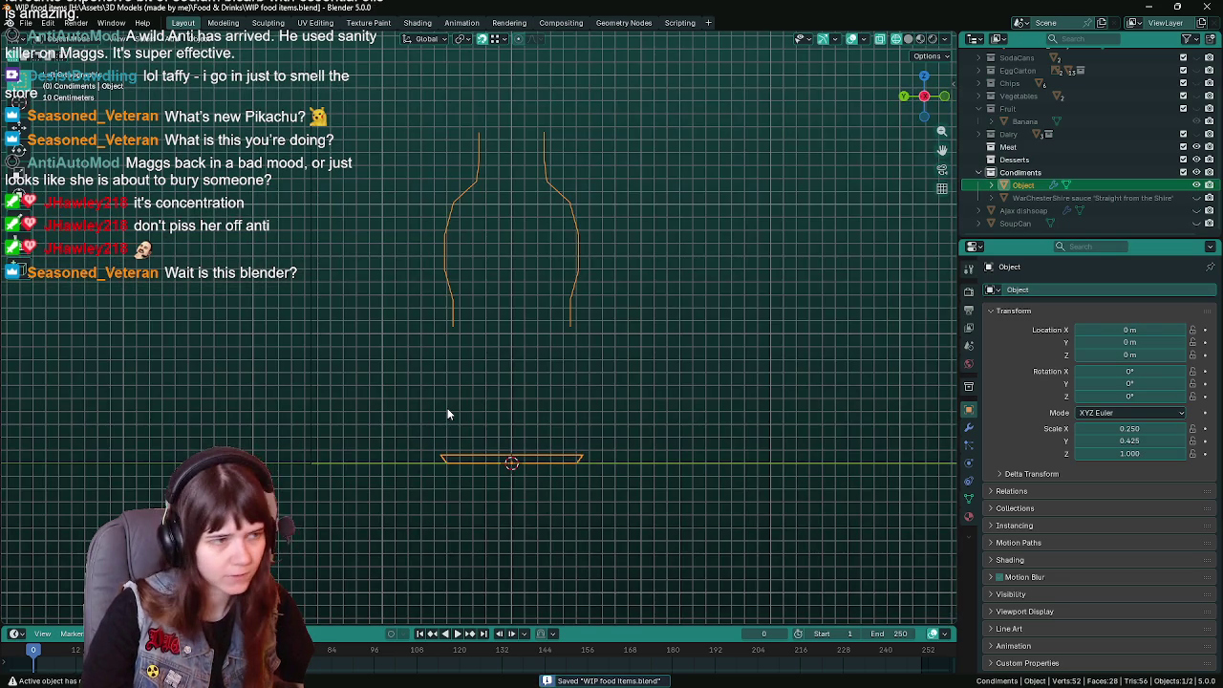
pyautogui.click(968, 427)
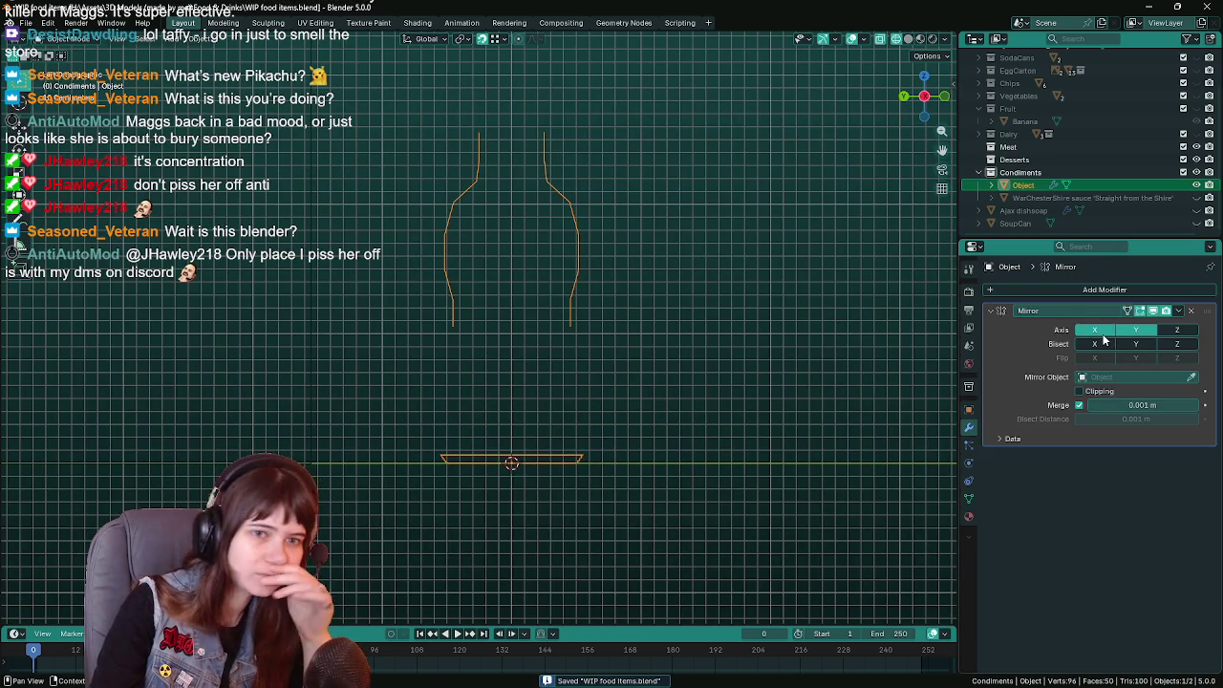
# Add Y-axis mirroring to the bottle outline and briefly inspect its mesh.
pyautogui.click(1179, 329)
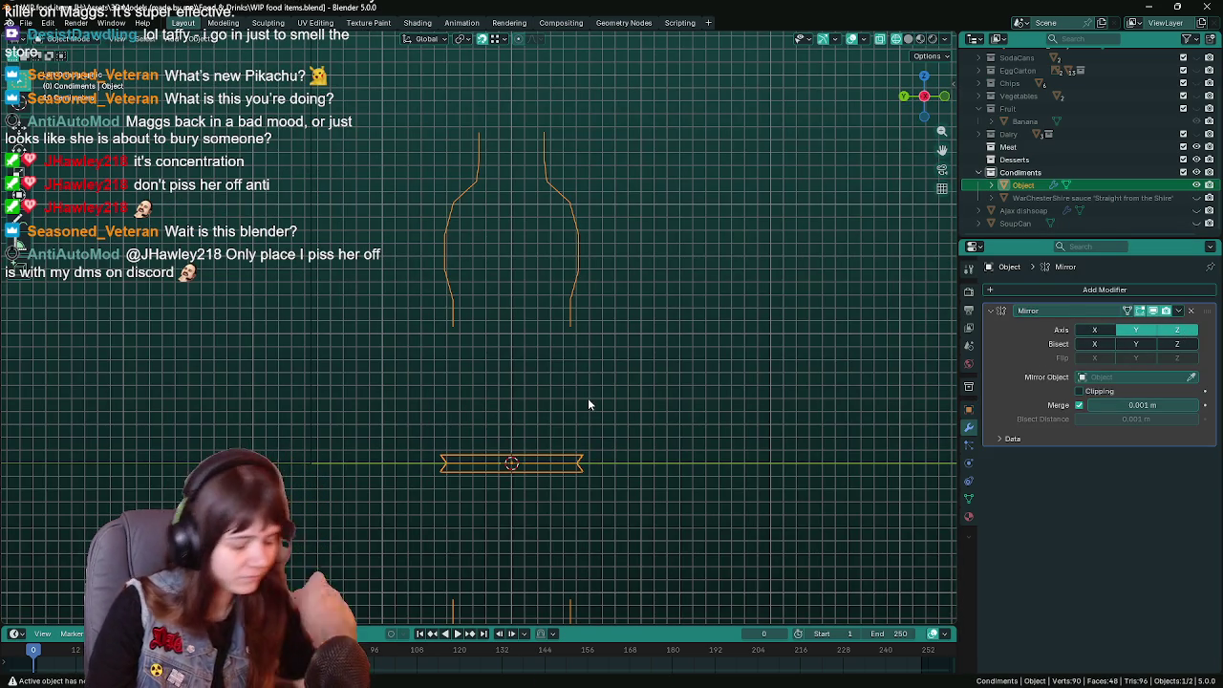
pyautogui.press('Tab')
pyautogui.moveTo(409, 317); pyautogui.dragTo(622, 370)
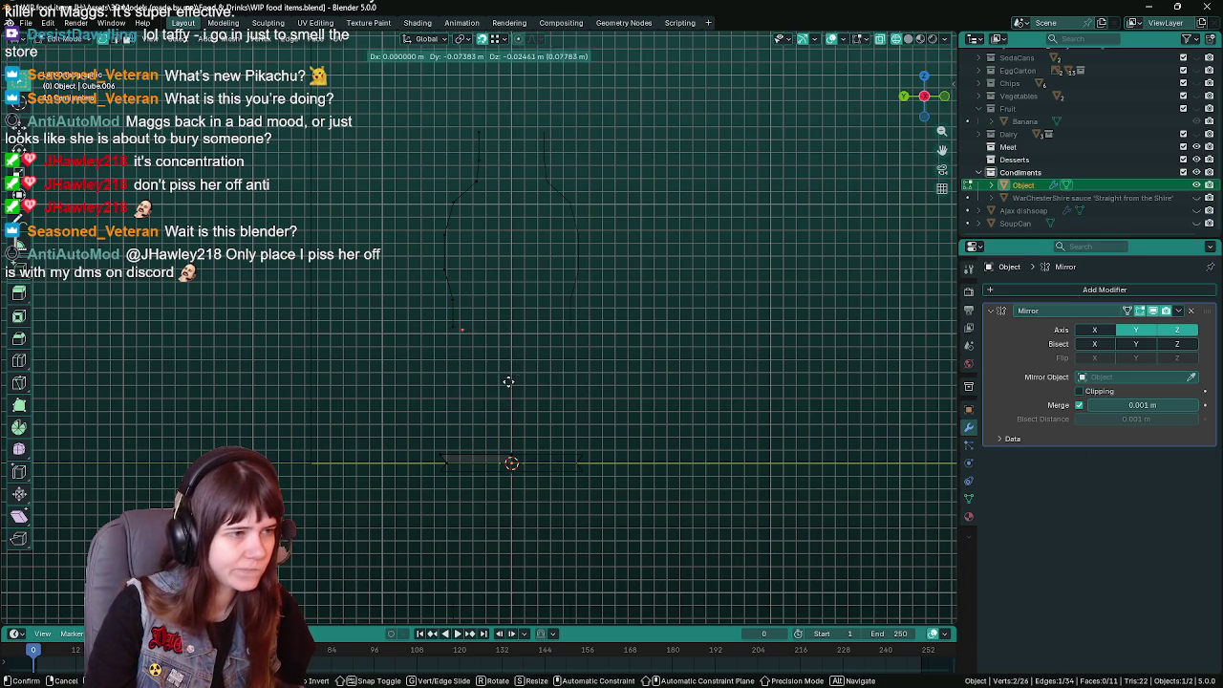
pyautogui.press('Tab')
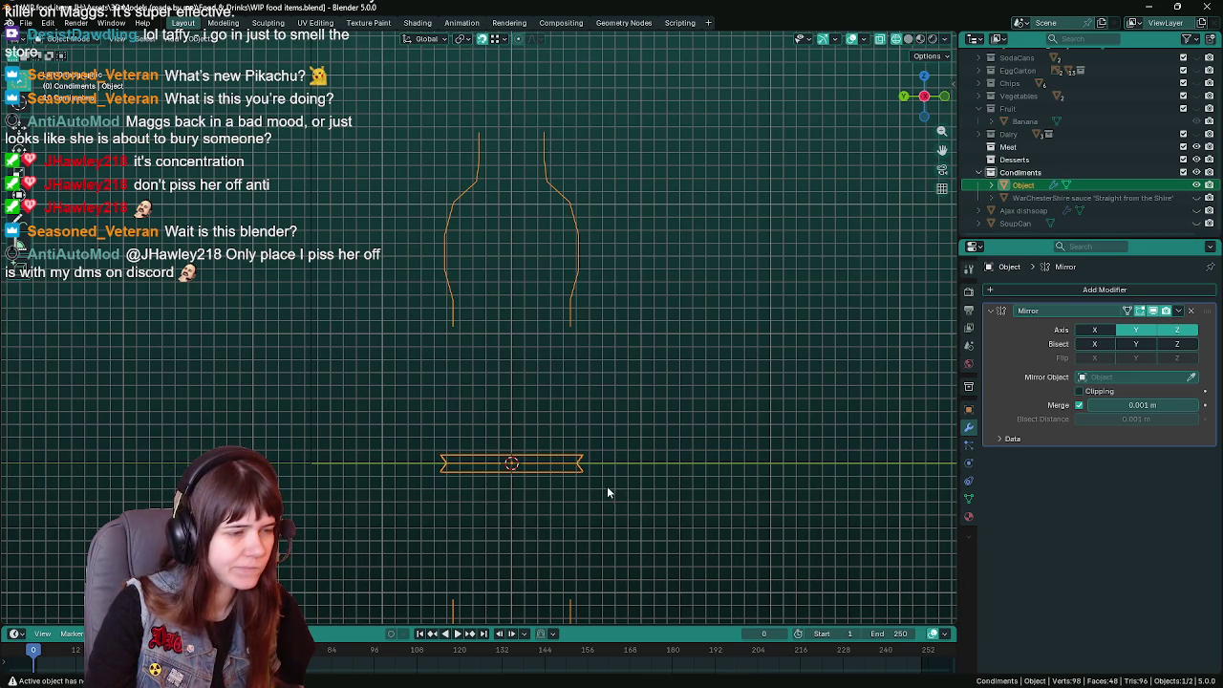
# Separate the left half of the bottom bar into its own object, Object.001.
pyautogui.press('Tab')
pyautogui.moveTo(430, 449); pyautogui.dragTo(640, 510)
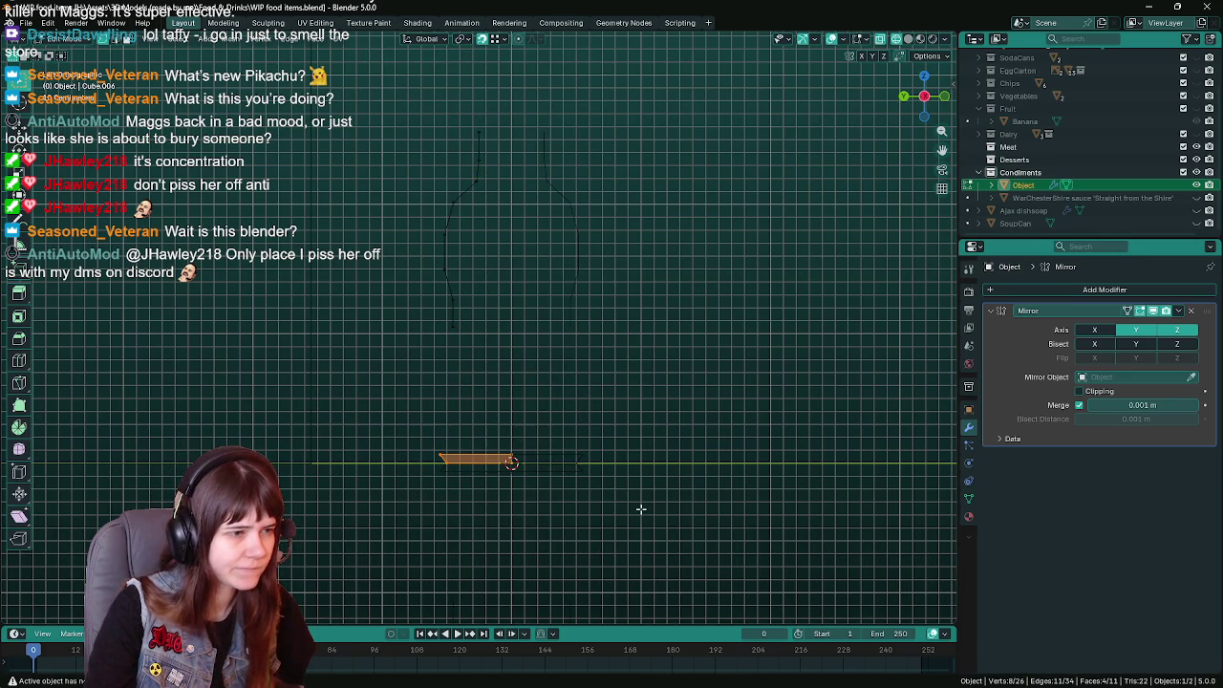
pyautogui.press('p')
pyautogui.click(582, 486)
pyautogui.press('Tab')
# Remove the Mirror modifier from Object.001, then reselect the bottle outline.
pyautogui.click(1023, 197)
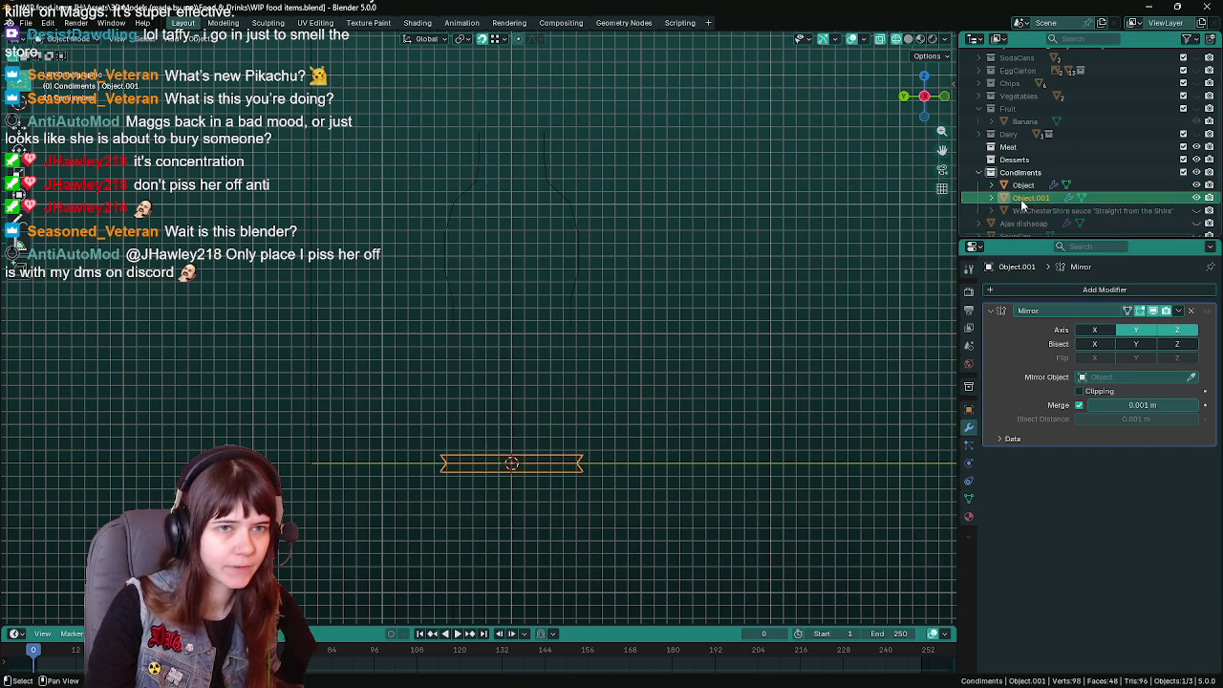
pyautogui.click(1190, 313)
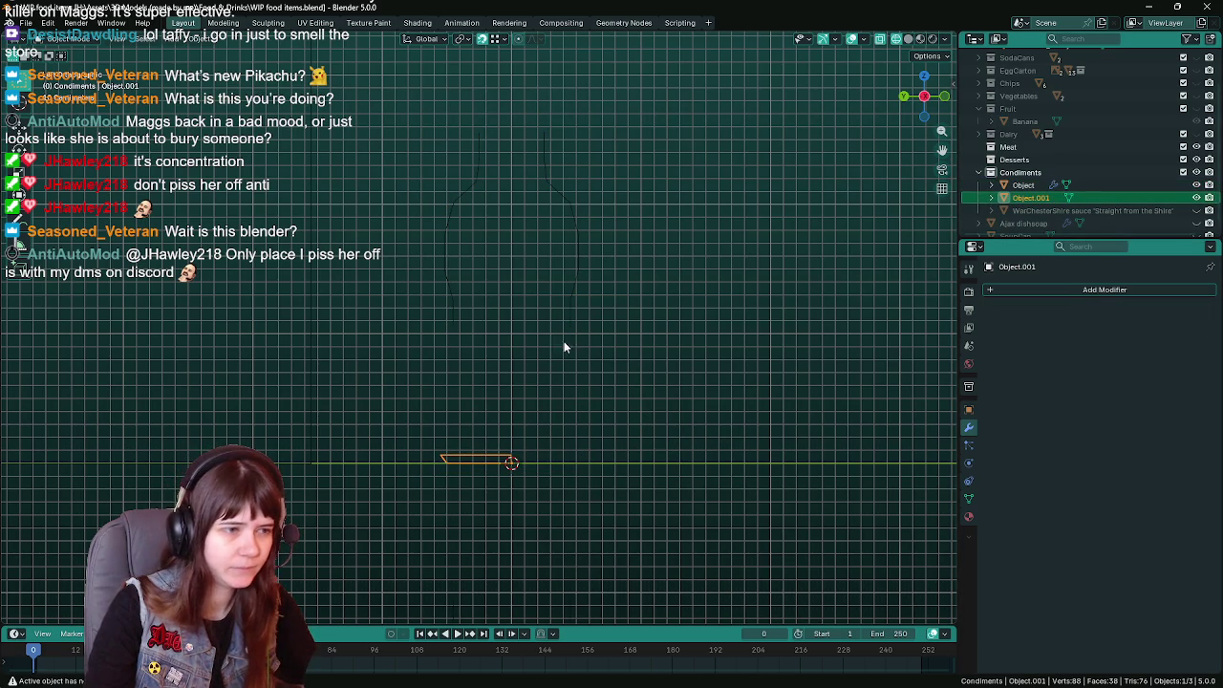
pyautogui.click(442, 307)
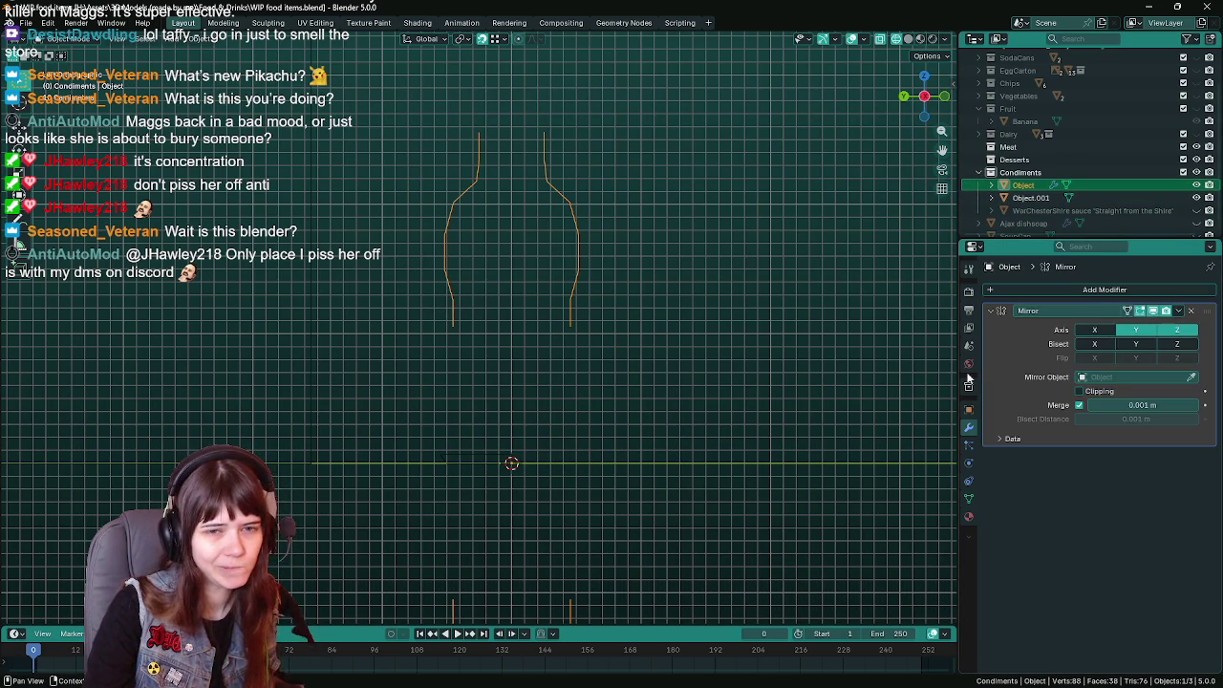
pyautogui.click(1031, 197)
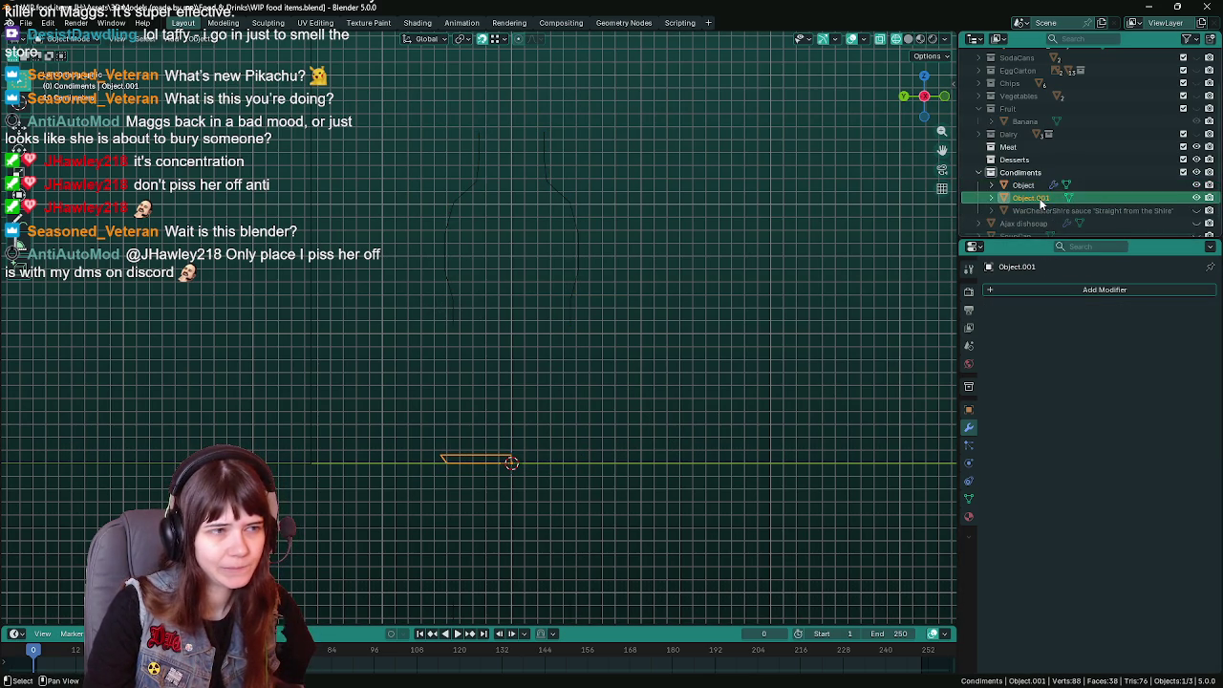
pyautogui.click(1024, 184)
# Edit the outline's vertices in top orthographic view and save the project file.
pyautogui.press('Tab')
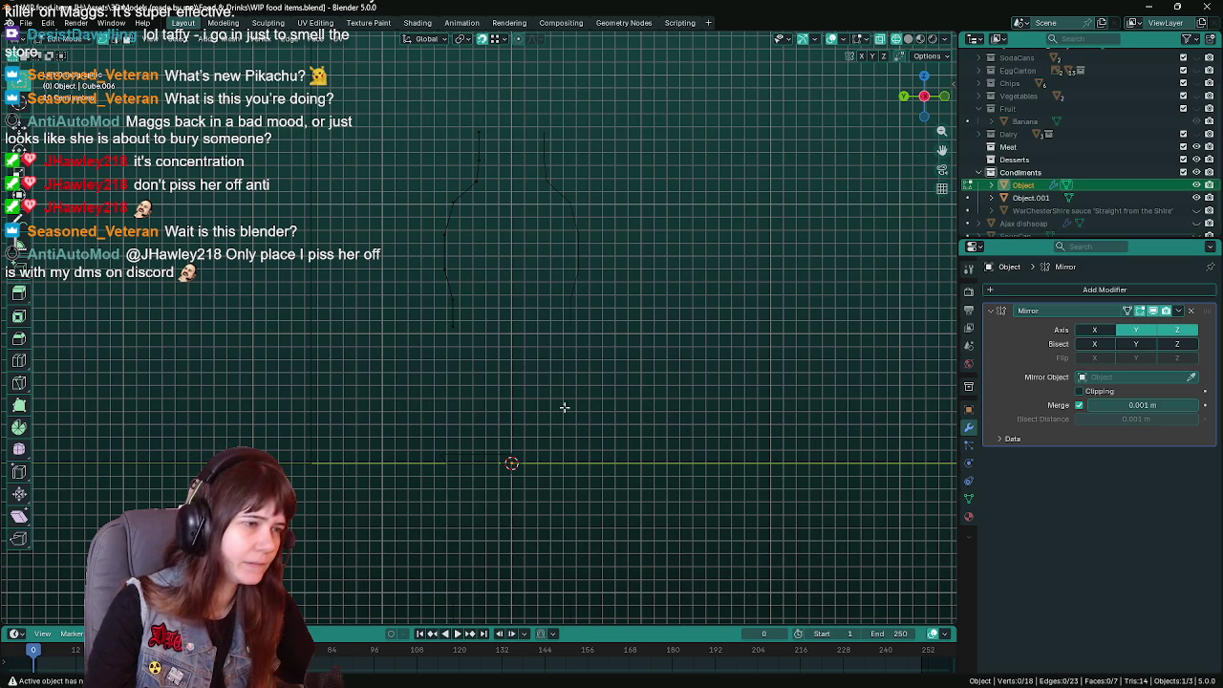
pyautogui.moveTo(482, 382); pyautogui.dragTo(446, 382, button='middle')
pyautogui.press('KP_7')
pyautogui.hotkey('ctrl', 's')
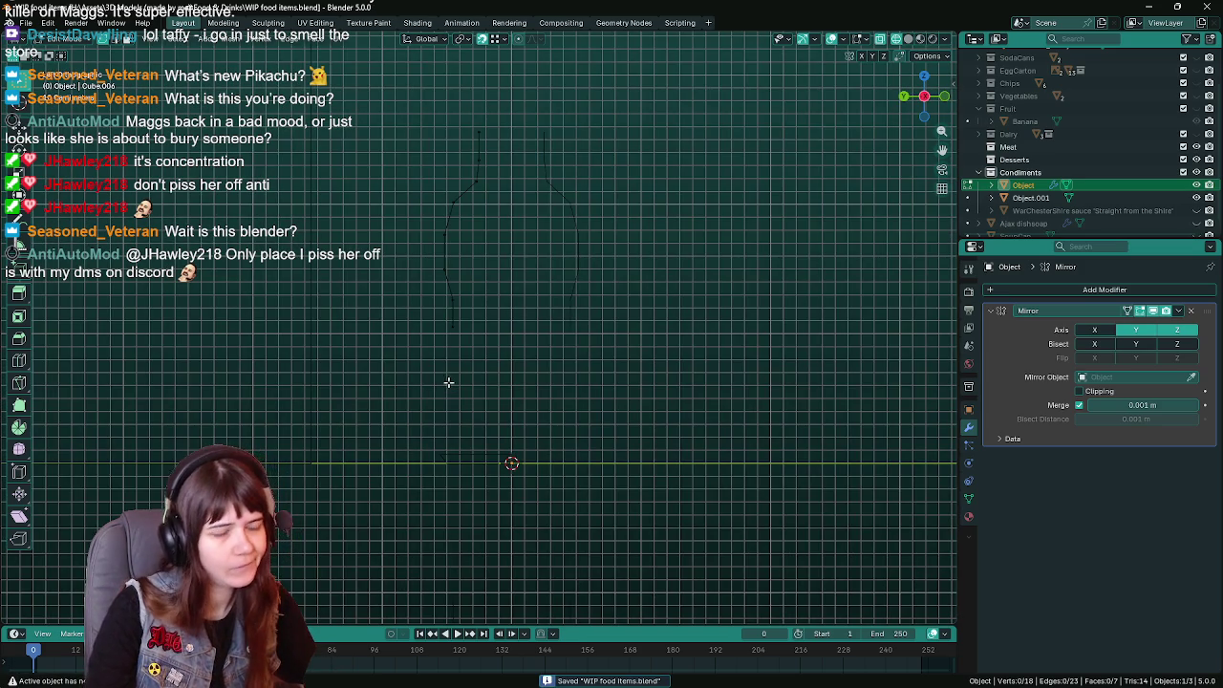
pyautogui.click(1137, 197)
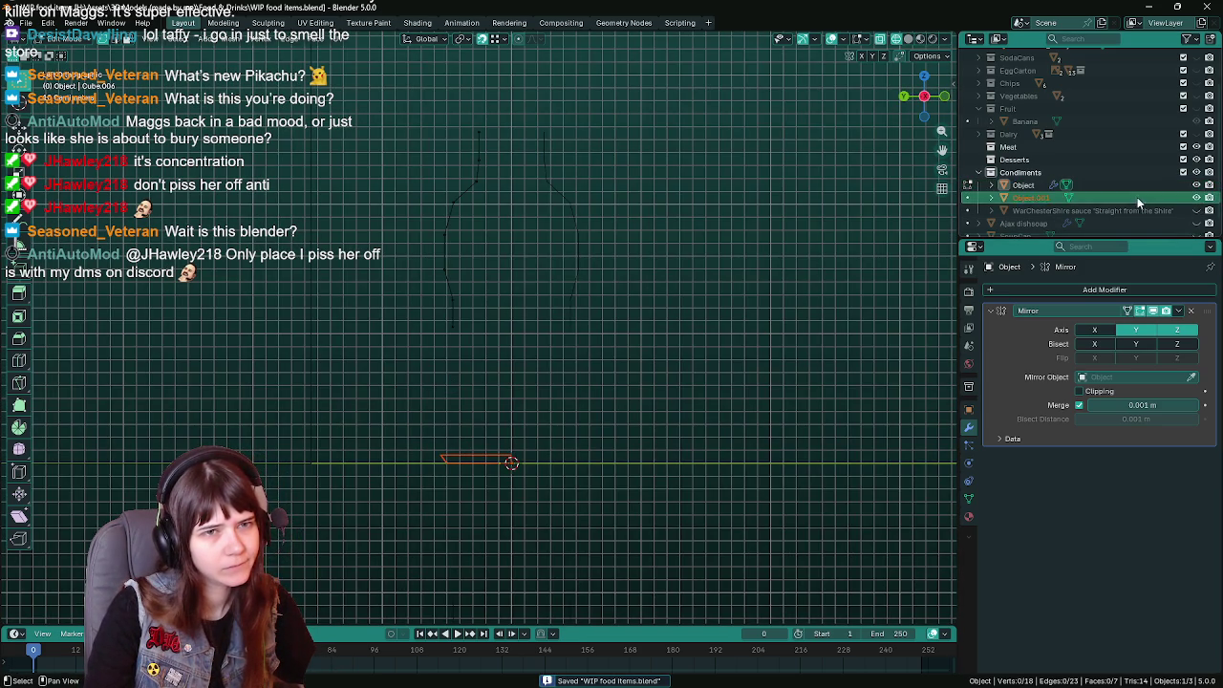
# Extrude the outline's bottom edge along Y, enable mirror clipping, and save.
pyautogui.click(1020, 185)
pyautogui.moveTo(426, 312); pyautogui.dragTo(508, 340)
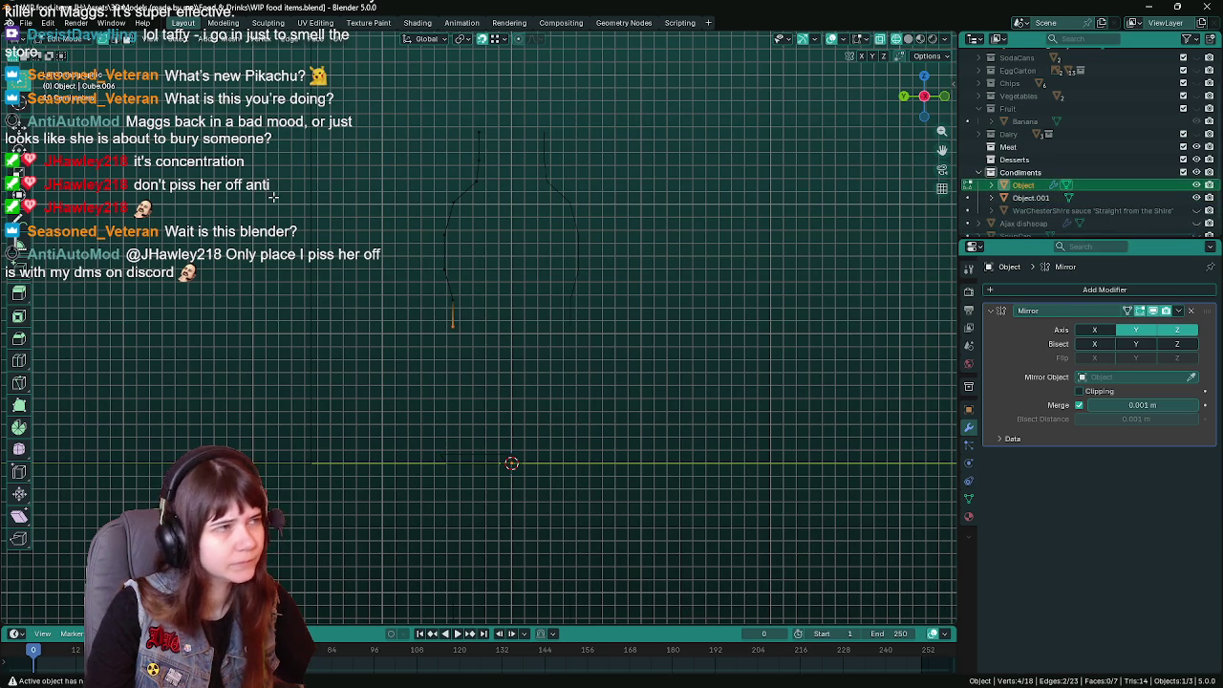
pyautogui.press('e')
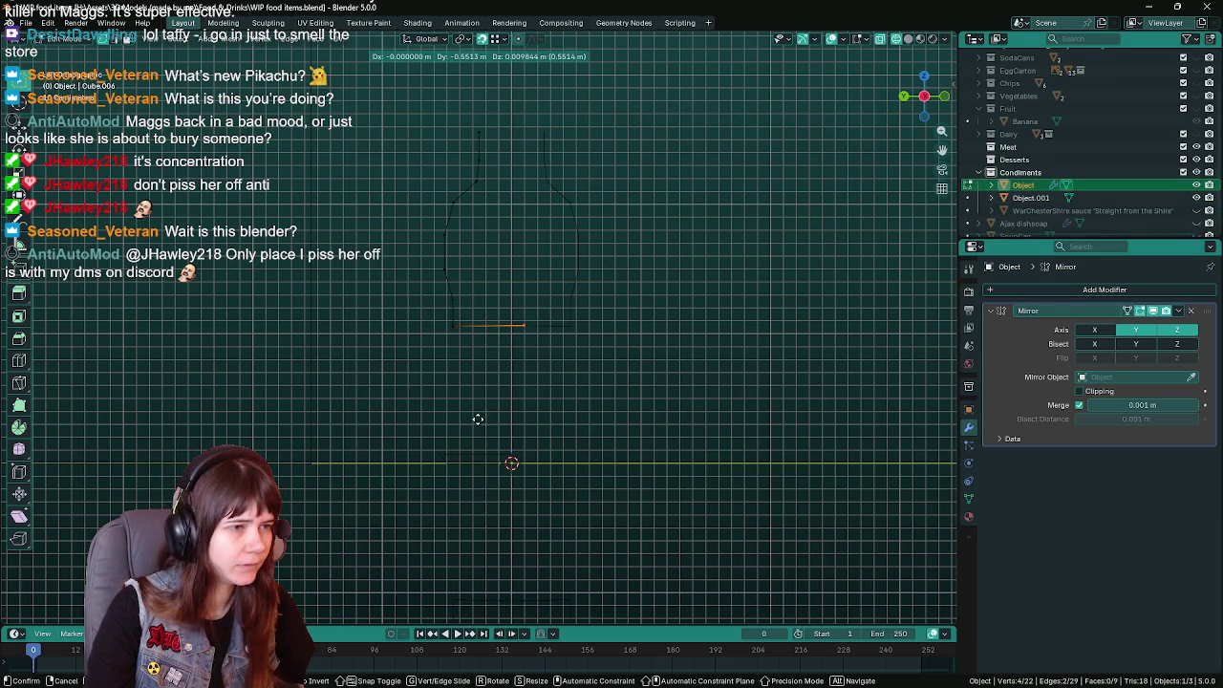
pyautogui.press('y')
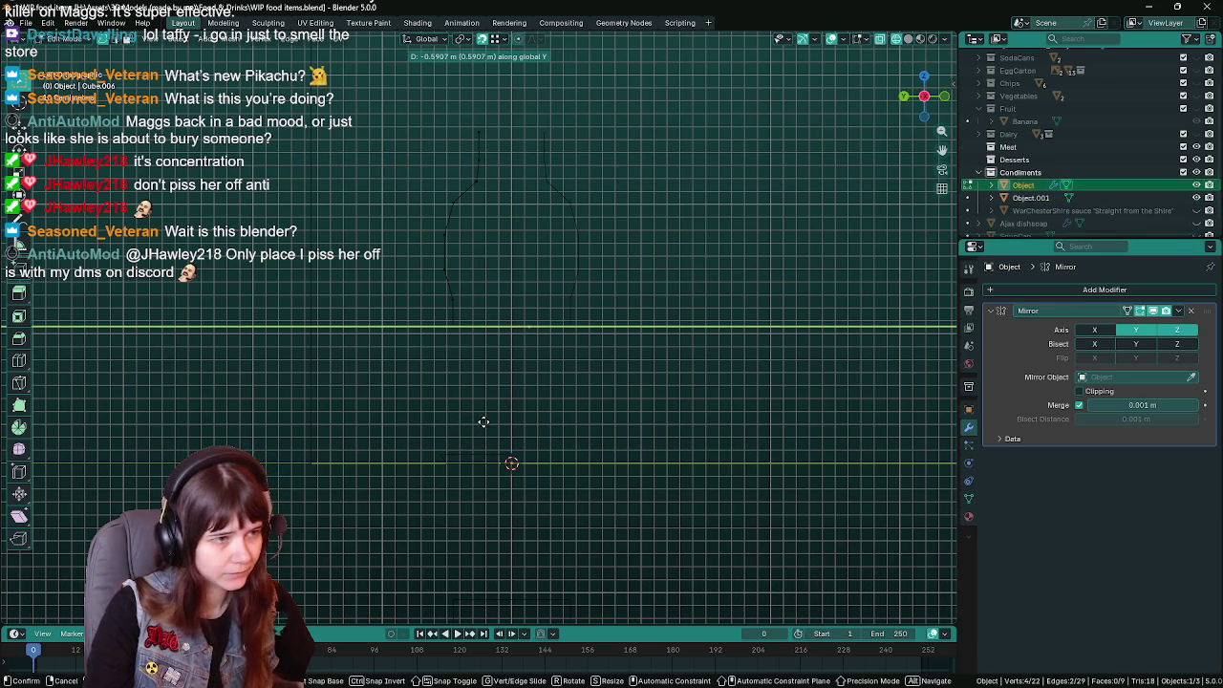
pyautogui.click(460, 419)
pyautogui.click(1080, 391)
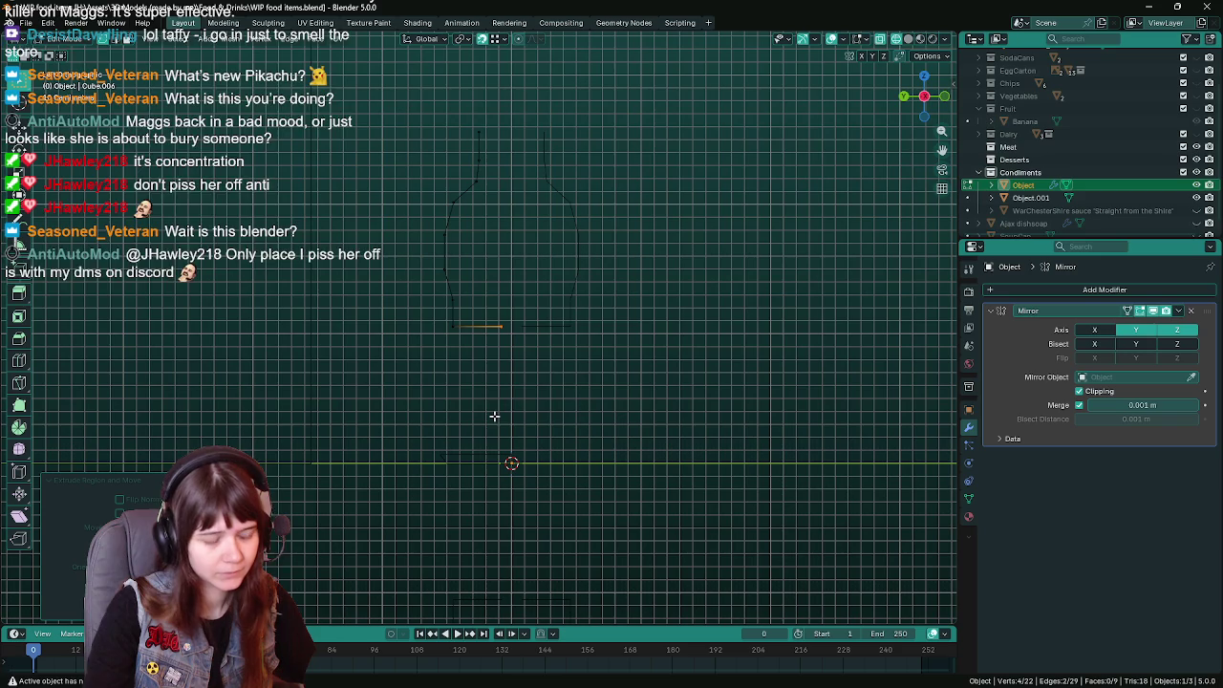
pyautogui.press('g')
pyautogui.press('y')
pyautogui.click(526, 414)
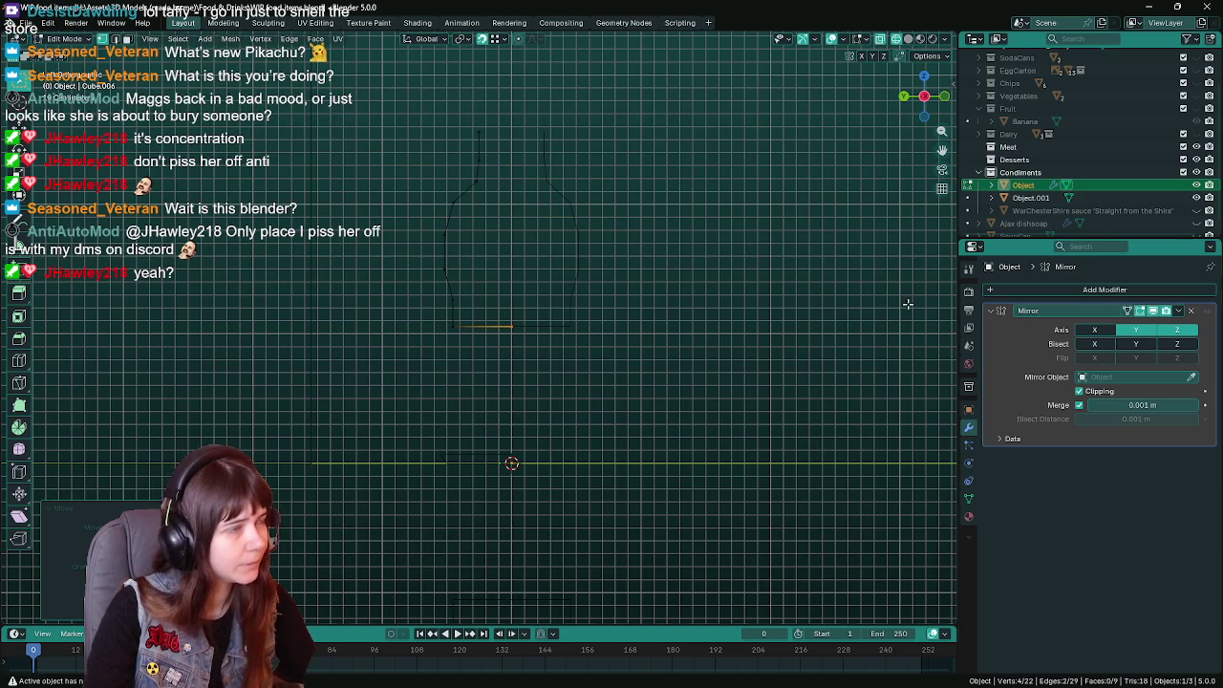
pyautogui.hotkey('ctrl', 's')
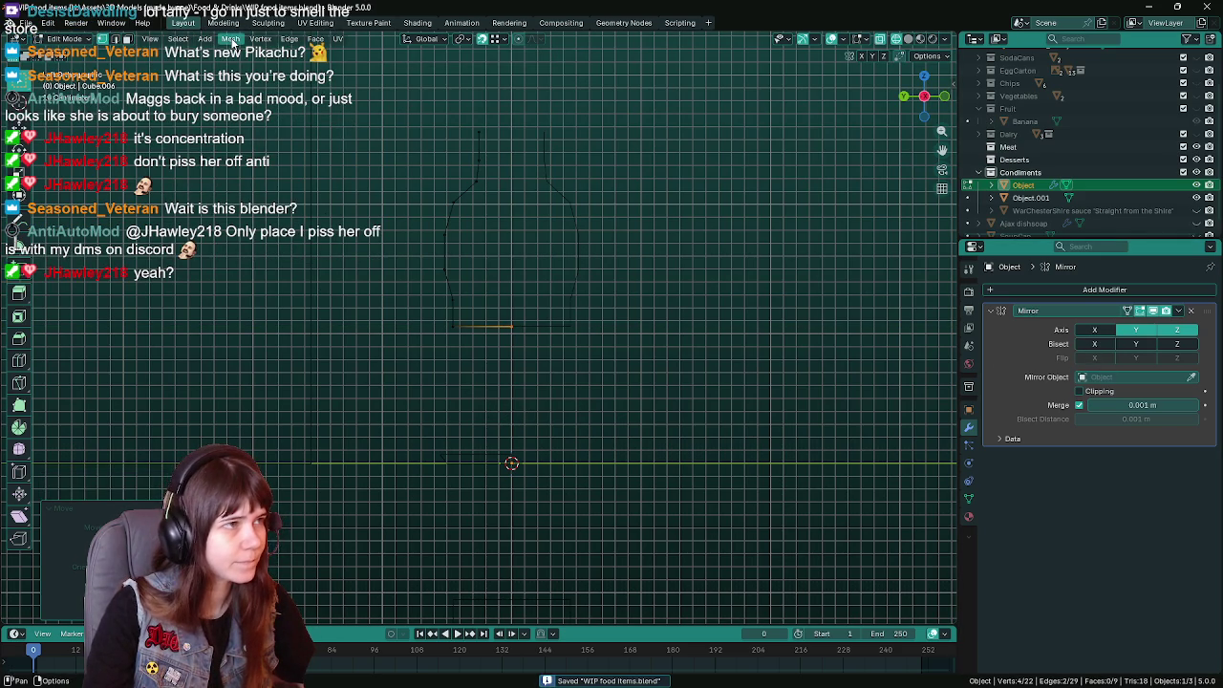
# Snap the 3D cursor to the base corner and set the origin there, then undo.
pyautogui.click(231, 42)
pyautogui.moveTo(402, 317); pyautogui.dragTo(482, 336)
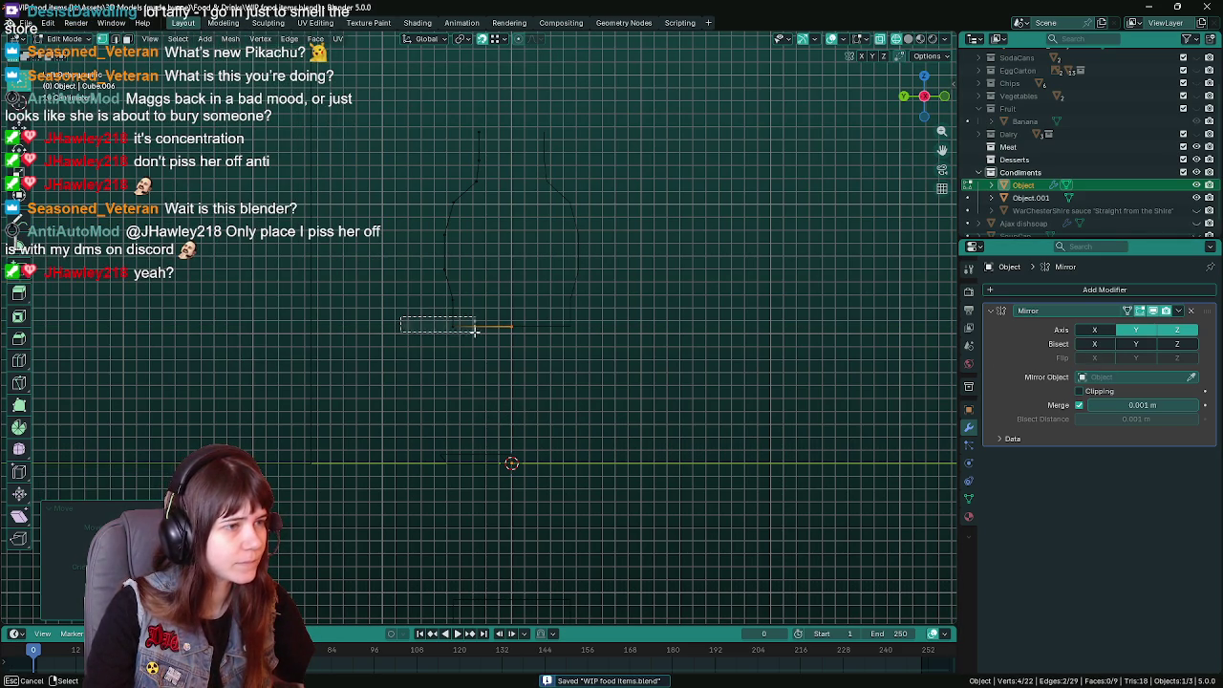
pyautogui.click(231, 39)
pyautogui.moveTo(277, 113)
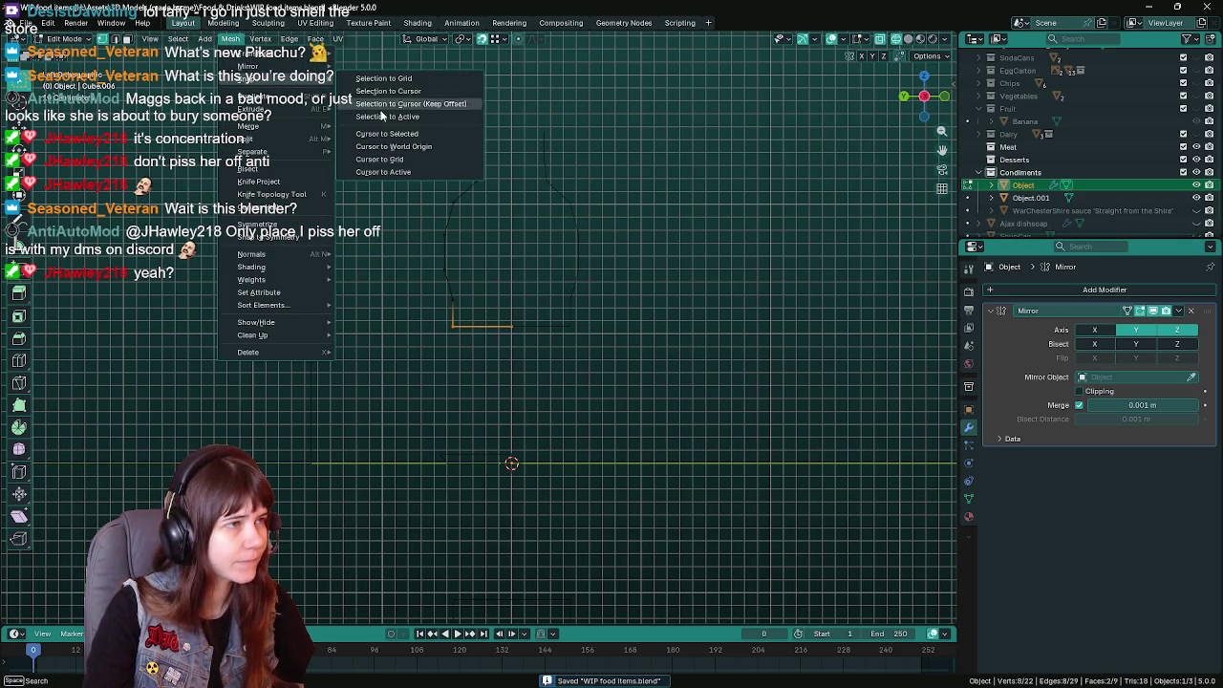
pyautogui.click(405, 137)
pyautogui.press('Tab')
pyautogui.click(198, 39)
pyautogui.moveTo(222, 66)
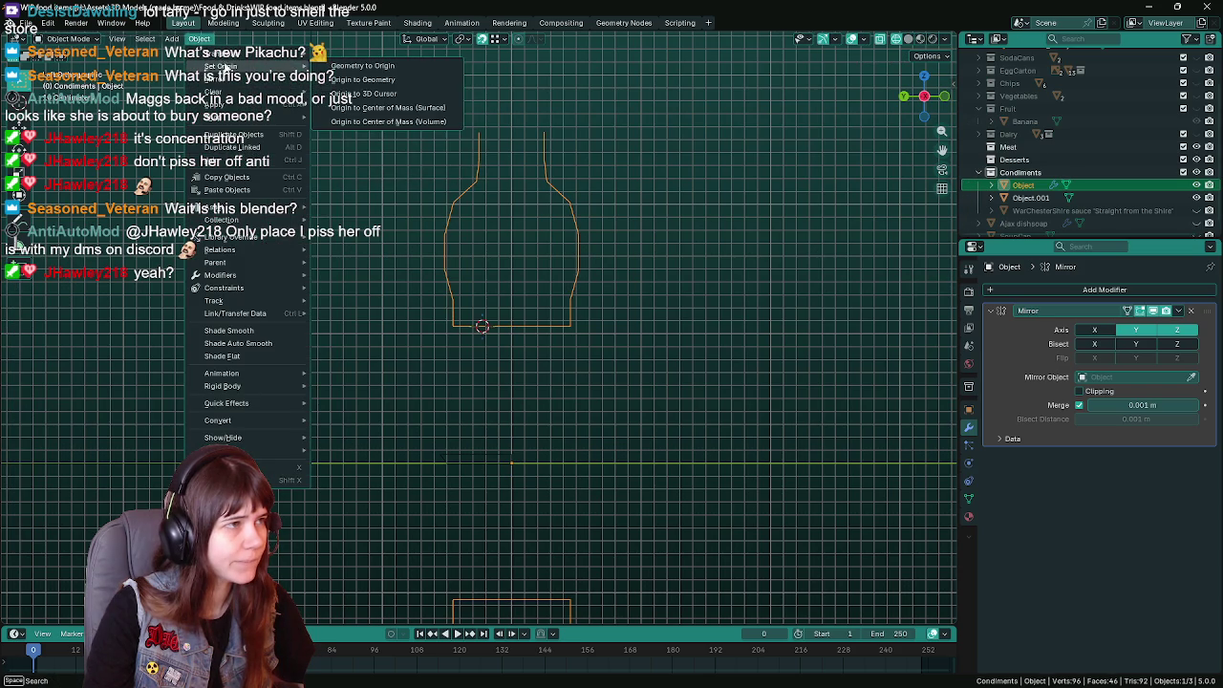
pyautogui.click(363, 93)
pyautogui.hotkey('ctrl', 'z')
# Re-snap the 3D cursor to the selection, save, and set the outline's origin to it.
pyautogui.press('Tab')
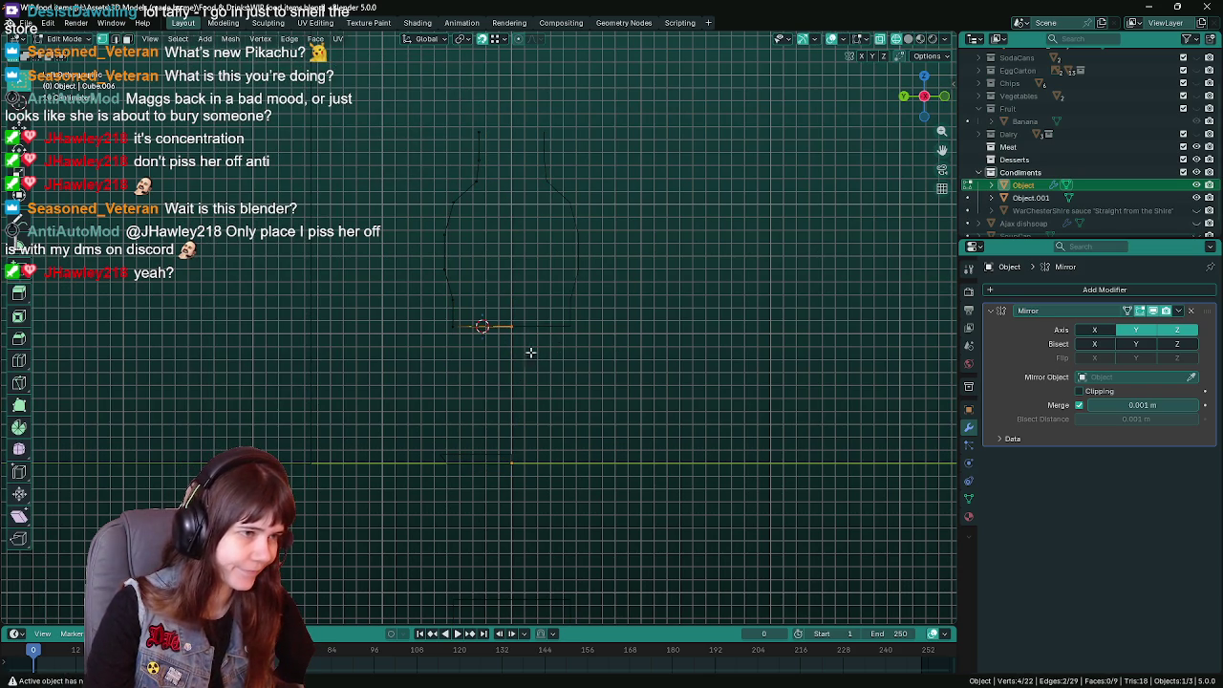
pyautogui.click(231, 39)
pyautogui.moveTo(251, 90)
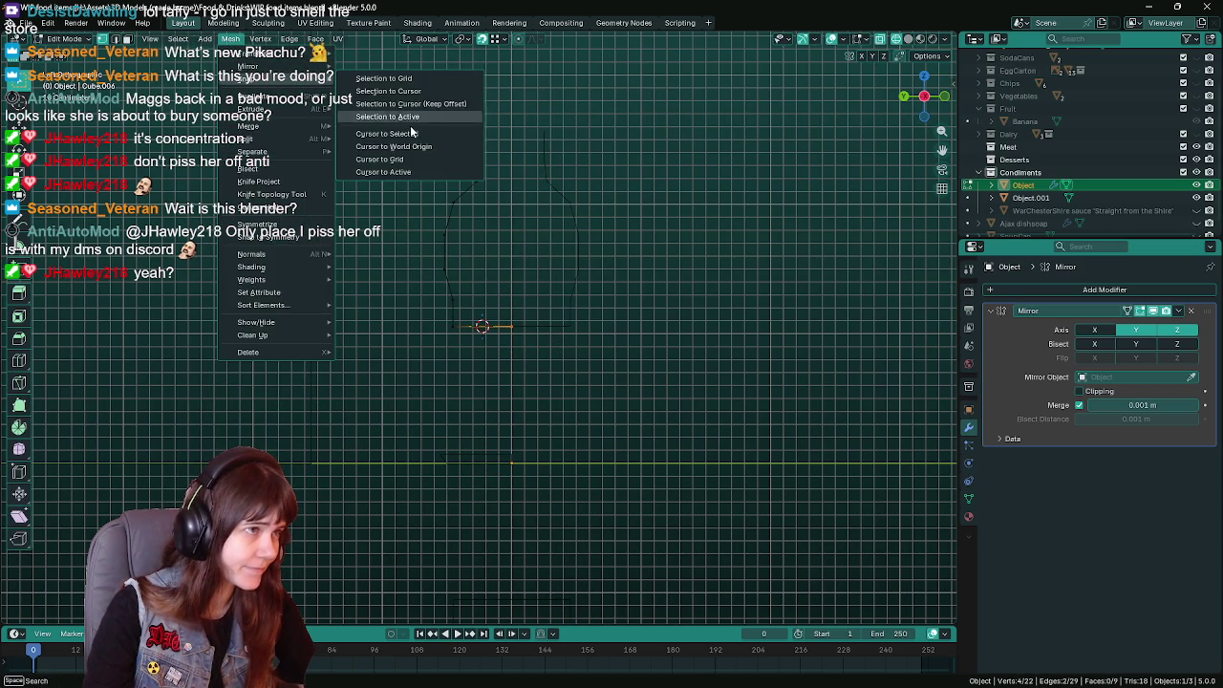
pyautogui.click(412, 133)
pyautogui.press('Tab')
pyautogui.hotkey('ctrl', 's')
pyautogui.click(199, 38)
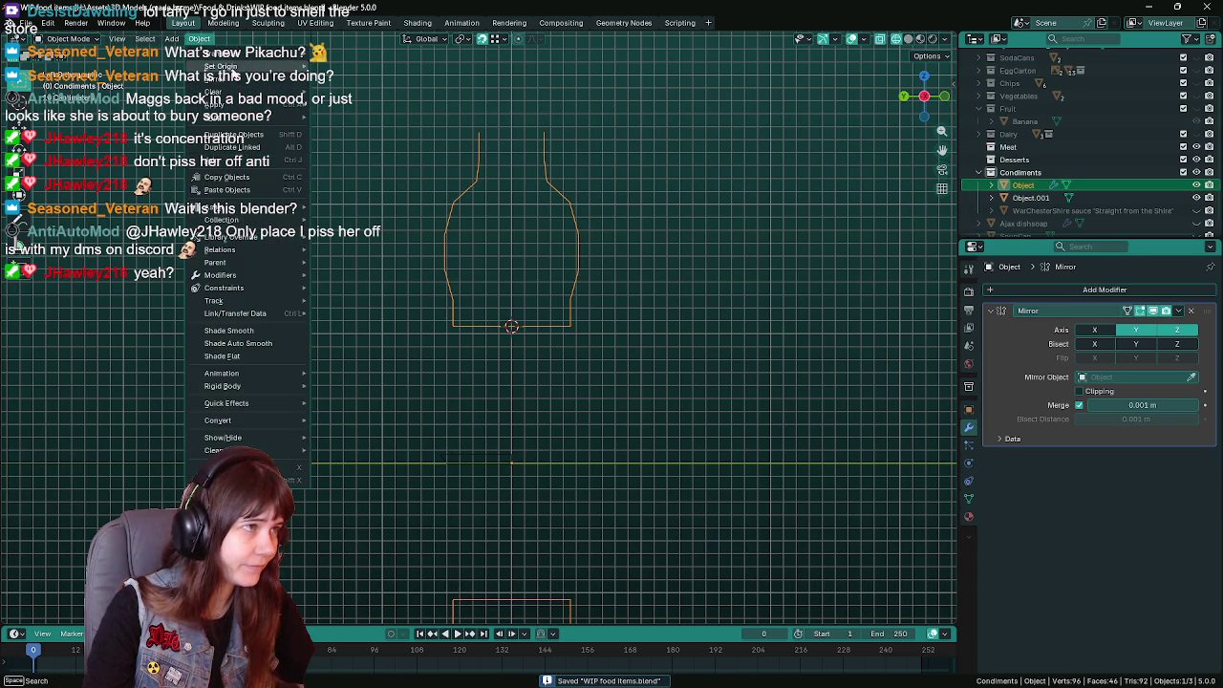
pyautogui.moveTo(226, 66)
pyautogui.click(354, 94)
pyautogui.scroll(1, 440, 358)
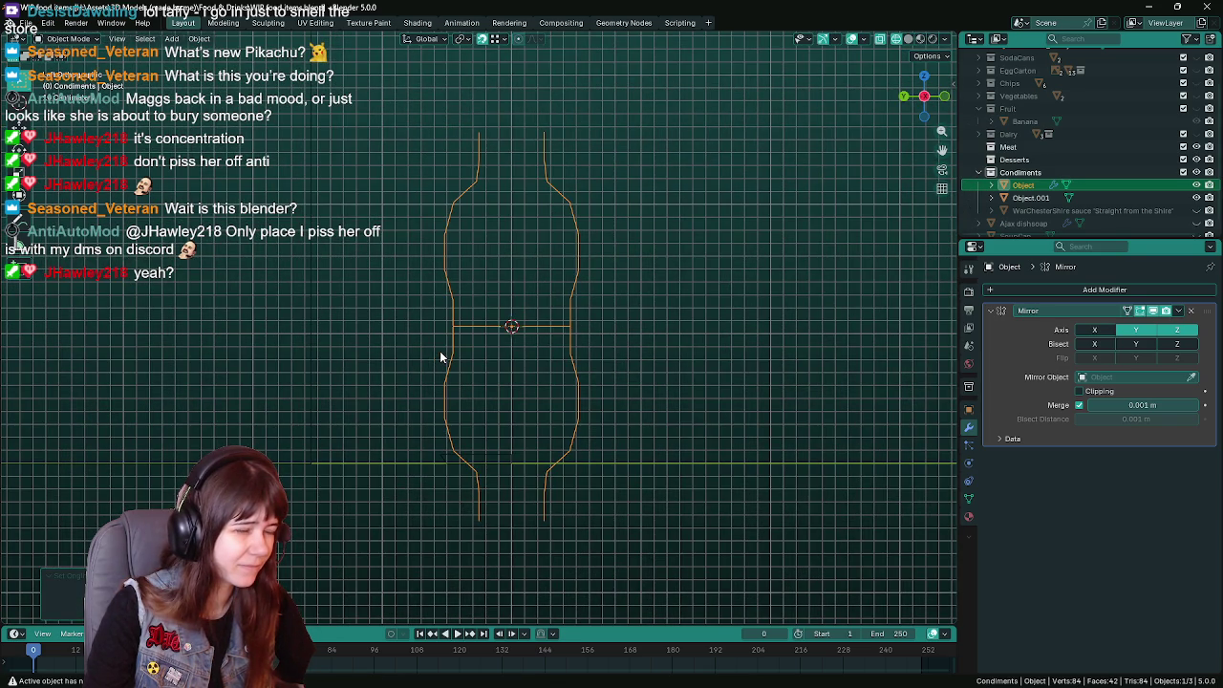
# Test raising the base edge along Z, undo it, save, and leave Edit Mode.
pyautogui.press('Tab')
pyautogui.moveTo(440, 315); pyautogui.dragTo(529, 345)
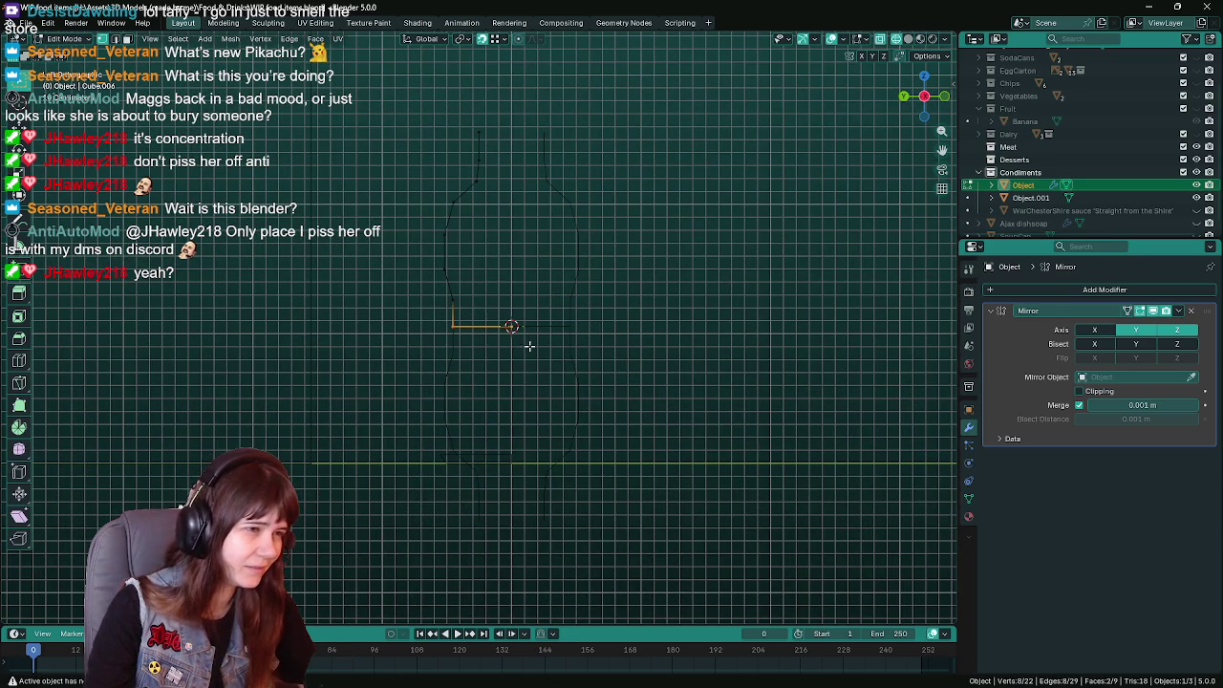
pyautogui.press('g')
pyautogui.press('z')
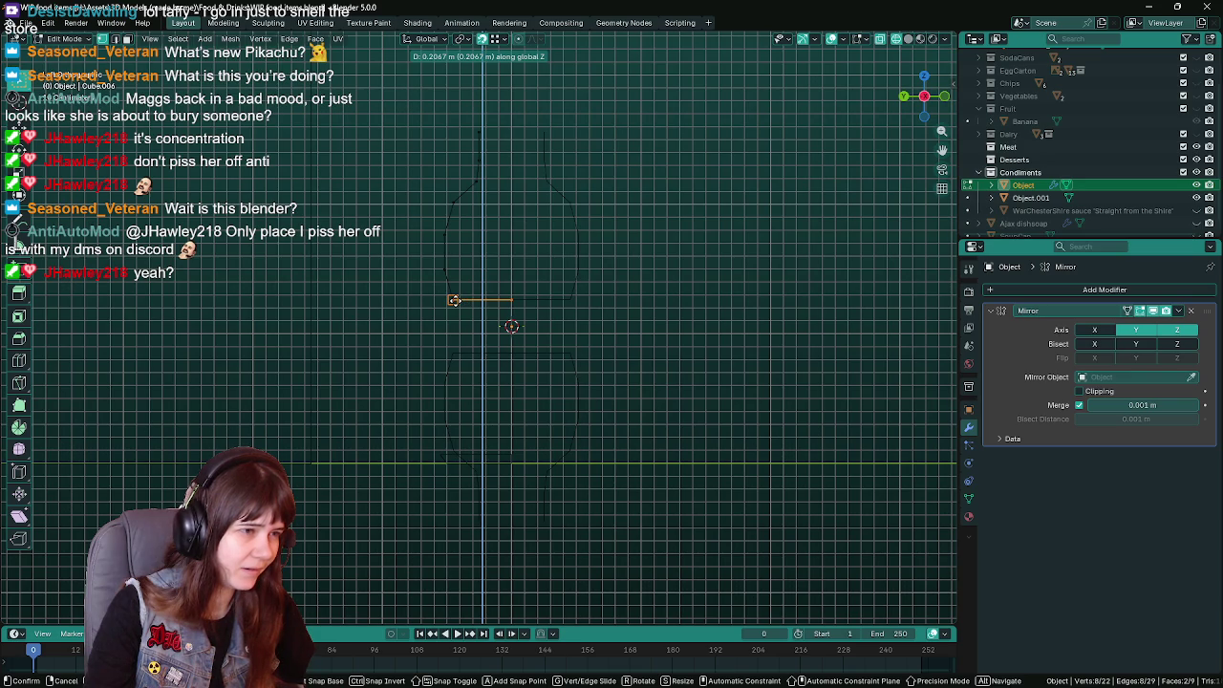
pyautogui.click(455, 300)
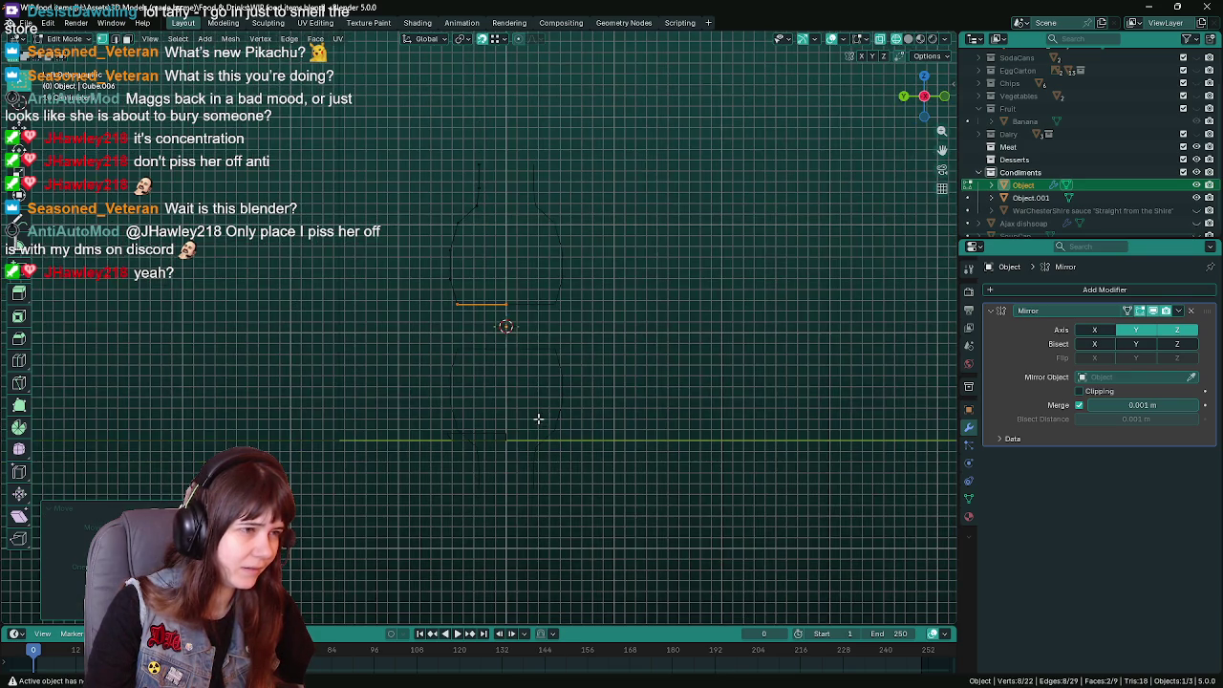
pyautogui.hotkey('ctrl', 'z')
pyautogui.hotkey('ctrl', 's')
pyautogui.press('Tab')
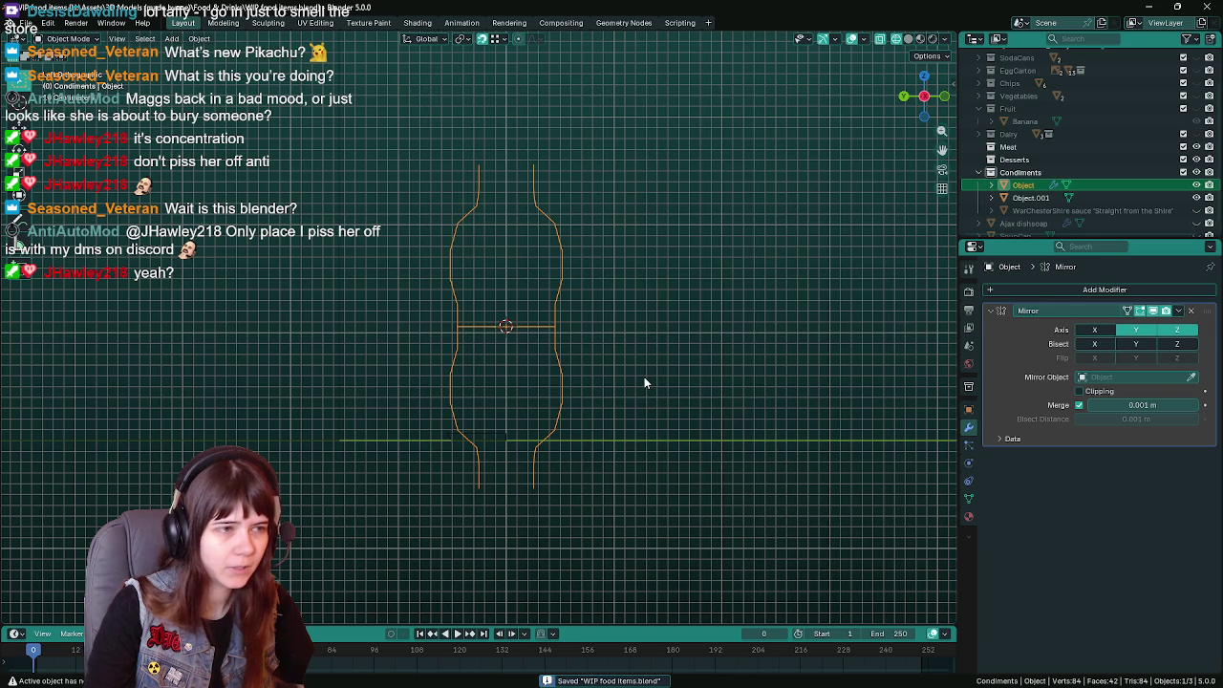
# Turn off Y mirroring, apply the Mirror modifier, and select the whole lower outline.
pyautogui.click(1135, 329)
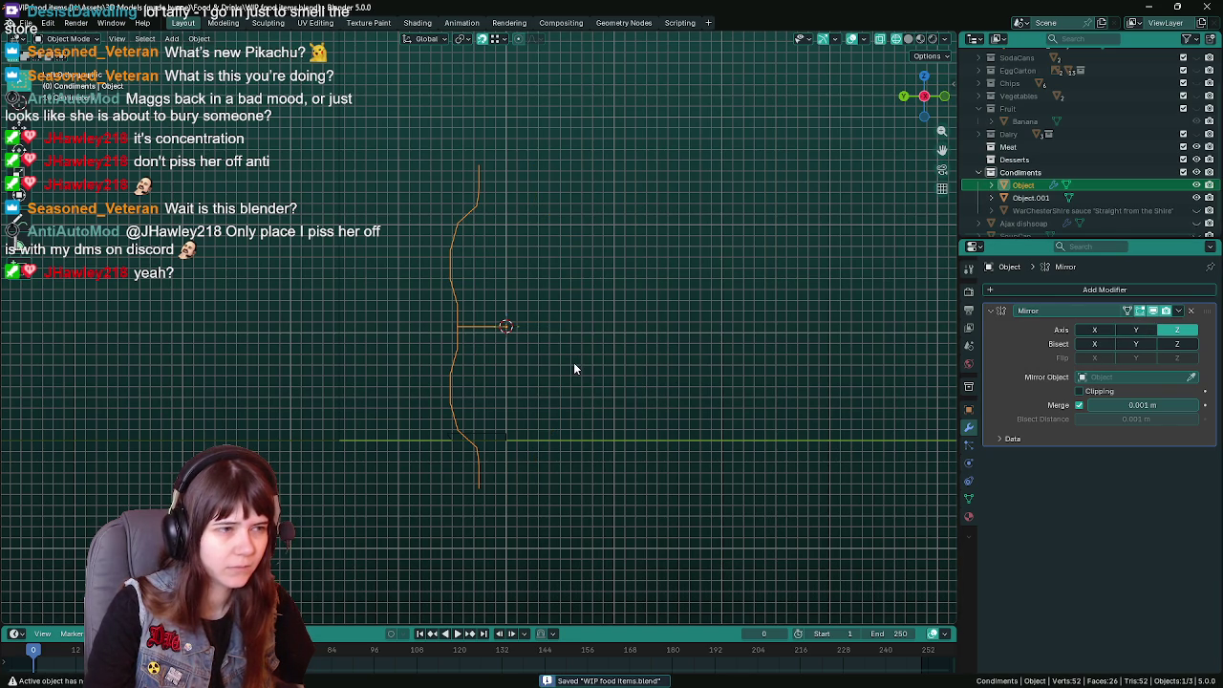
pyautogui.hotkey('ctrl', 'a')
pyautogui.press('Tab')
pyautogui.scroll(2, 449, 340)
pyautogui.moveTo(429, 317)
pyautogui.mouseDown()
pyautogui.moveTo(548, 405)
pyautogui.moveTo(509, 391)
pyautogui.mouseUp()
pyautogui.hotkey('ctrl', 'l')
# Delete the lower mirrored outline and the leftover short segment, saving the file.
pyautogui.press('g')
pyautogui.click(450, 295)
pyautogui.press('x')
pyautogui.click(539, 354)
pyautogui.scroll(-1, 539, 354)
pyautogui.hotkey('ctrl', 's')
pyautogui.moveTo(458, 450); pyautogui.dragTo(486, 492)
pyautogui.press('x')
pyautogui.click(535, 409)
pyautogui.moveTo(463, 438)
pyautogui.mouseDown()
pyautogui.moveTo(505, 474)
pyautogui.moveTo(512, 448)
pyautogui.mouseUp()
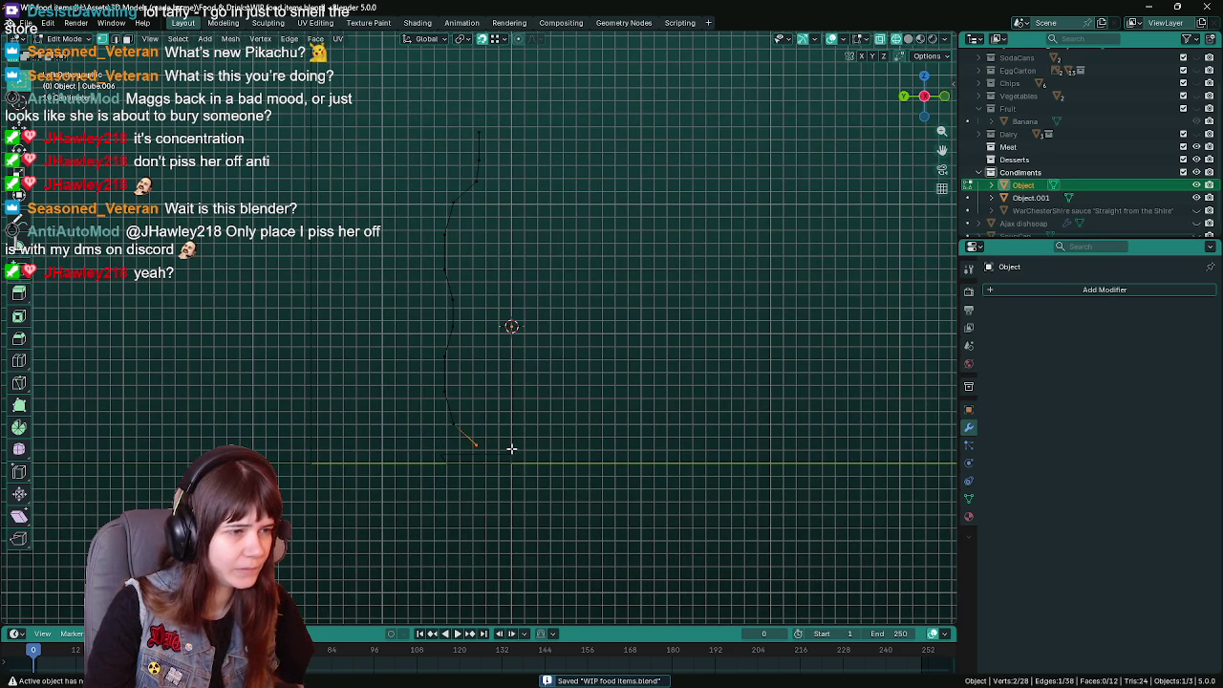
# Cancel a Z move of the curve object, then shift the lower curve points along Y.
pyautogui.press('Tab')
pyautogui.press('g')
pyautogui.press('z')
pyautogui.rightClick(523, 409)
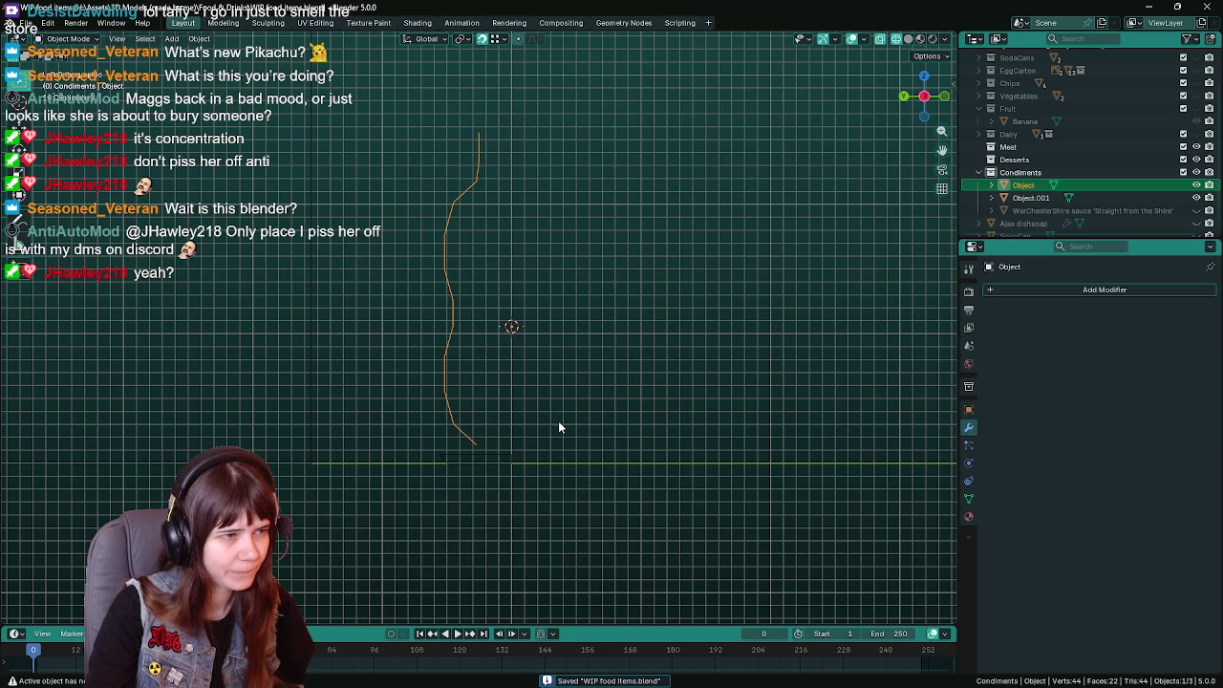
pyautogui.press('Tab')
pyautogui.keyDown('ctrl'); pyautogui.click(430, 342); pyautogui.keyUp('ctrl')
pyautogui.press('g')
pyautogui.press('x')
pyautogui.press('y')
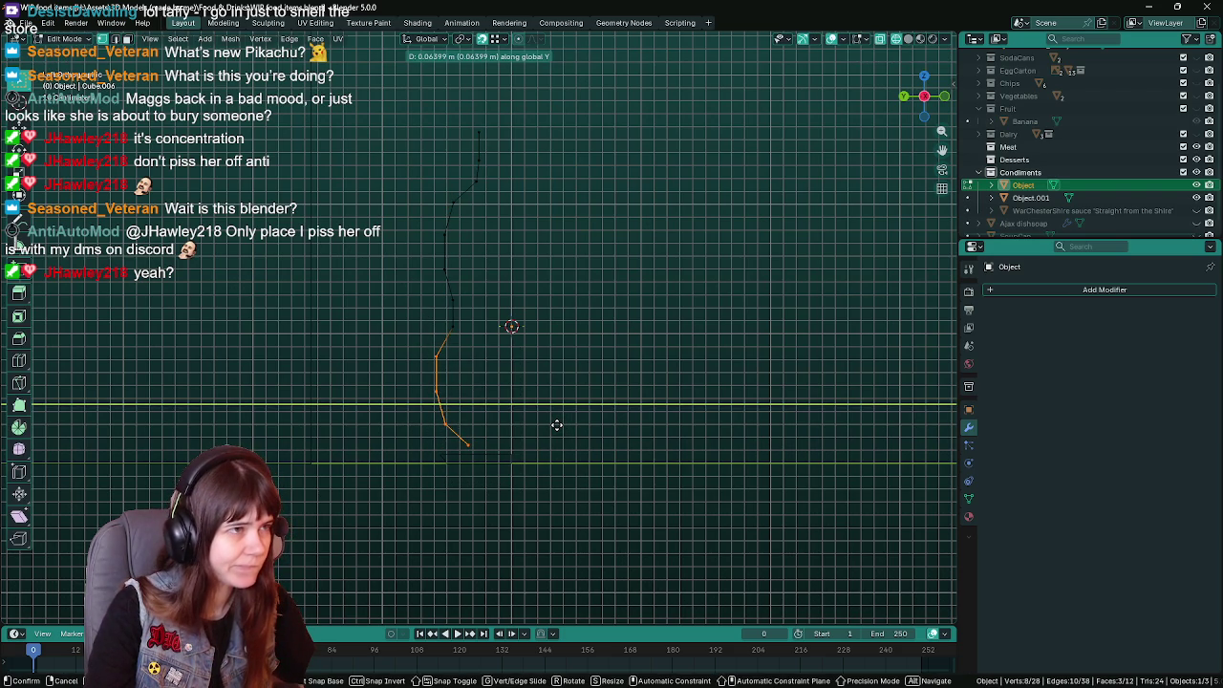
pyautogui.click(554, 425)
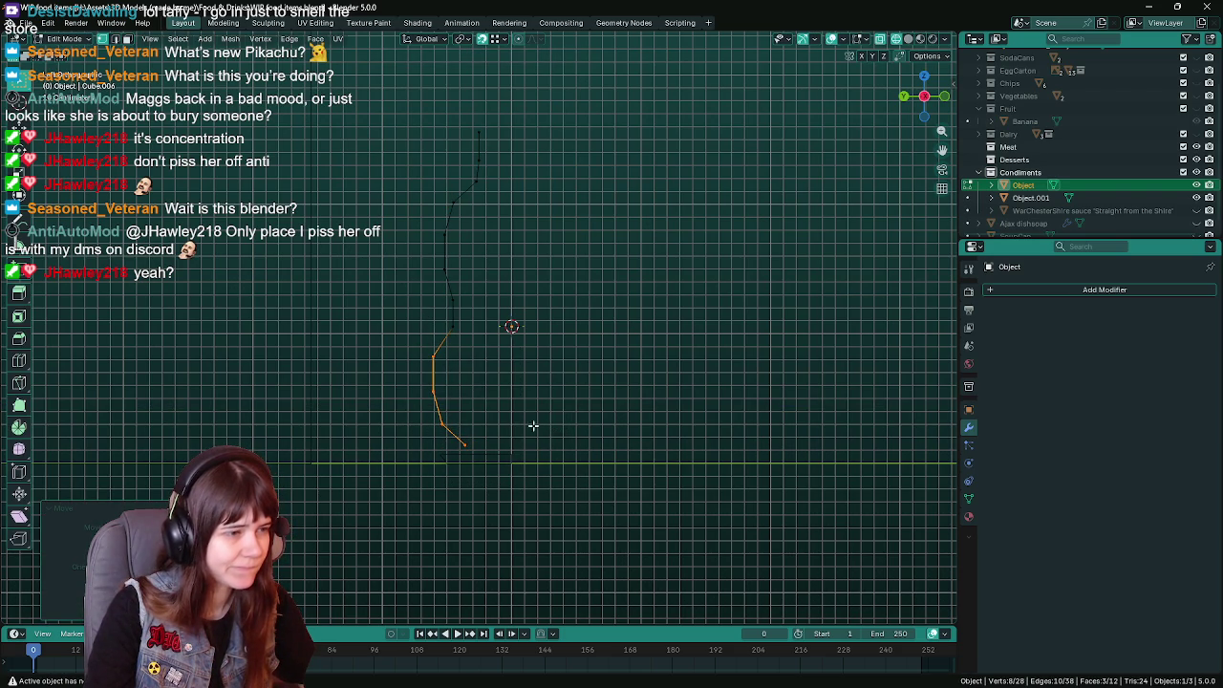
# Scale the lower profile vertices along Y and Z around the 3D cursor pivot.
pyautogui.hotkey('ctrl', 'z')
pyautogui.press('s')
pyautogui.press('y')
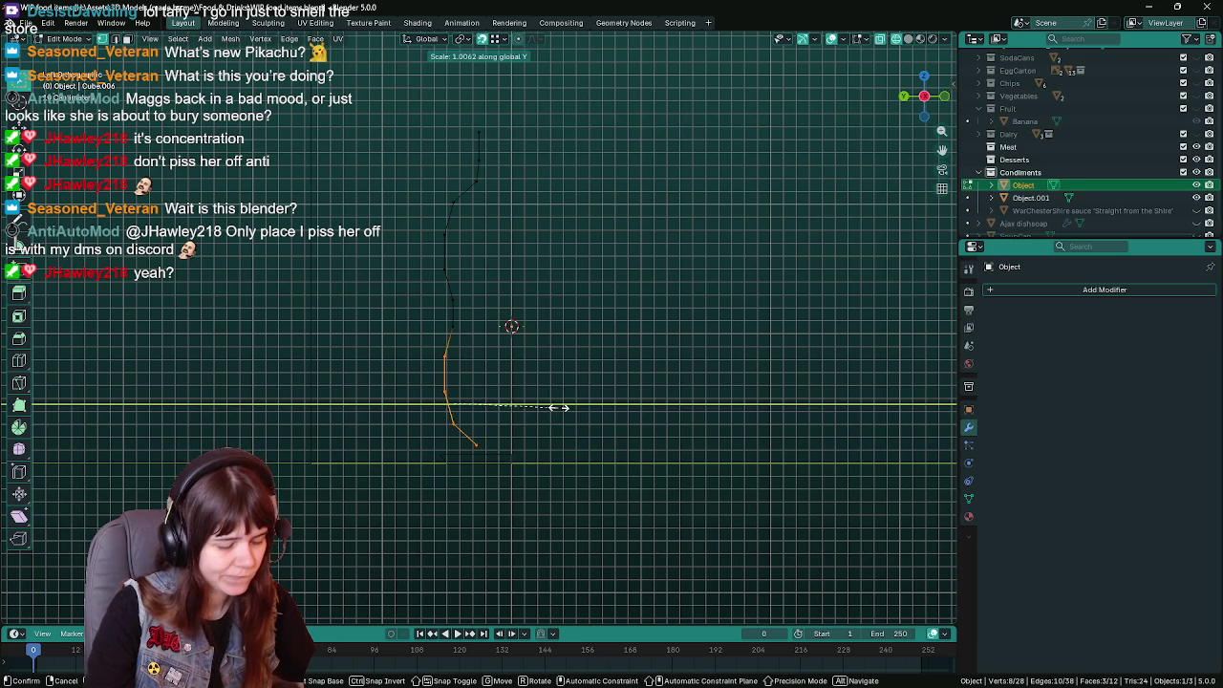
pyautogui.click(583, 407)
pyautogui.click(463, 40)
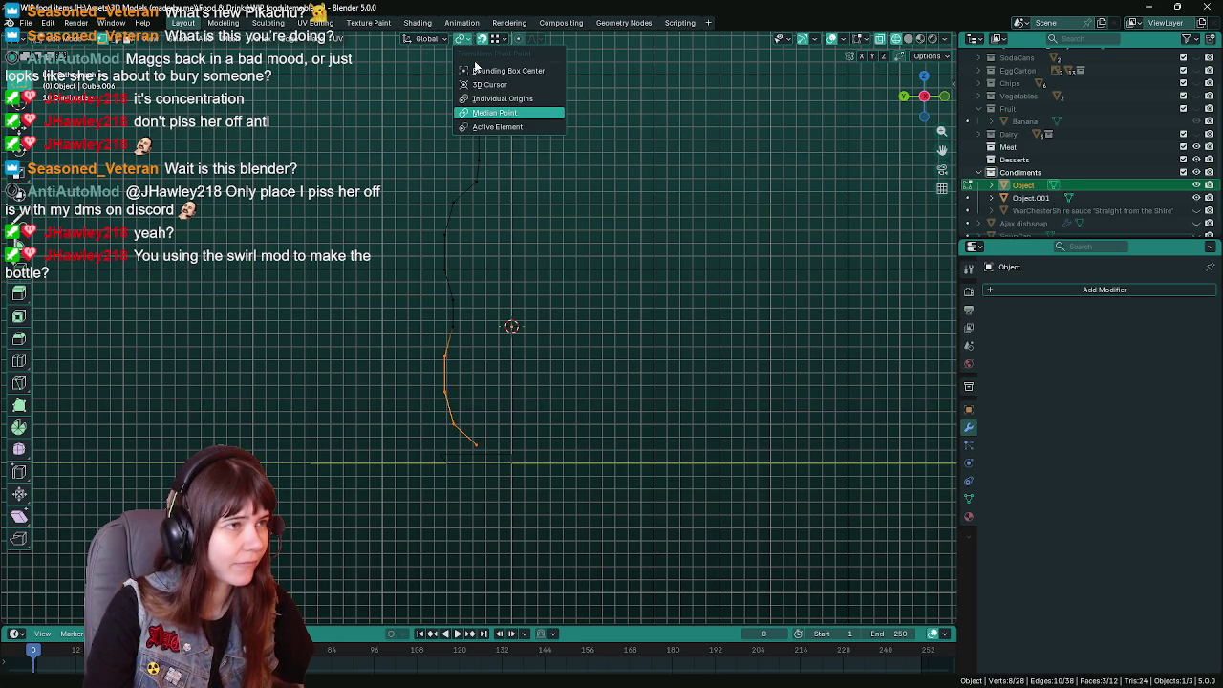
pyautogui.click(496, 85)
pyautogui.press('s')
pyautogui.press('y')
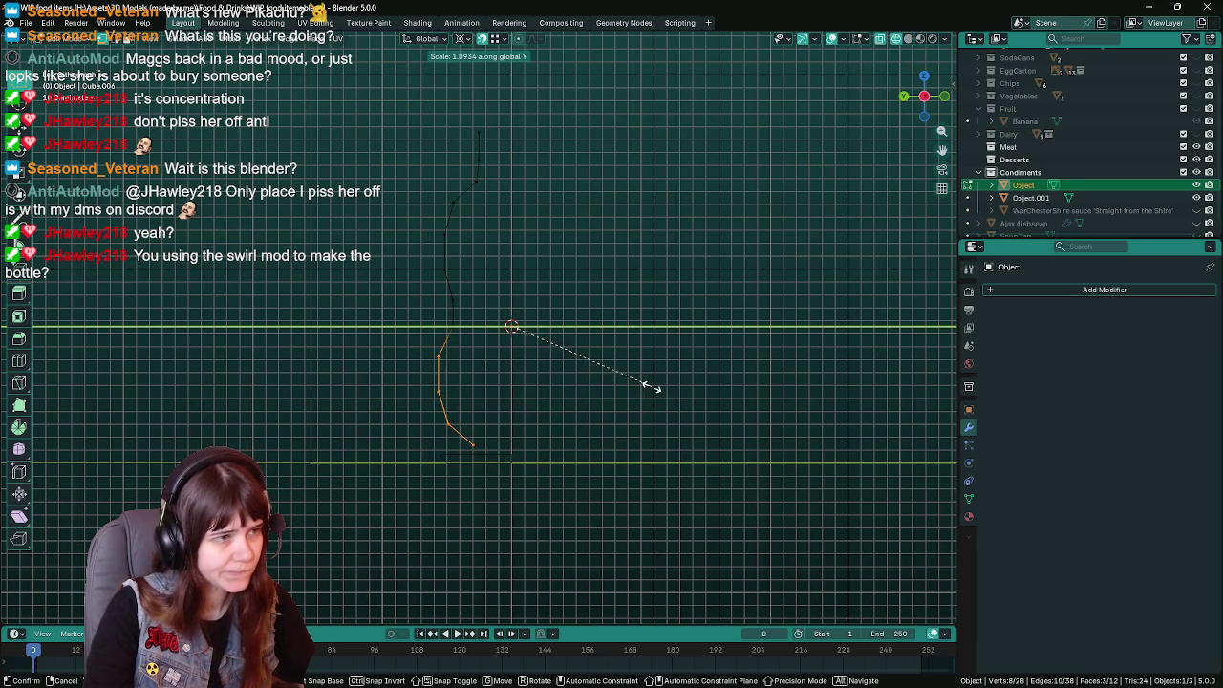
pyautogui.click(655, 386)
pyautogui.press('s')
pyautogui.press('z')
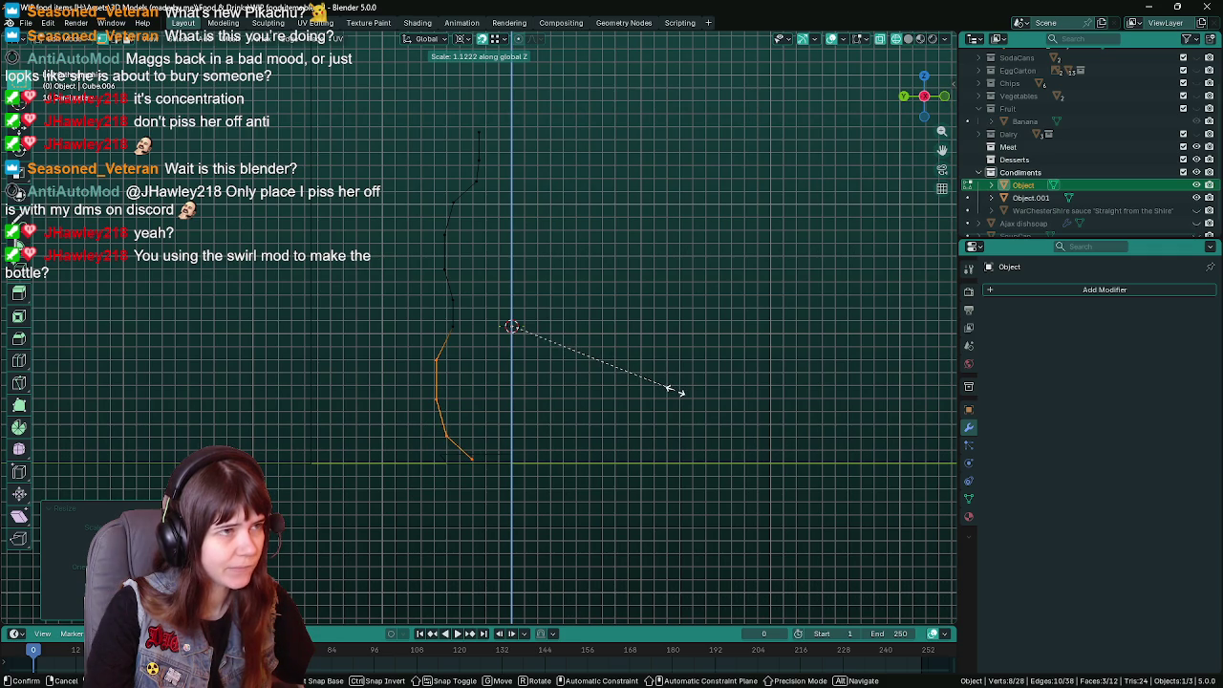
pyautogui.click(676, 390)
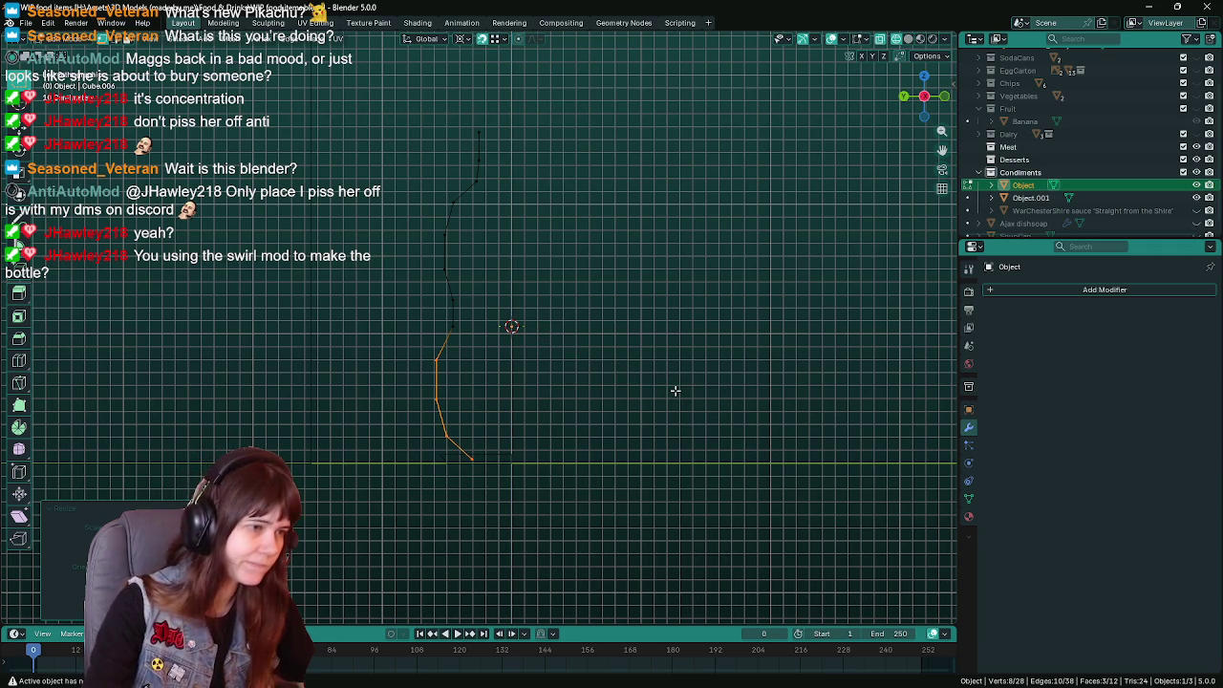
# Delete the small Object.001 shape at the bottle's base in Object Mode.
pyautogui.keyDown('ctrl'); pyautogui.click(1029, 196); pyautogui.keyUp('ctrl')
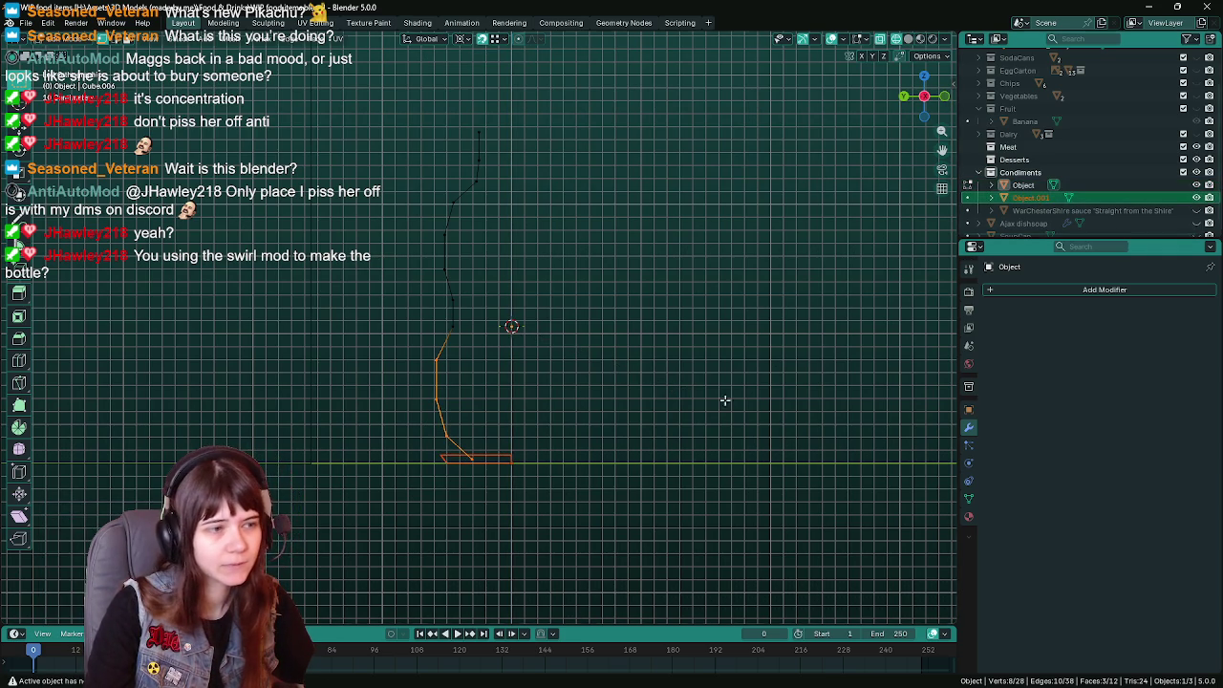
pyautogui.press('Tab')
pyautogui.click(458, 438)
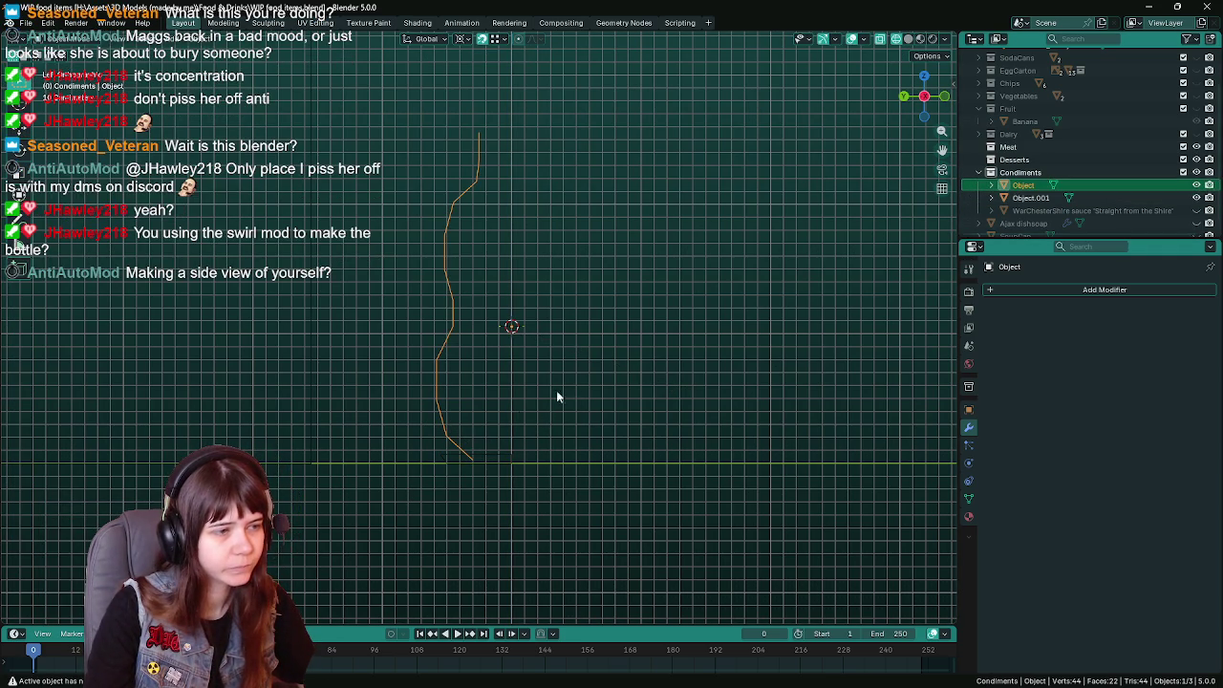
pyautogui.click(503, 456)
pyautogui.press('Delete')
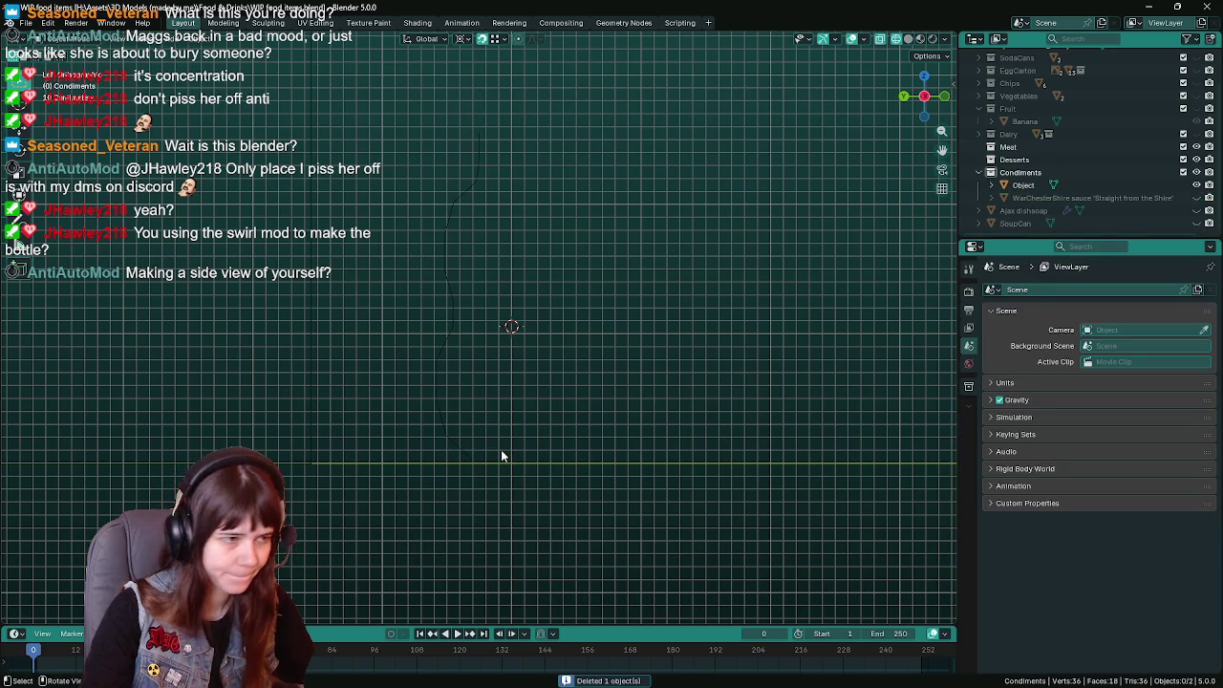
# Confirm deleting Object.001, save, and select the profile's bottom end segment in Edit Mode.
pyautogui.click(444, 406)
pyautogui.hotkey('ctrl', 's')
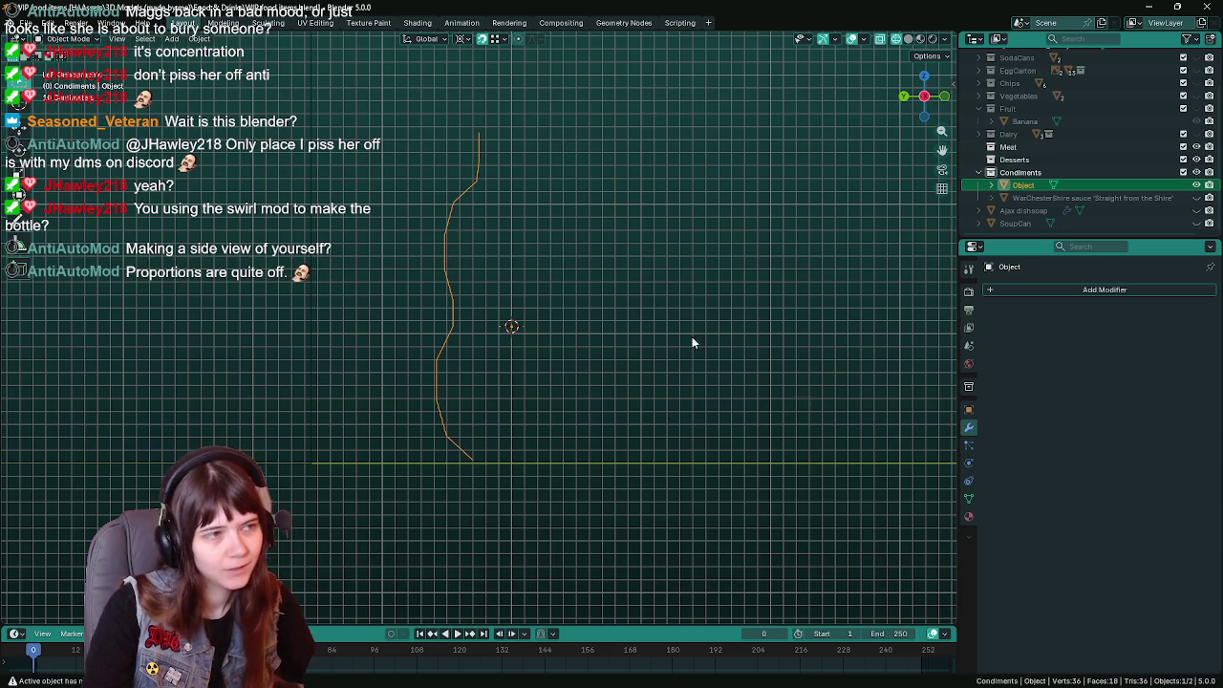
pyautogui.hotkey('ctrl', 's')
pyautogui.press('Tab')
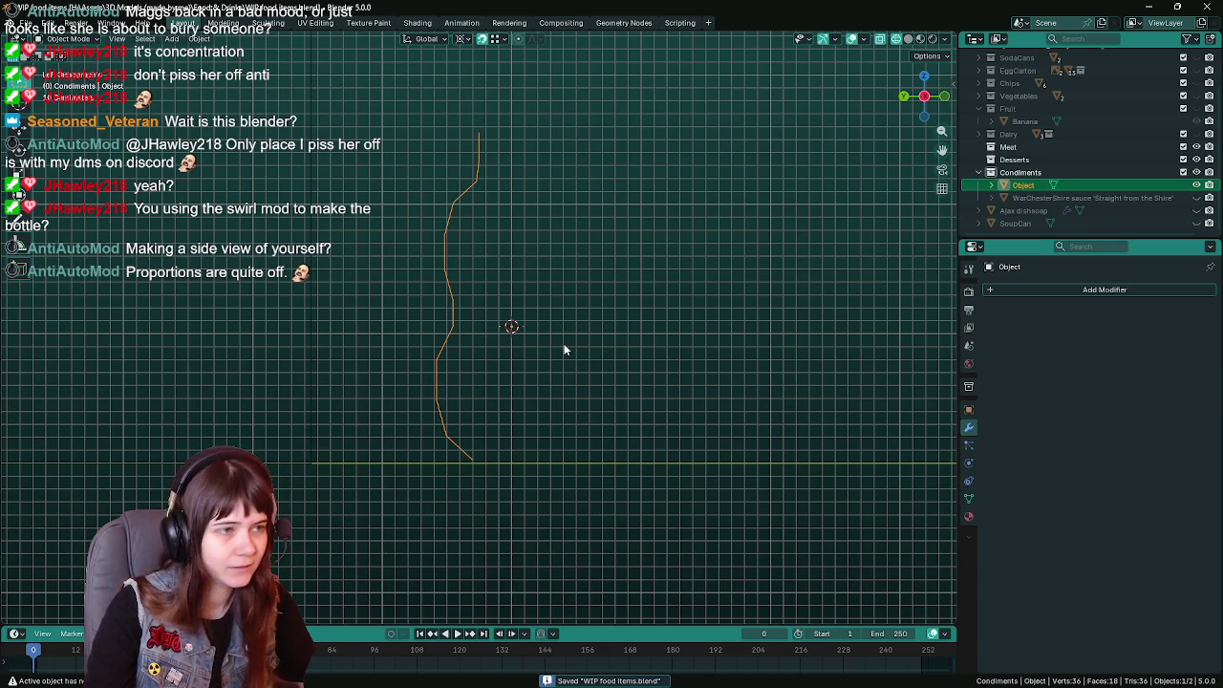
pyautogui.press('Tab')
pyautogui.click(475, 460)
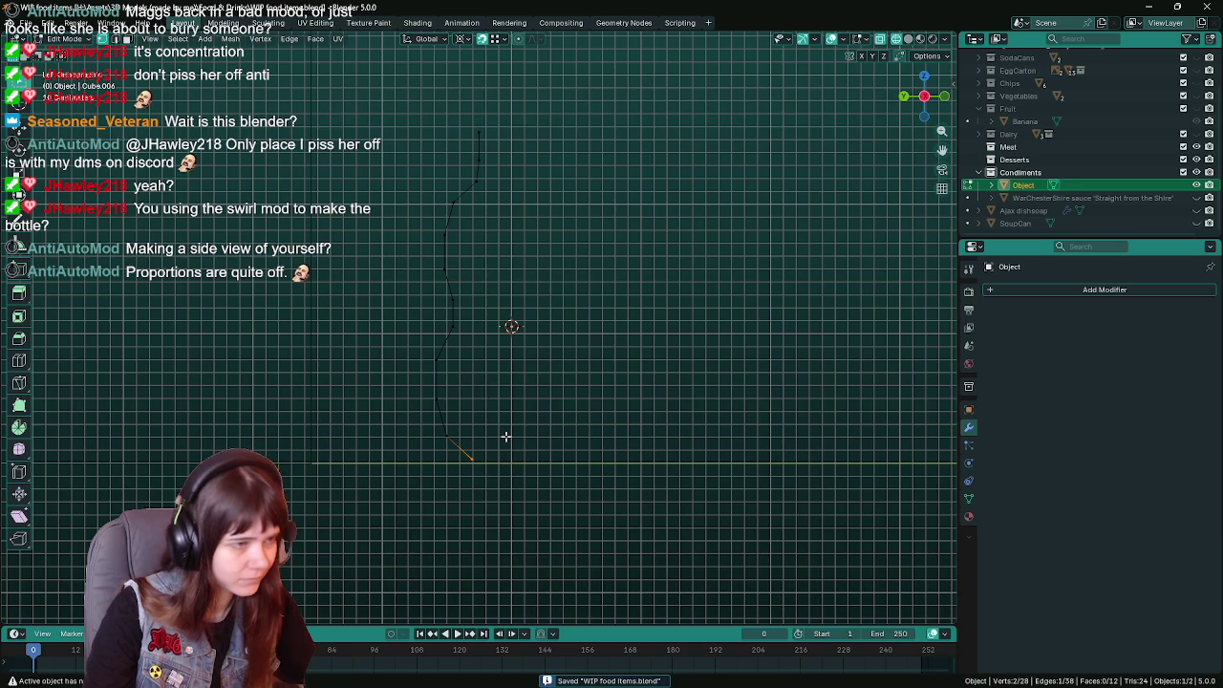
pyautogui.press('Tab')
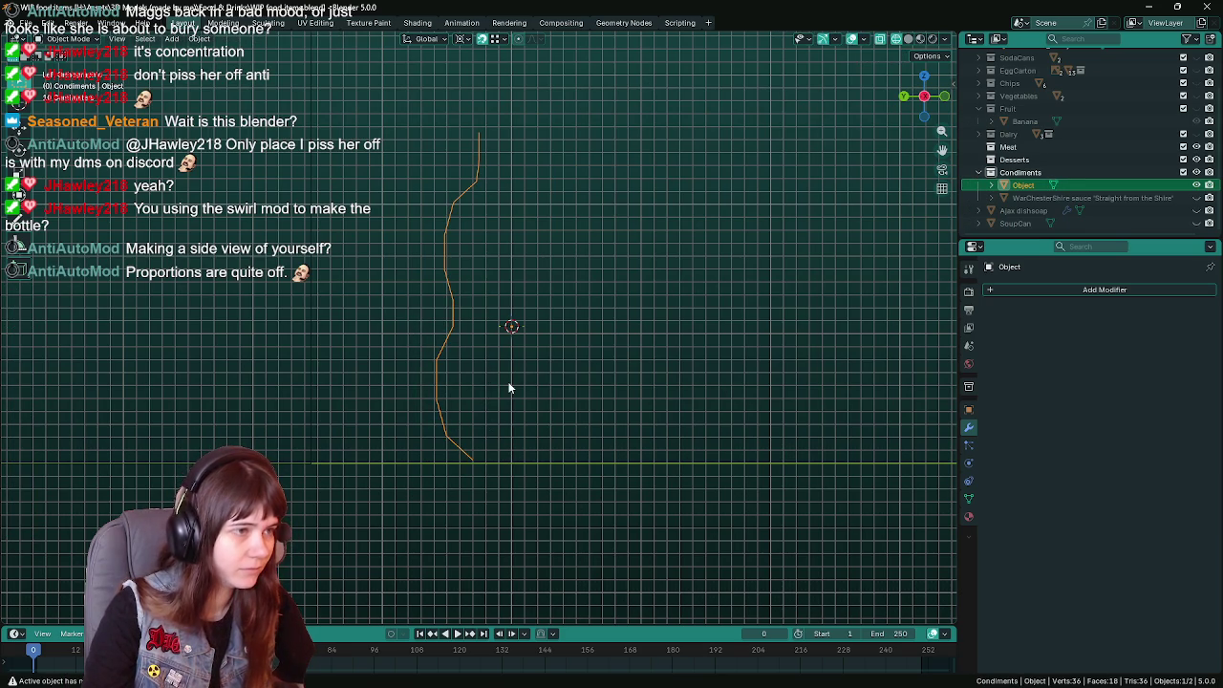
pyautogui.press('Tab')
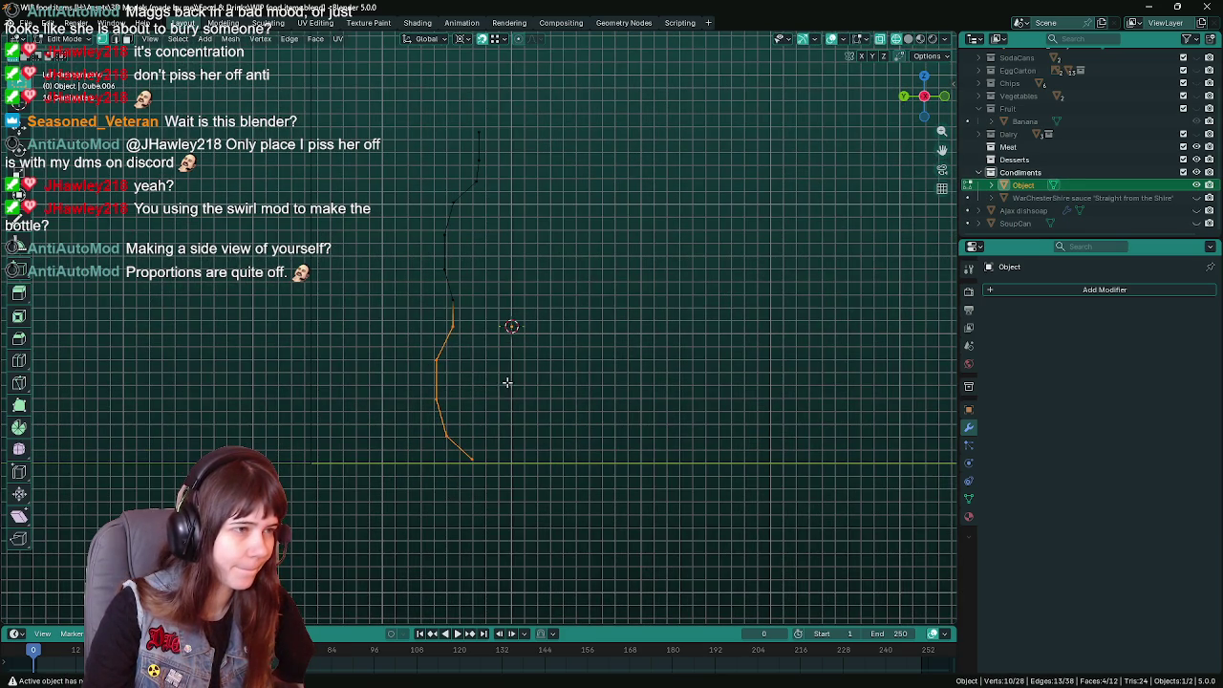
# Nudge a profile vertex, then lower the box-selected lower vertices along Z and save.
pyautogui.keyDown('shift'); pyautogui.click(445, 273); pyautogui.keyUp('shift')
pyautogui.press('g')
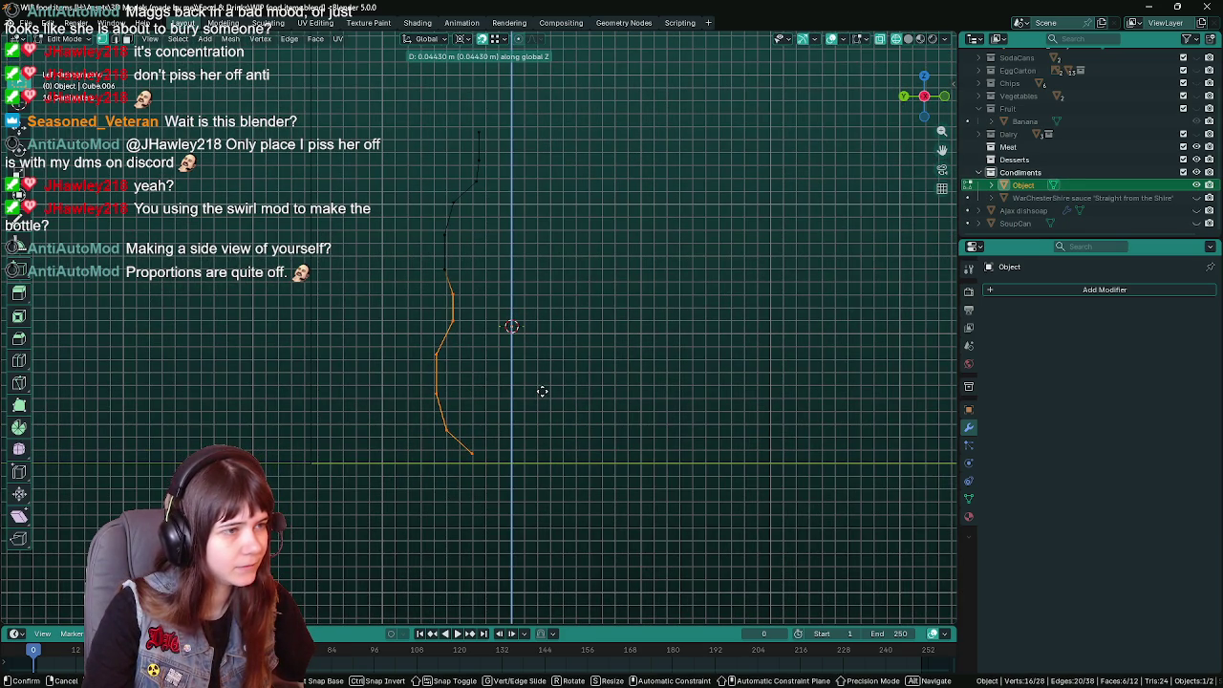
pyautogui.click(540, 391)
pyautogui.moveTo(409, 336); pyautogui.dragTo(487, 459)
pyautogui.press('g')
pyautogui.press('z')
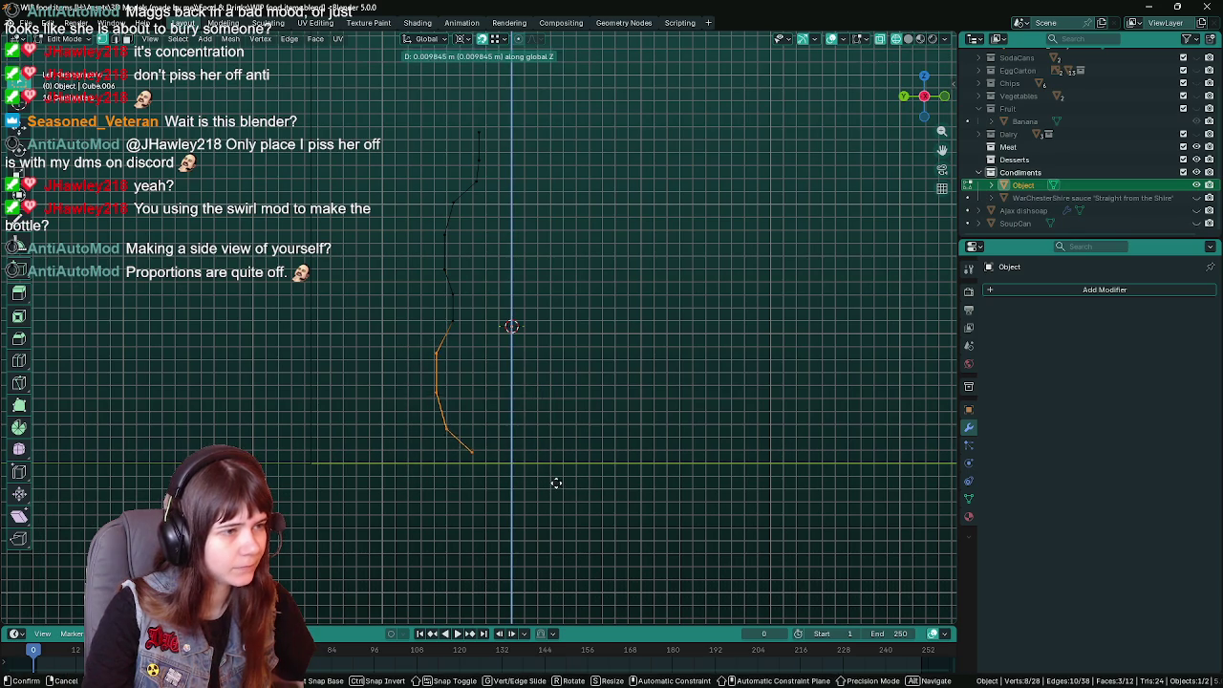
pyautogui.click(557, 475)
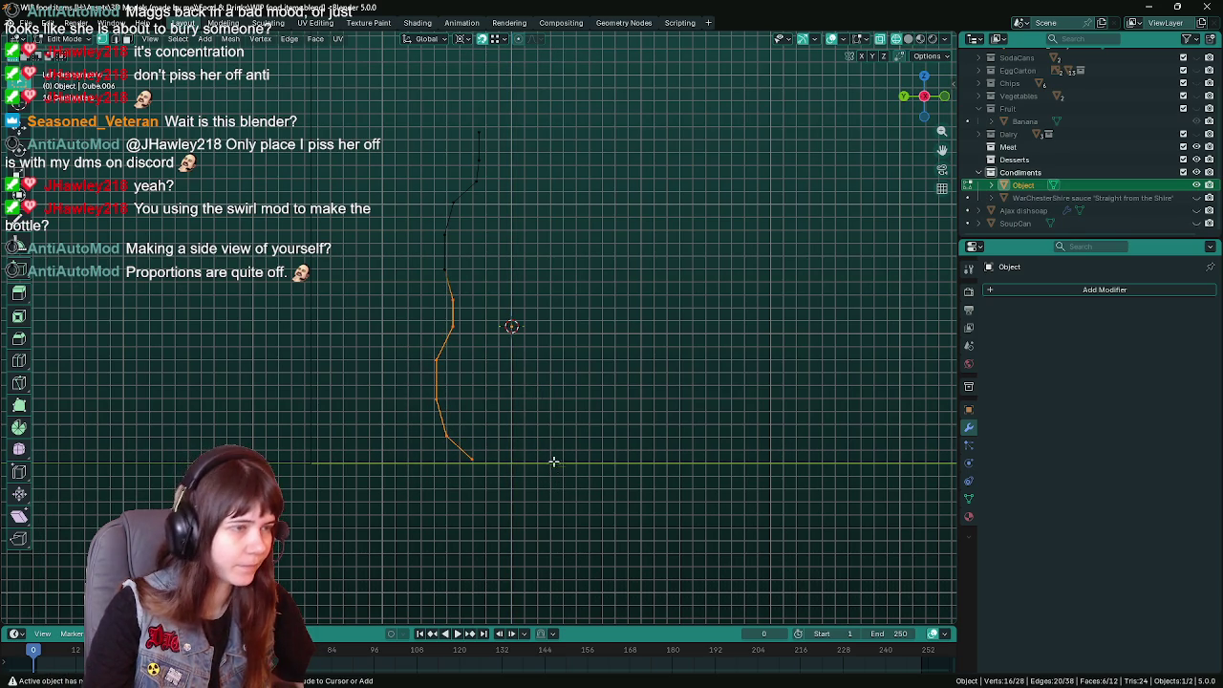
pyautogui.hotkey('ctrl', 's')
# Reposition the bottom edge vertically and then freely to set the base corner.
pyautogui.click(459, 447)
pyautogui.press('g')
pyautogui.press('z')
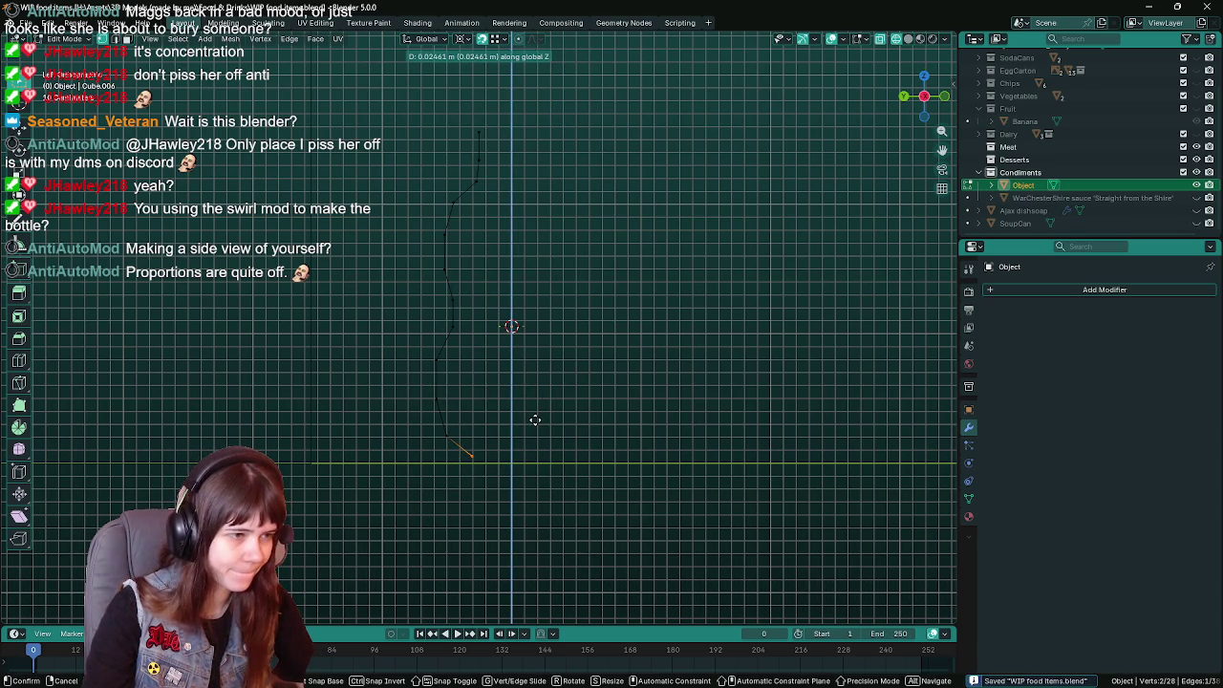
pyautogui.click(535, 420)
pyautogui.moveTo(535, 420); pyautogui.dragTo(590, 429, button='middle')
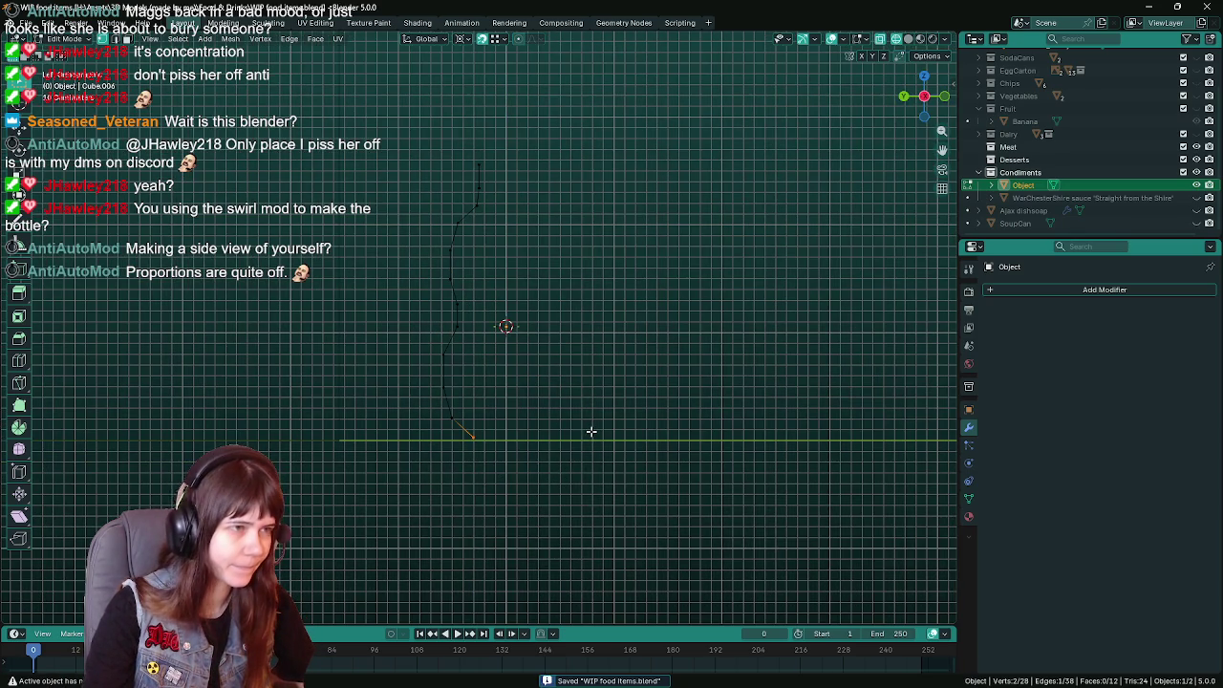
pyautogui.press('g')
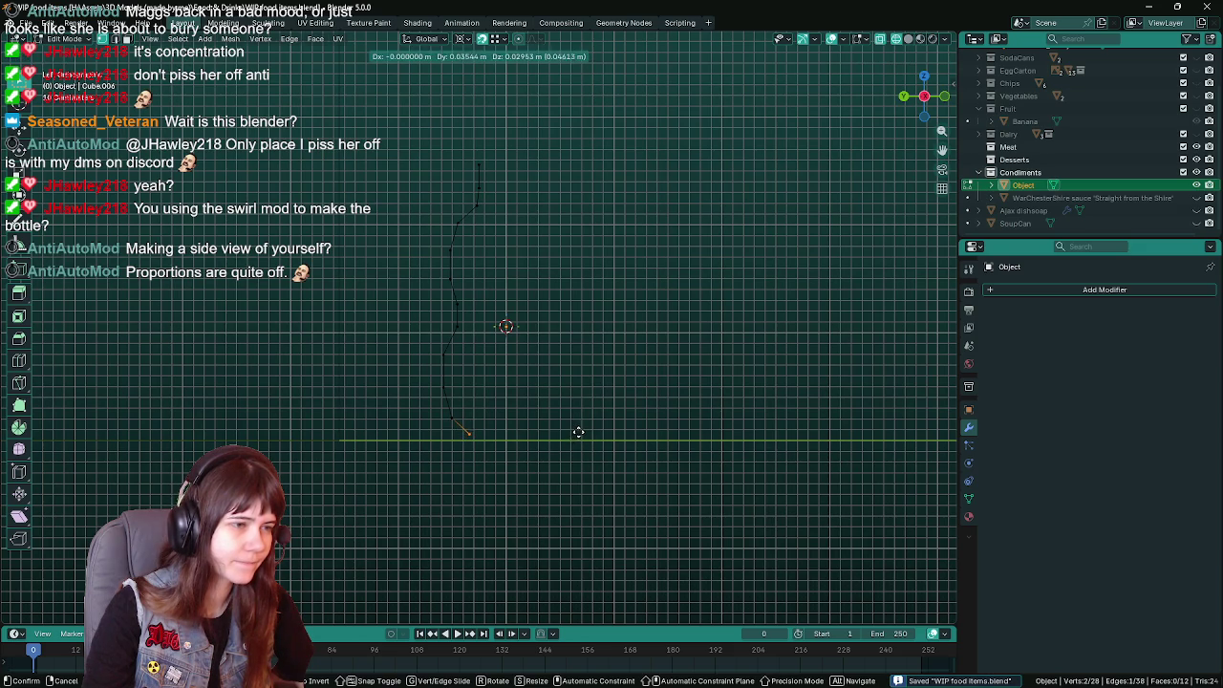
pyautogui.click(578, 432)
pyautogui.press('Tab')
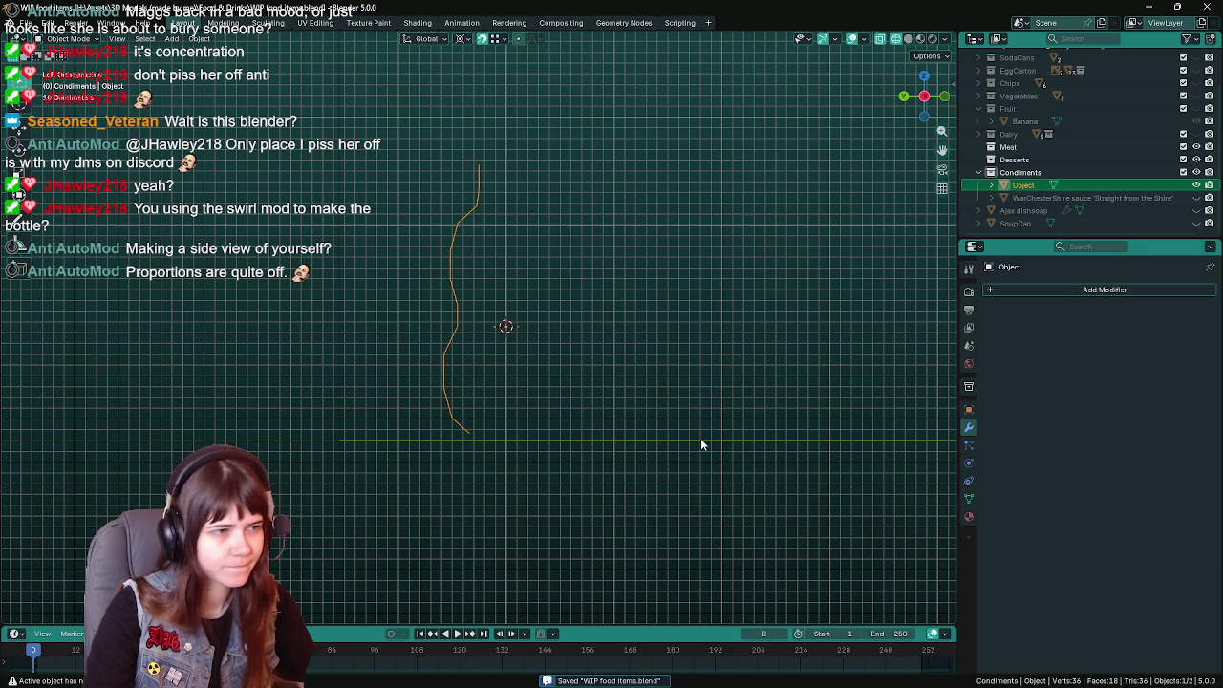
pyautogui.press('Tab')
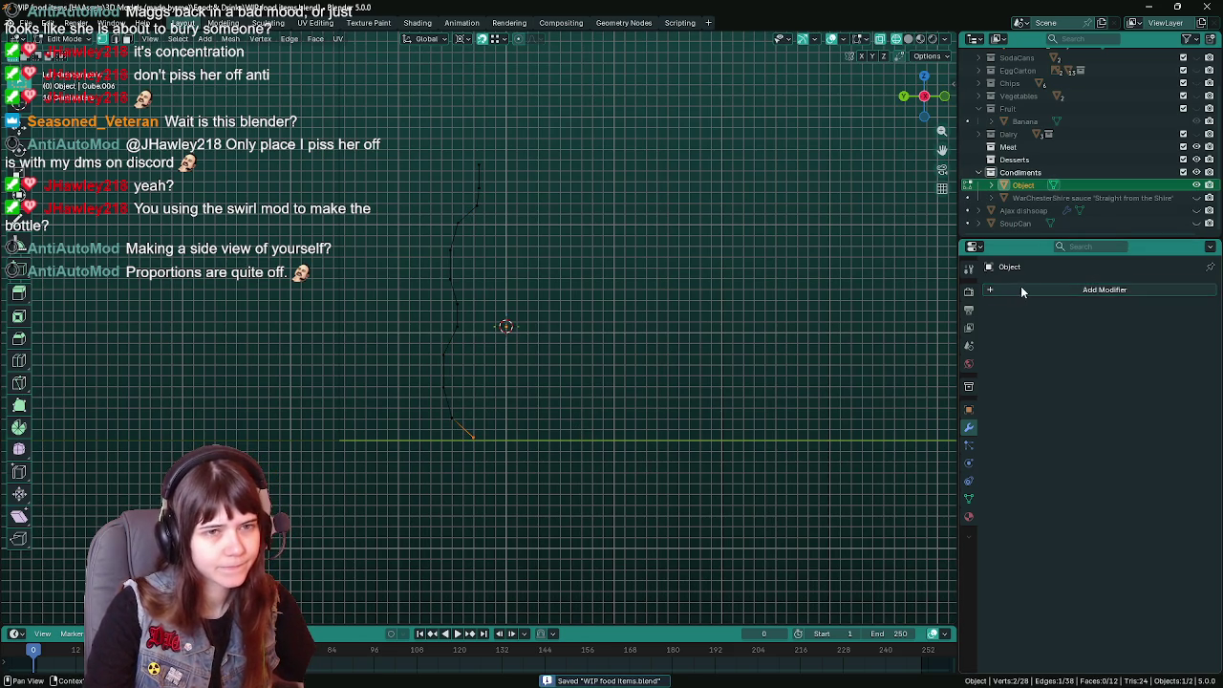
# Add a Mirror modifier on the Y axis with clipping enabled and save.
pyautogui.click(1018, 289)
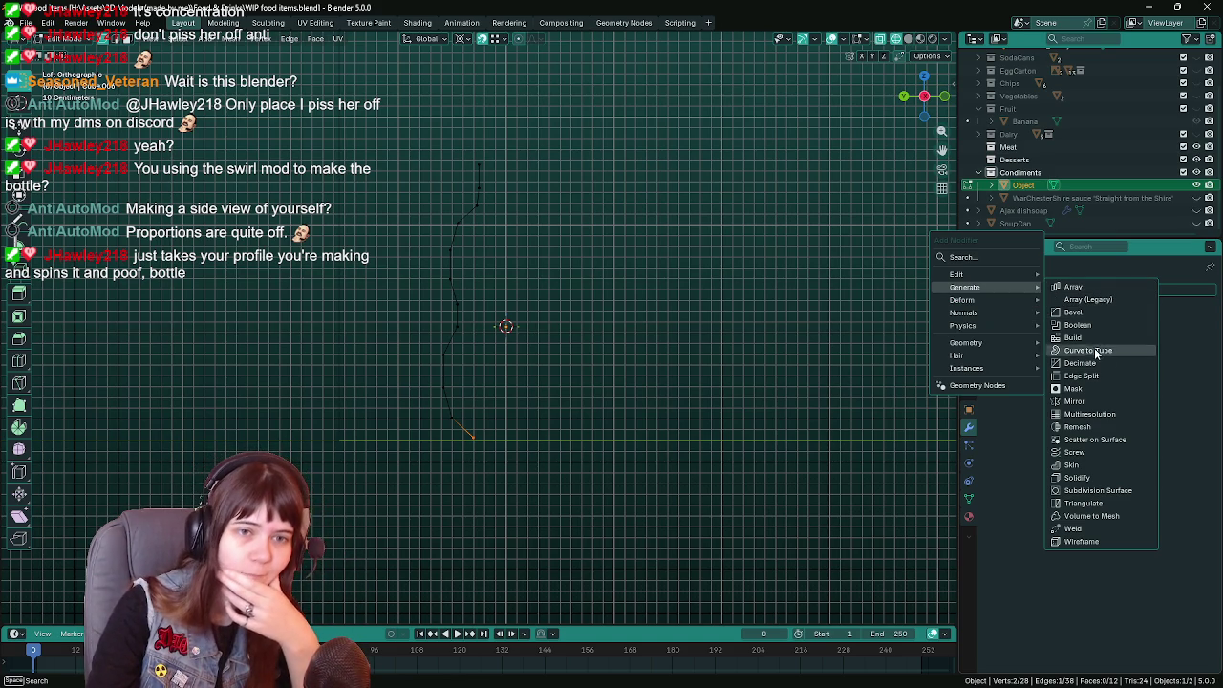
pyautogui.click(1096, 401)
pyautogui.click(1102, 333)
pyautogui.click(1136, 330)
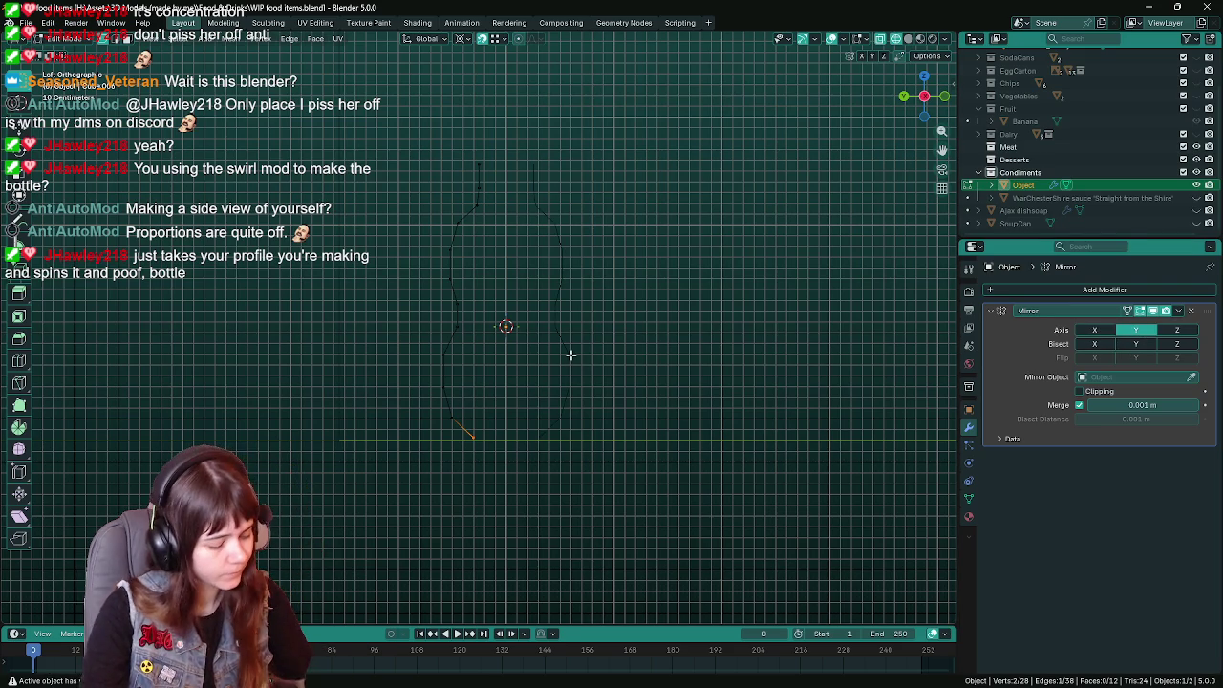
pyautogui.hotkey('ctrl', 's')
pyautogui.press('Tab')
pyautogui.scroll(1, 538, 268)
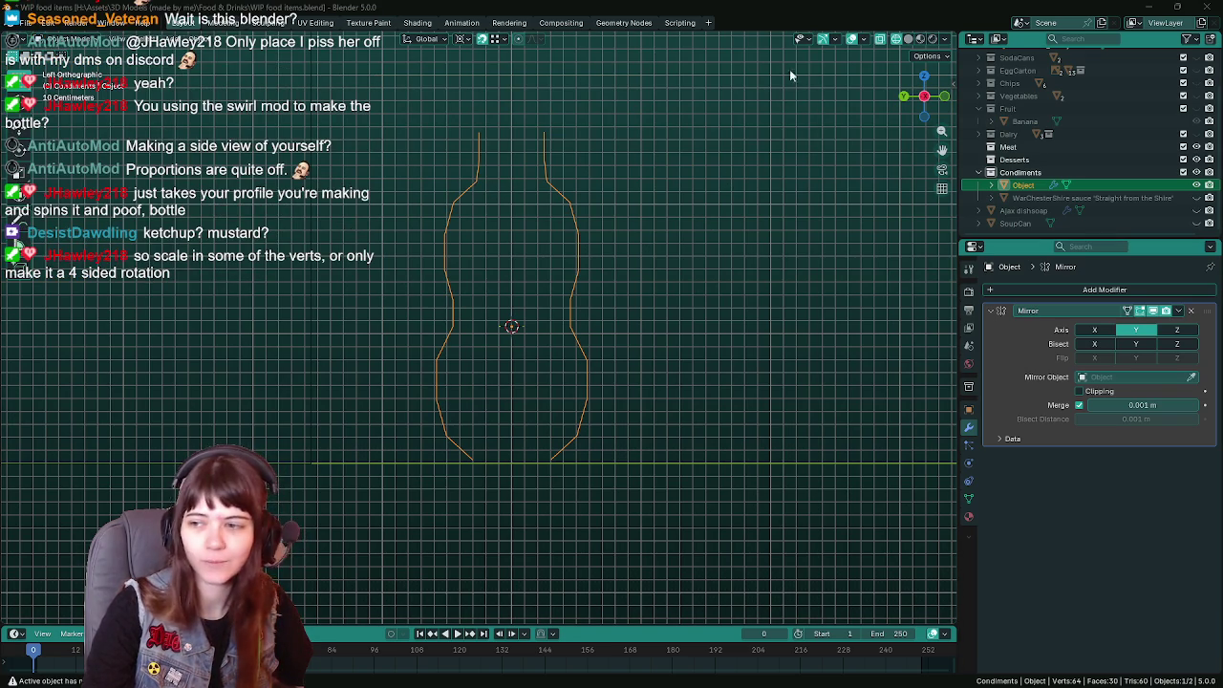
# Inspect the mirrored outline, selecting upper vertices and the bottom edge in Edit Mode.
pyautogui.press('Tab')
pyautogui.moveTo(461, 172); pyautogui.dragTo(494, 206)
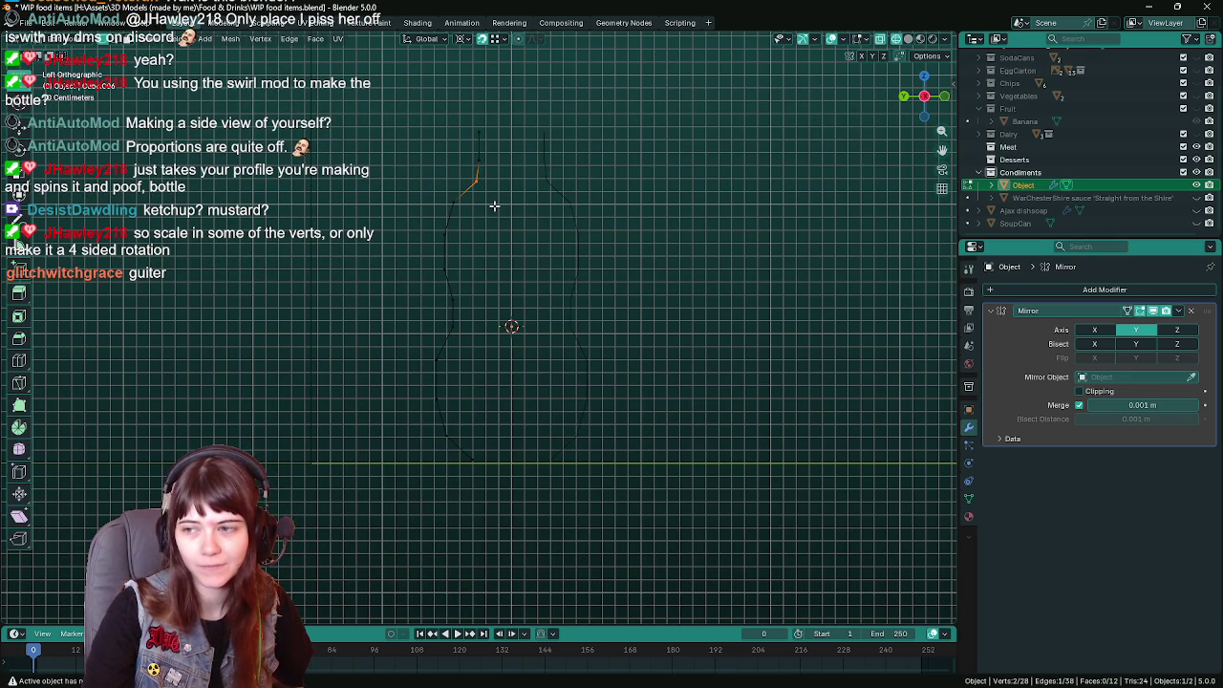
pyautogui.hotkey('ctrl', 's')
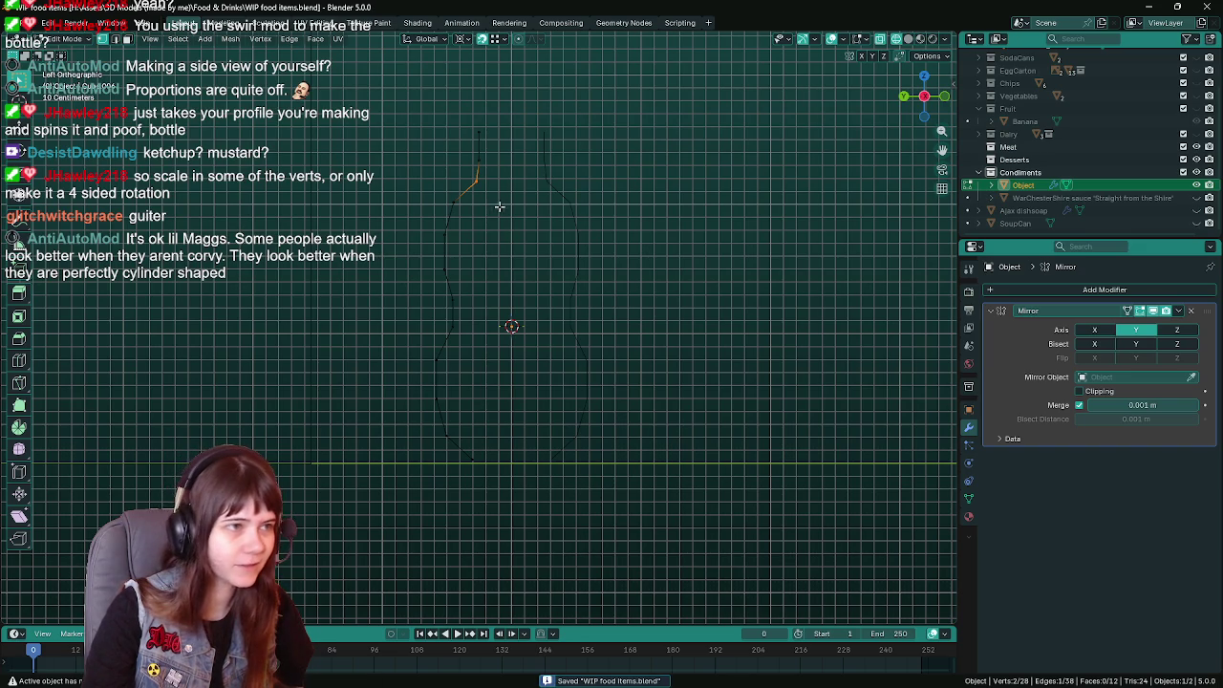
pyautogui.press('Tab')
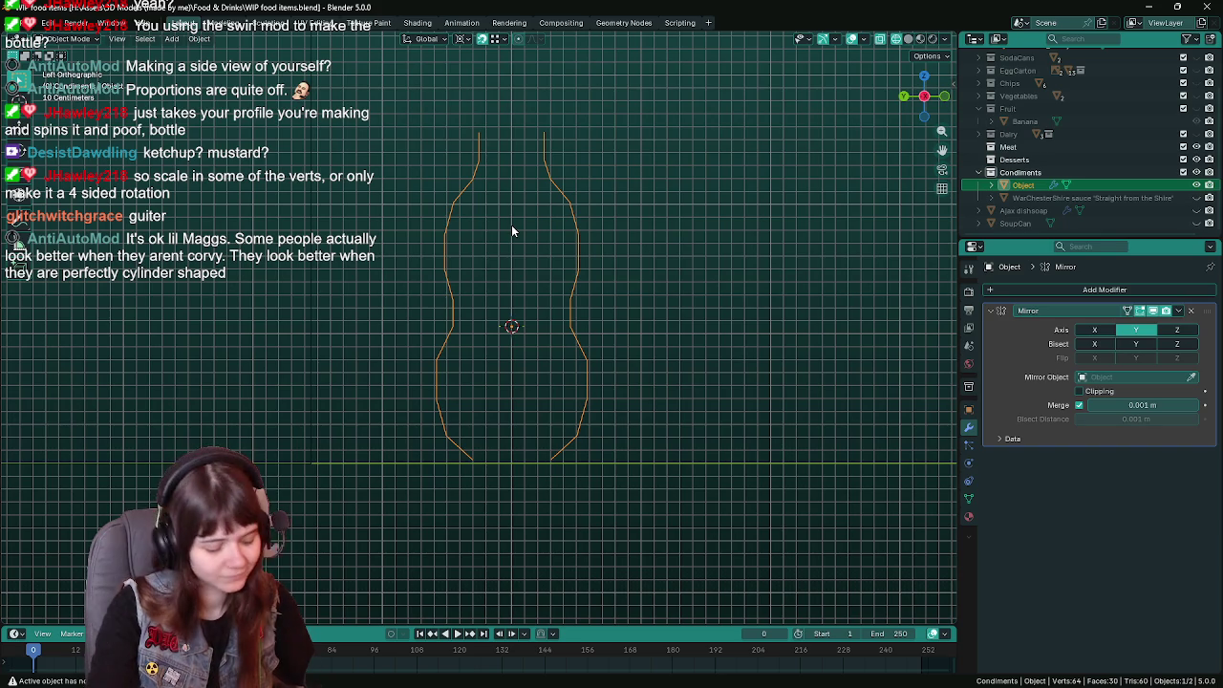
pyautogui.hotkey('ctrl', 's')
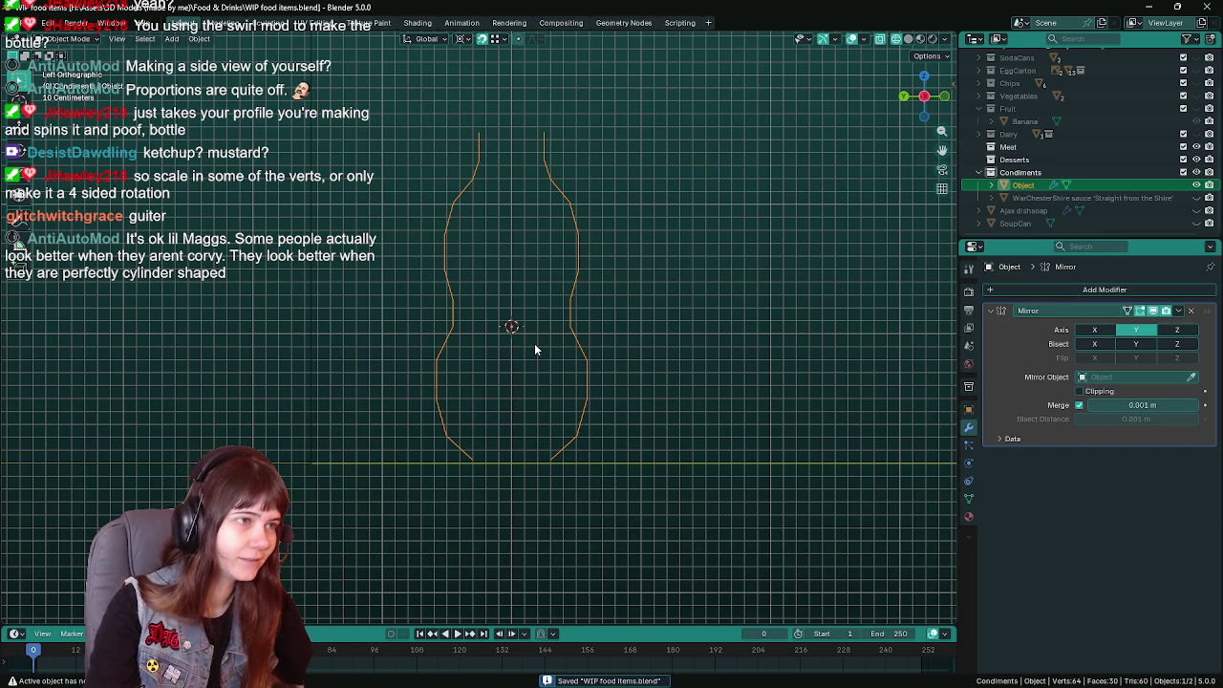
pyautogui.scroll(1, 535, 347)
pyautogui.press('Tab')
pyautogui.click(459, 487)
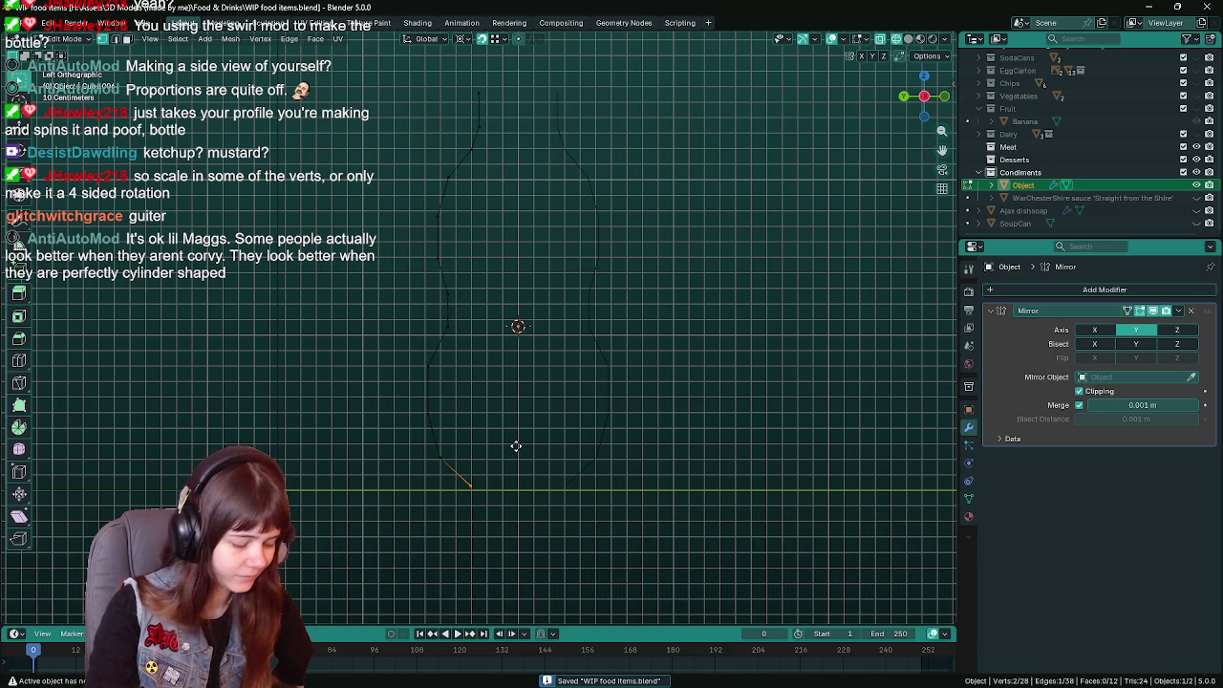
pyautogui.press('Tab')
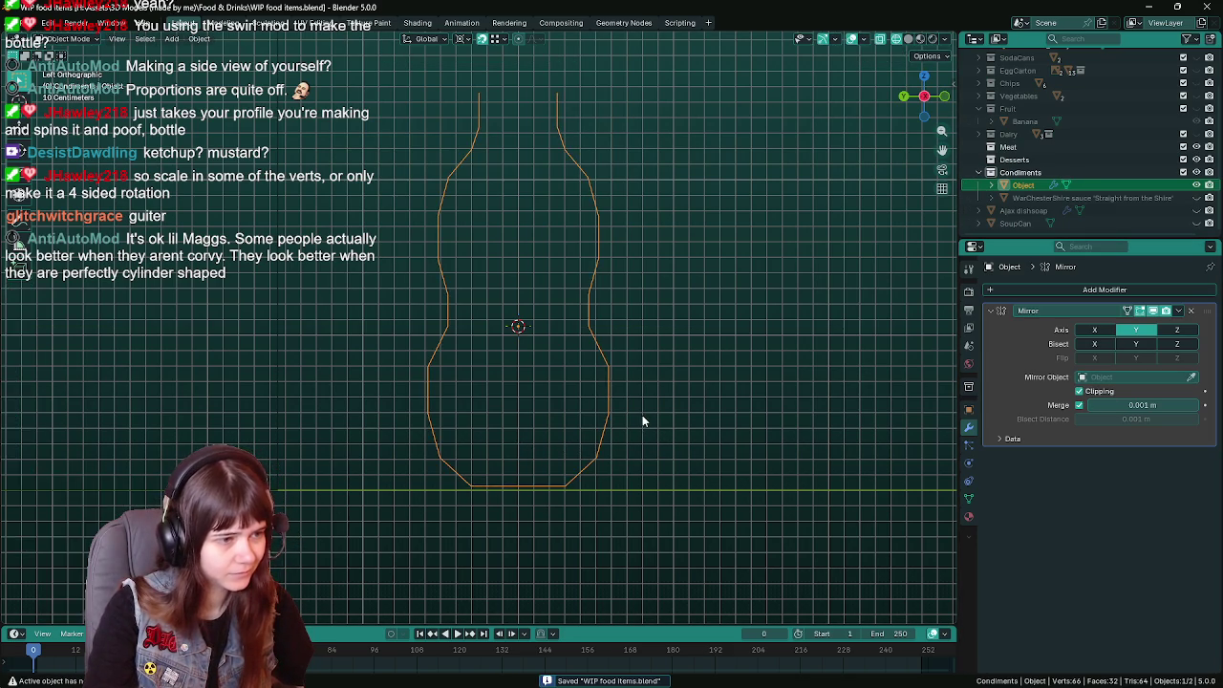
pyautogui.scroll(-1, 642, 421)
pyautogui.scroll(1, 644, 438)
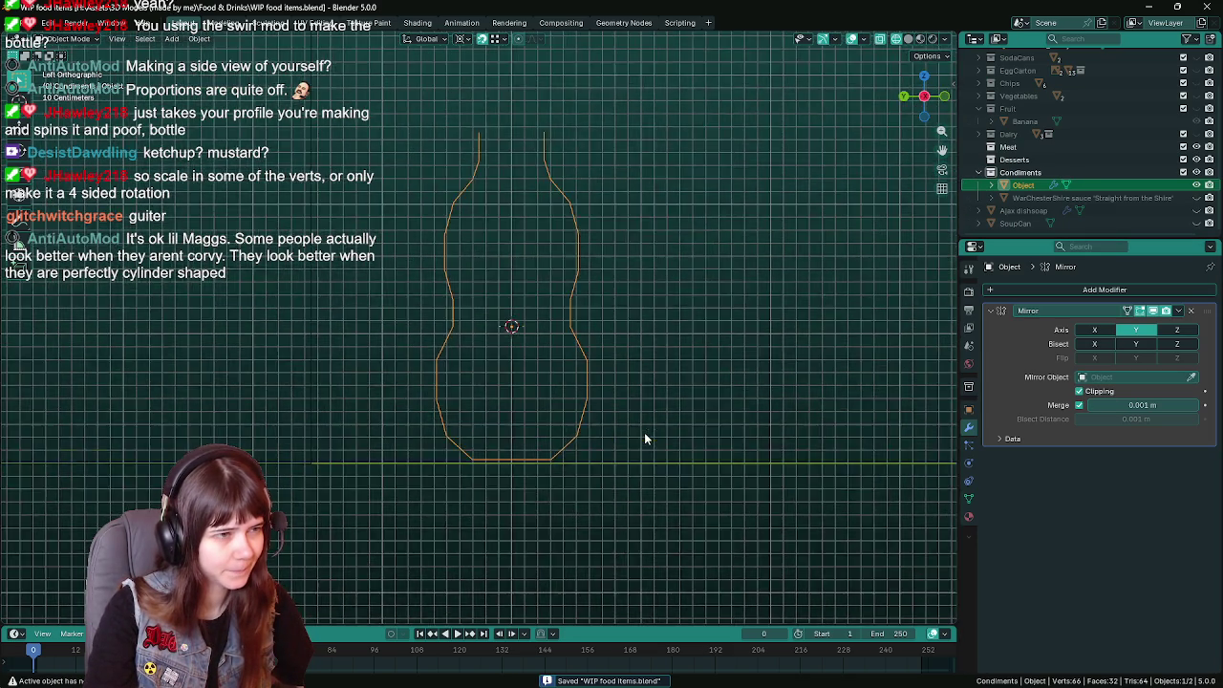
pyautogui.press('Tab')
pyautogui.press('Tab')
pyautogui.press('Tab')
pyautogui.press('Tab')
pyautogui.press('Tab')
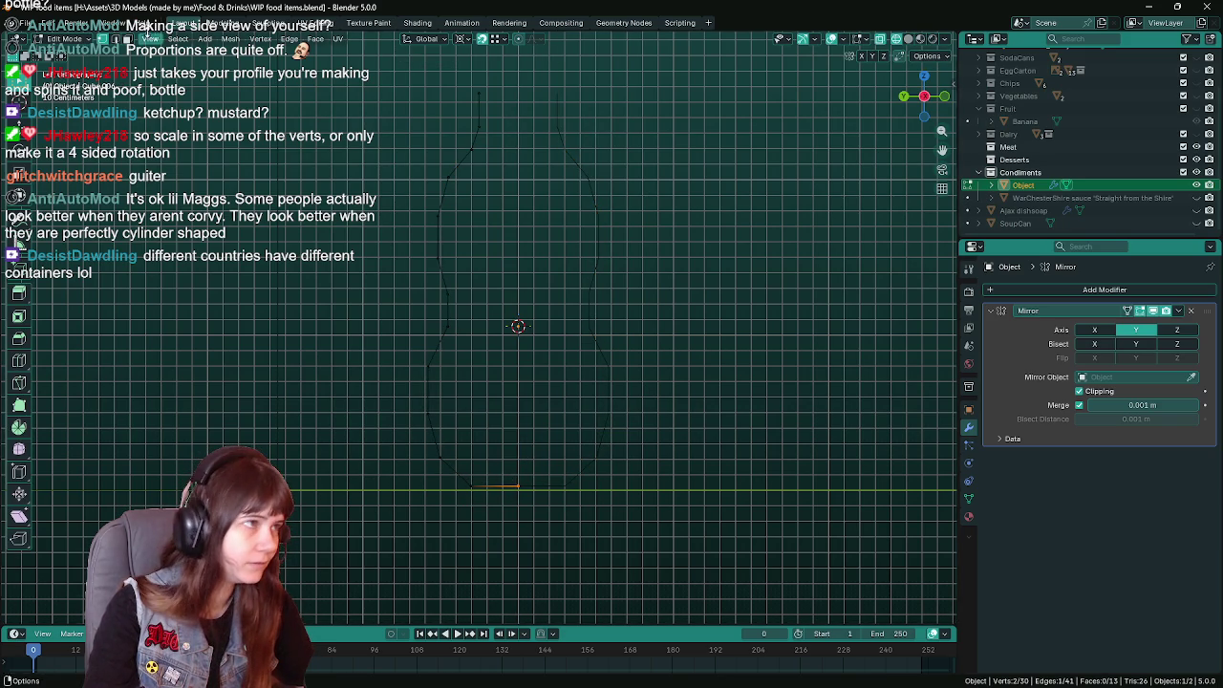
# Snap the 3D cursor to the outline's bottom vertex.
pyautogui.click(230, 38)
pyautogui.moveTo(246, 78)
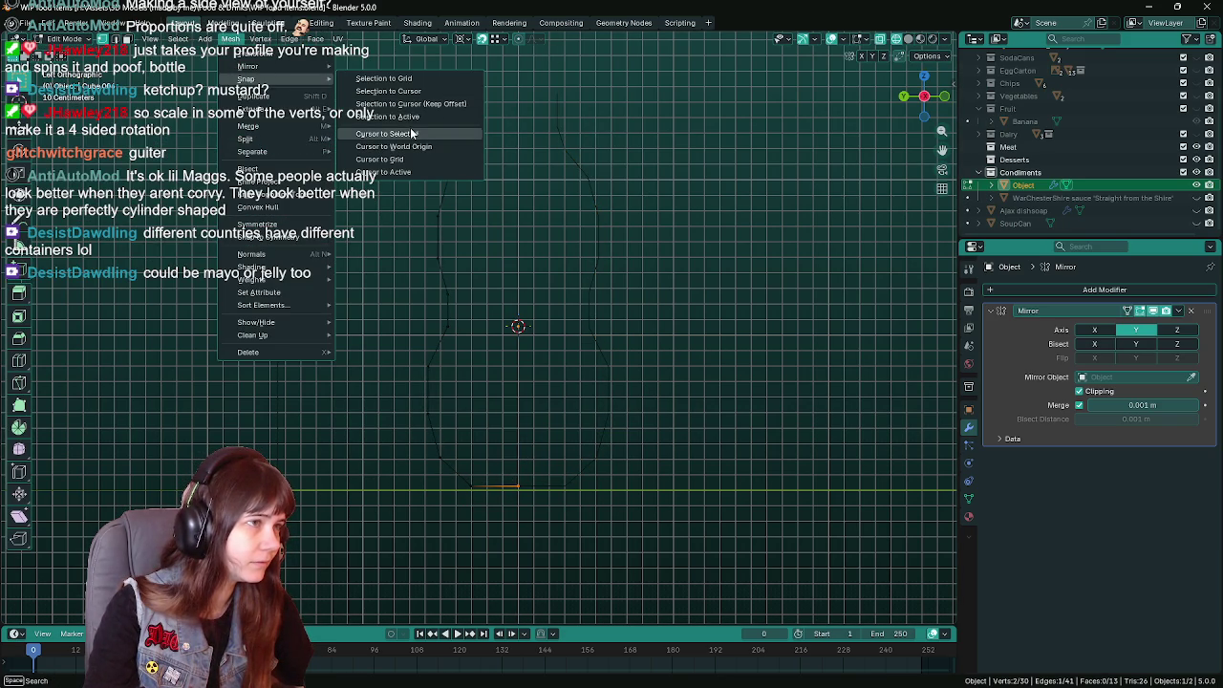
pyautogui.press('Tab')
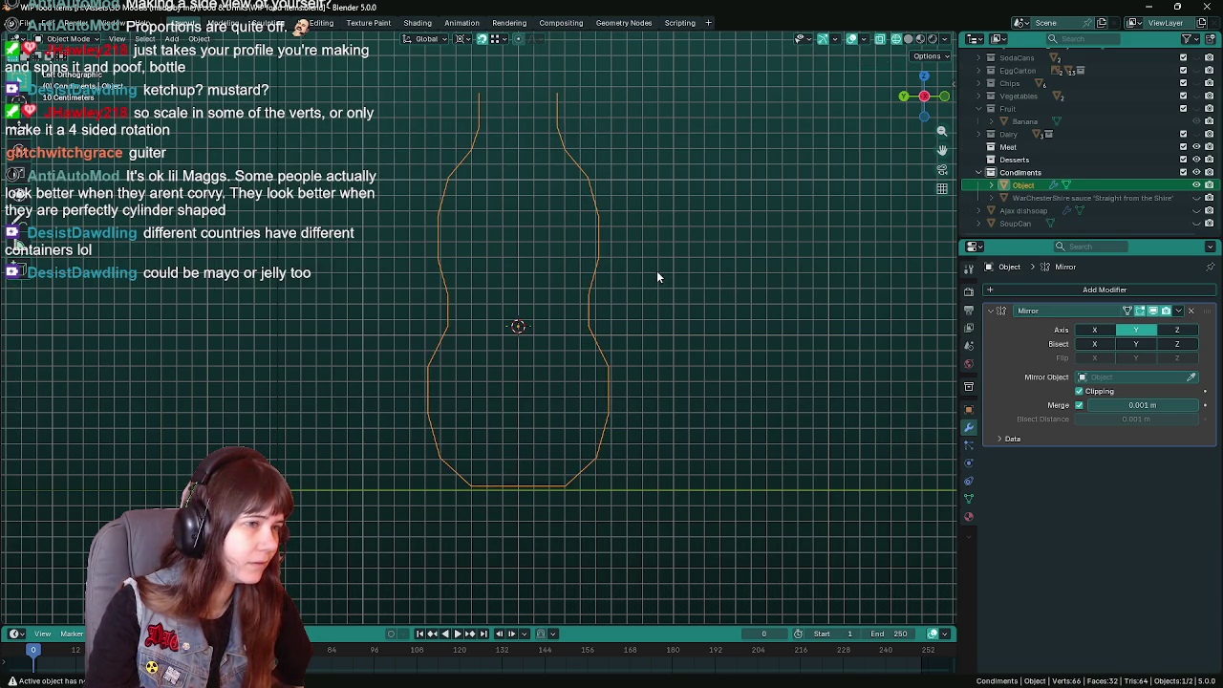
pyautogui.hotkey('ctrl', 's')
pyautogui.press('Tab')
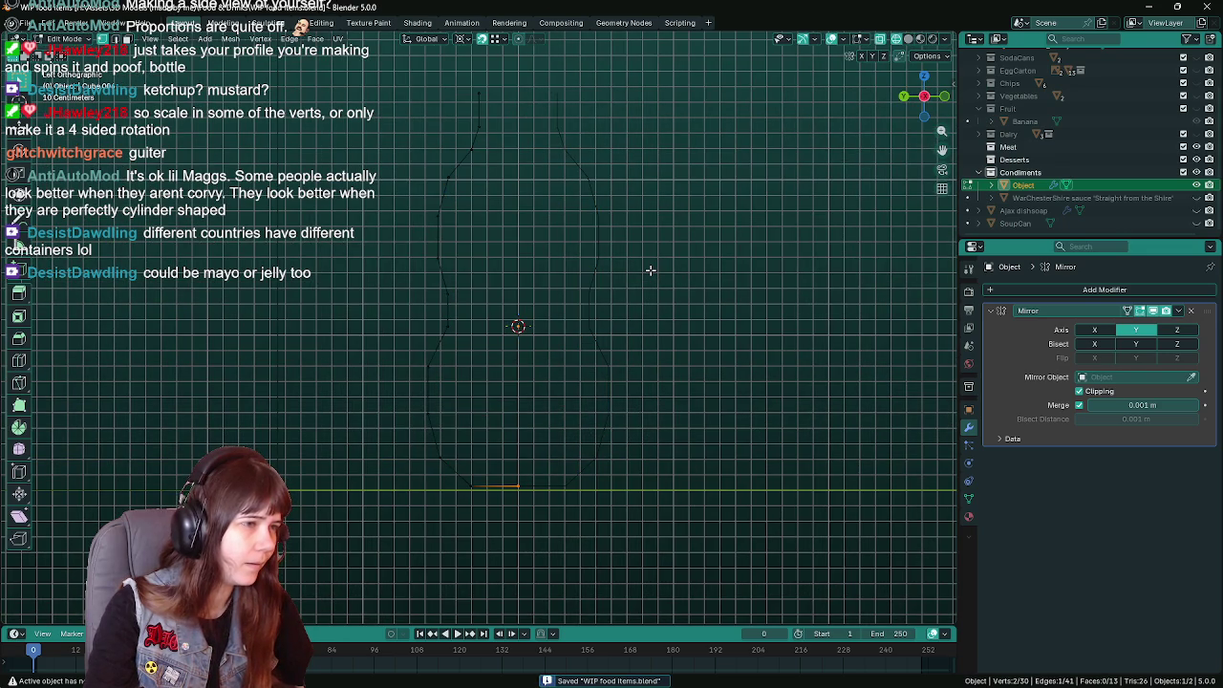
pyautogui.click(230, 39)
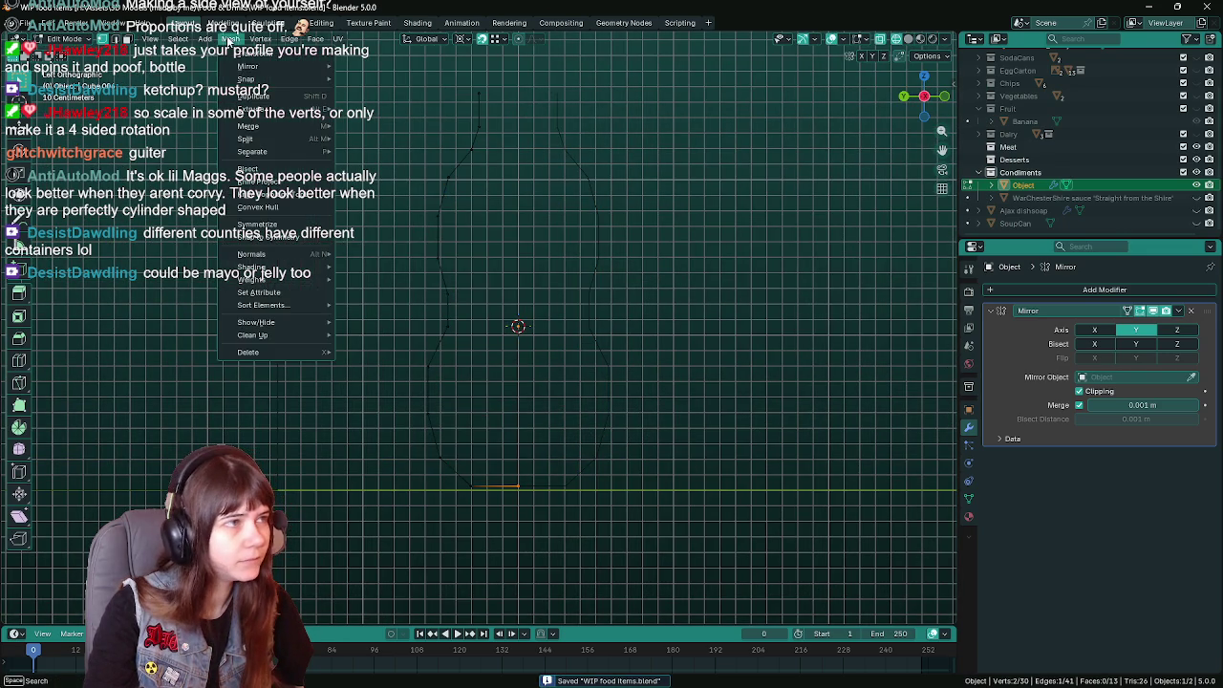
pyautogui.click(391, 137)
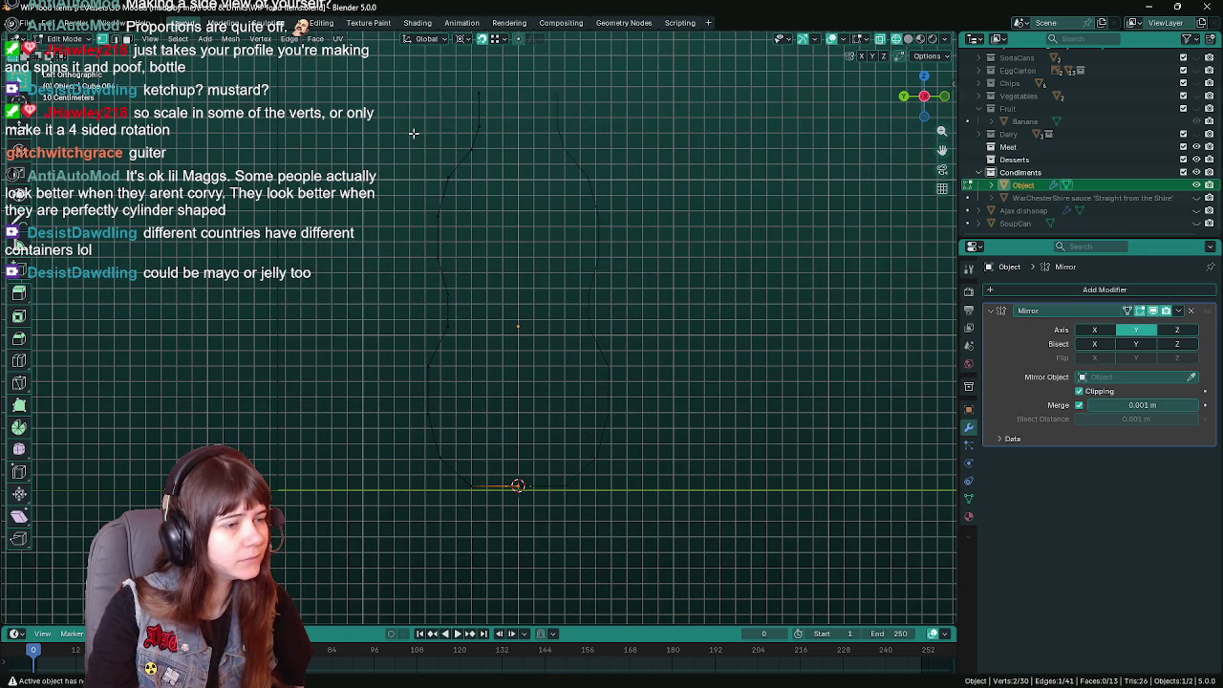
# Set the object's origin to the 3D cursor and show its transform properties.
pyautogui.press('Tab')
pyautogui.click(199, 38)
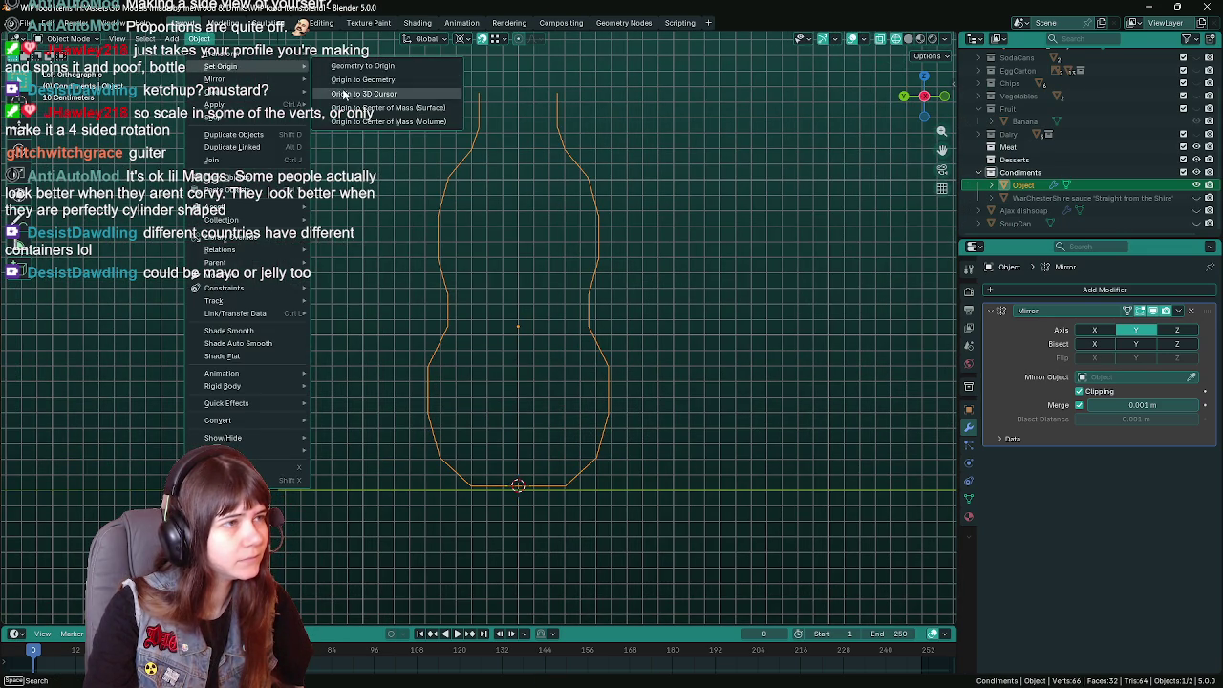
pyautogui.click(401, 95)
pyautogui.click(746, 364)
pyautogui.hotkey('ctrl', 'z')
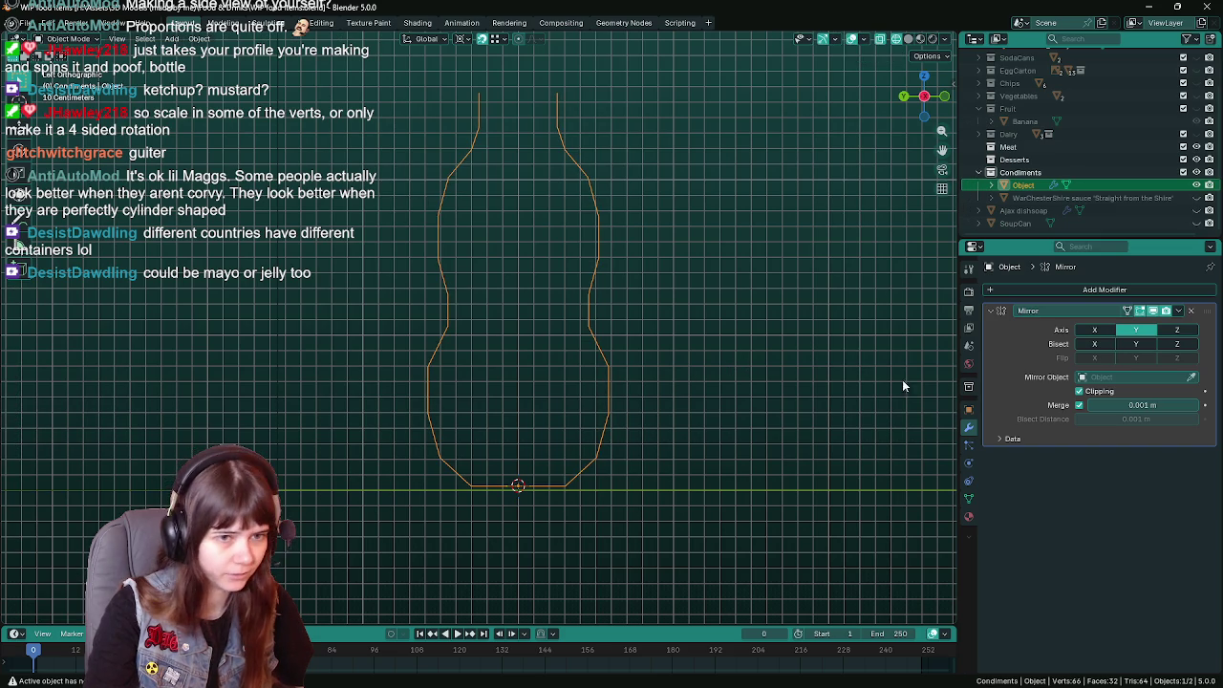
pyautogui.click(968, 410)
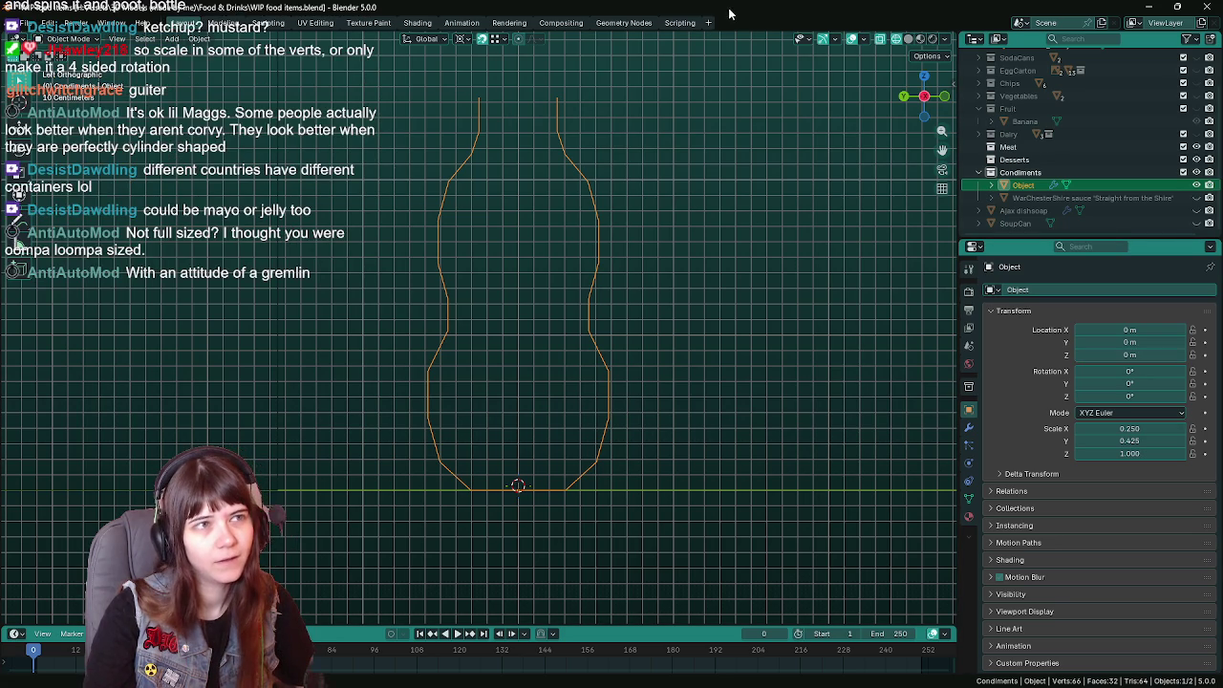
# Snap the 3D cursor onto the outline's base point, save, and reselect the outline.
pyautogui.hotkey('ctrl', 's')
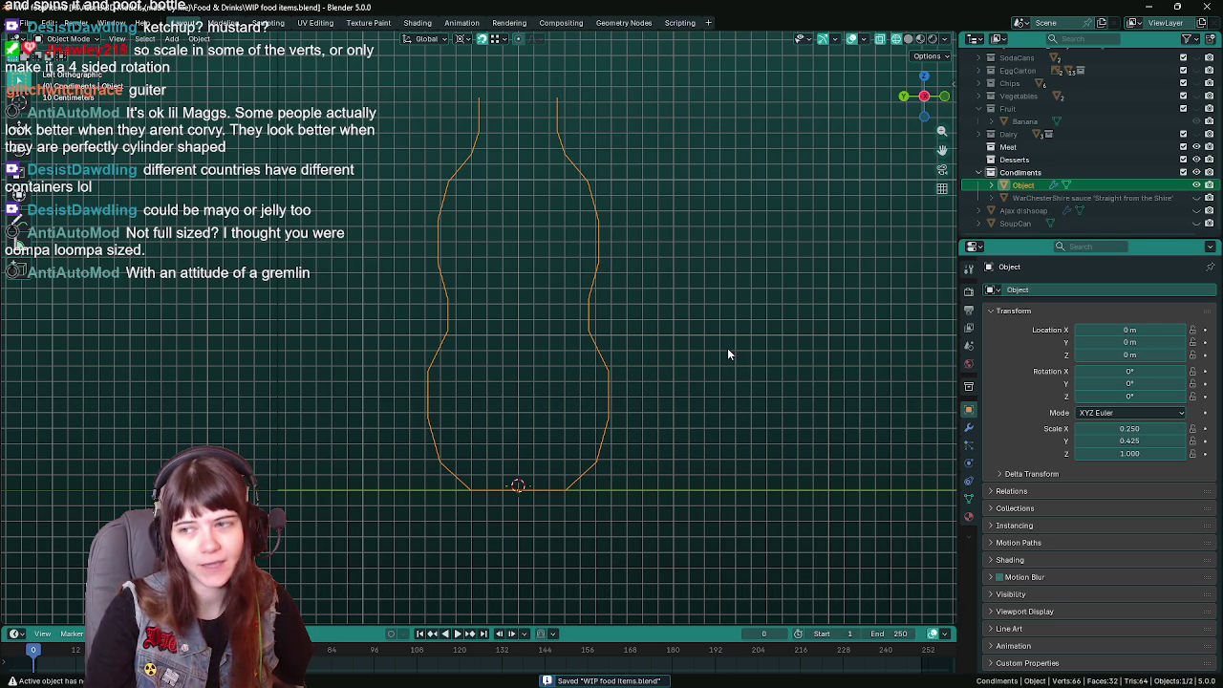
pyautogui.click(201, 38)
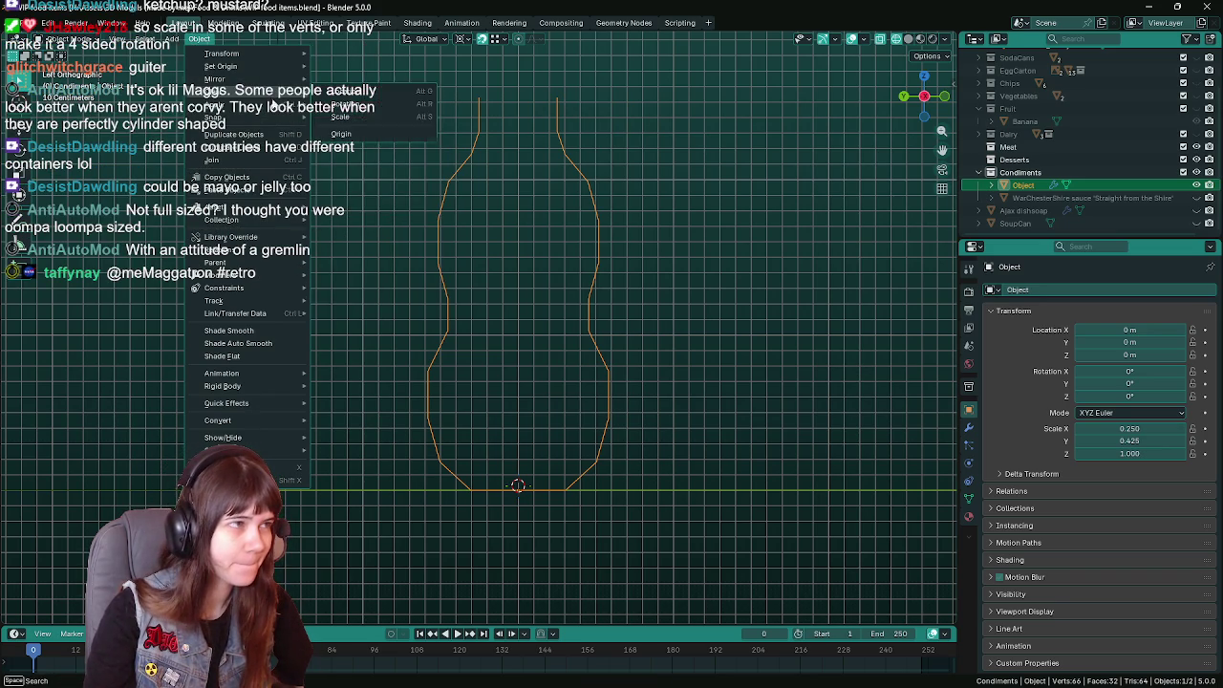
pyautogui.moveTo(212, 117)
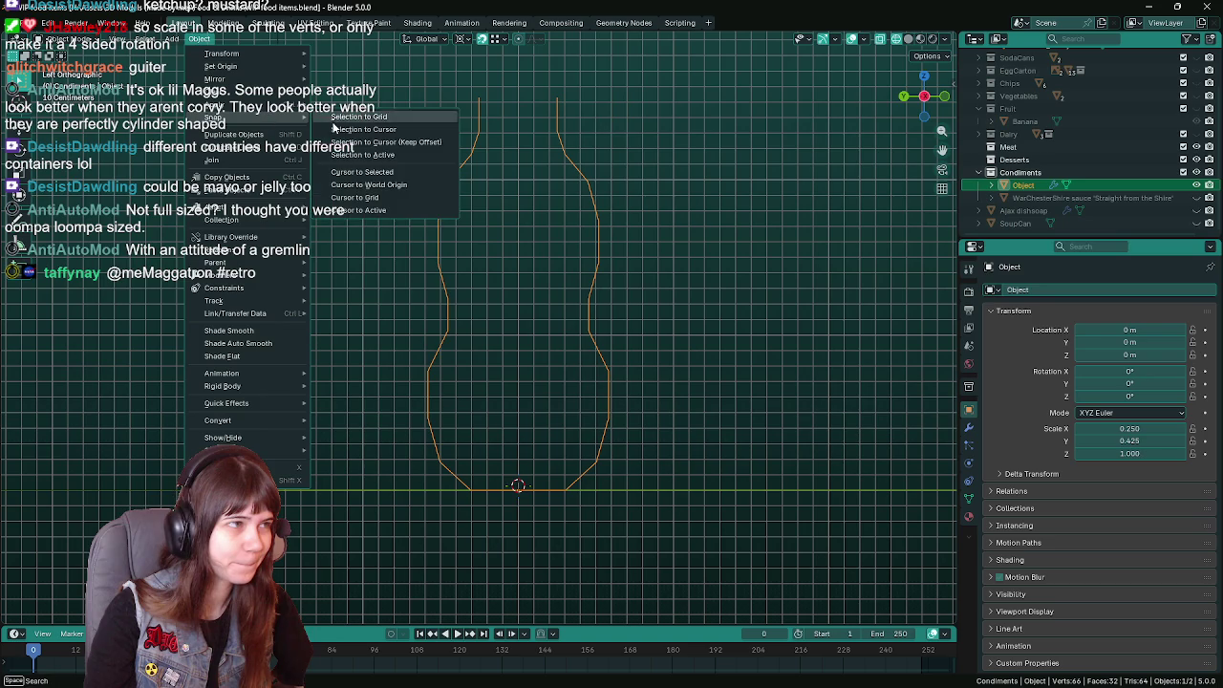
pyautogui.click(383, 187)
pyautogui.click(363, 328)
pyautogui.scroll(-2, 373, 315)
pyautogui.hotkey('ctrl', 's')
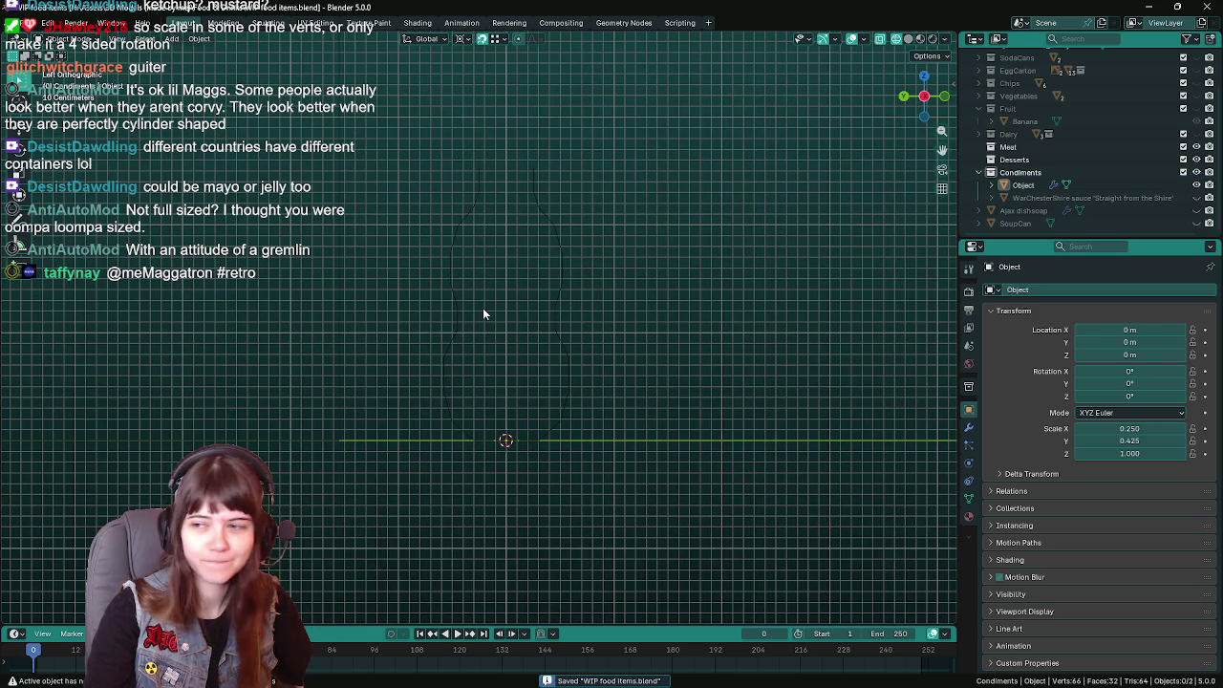
pyautogui.click(460, 317)
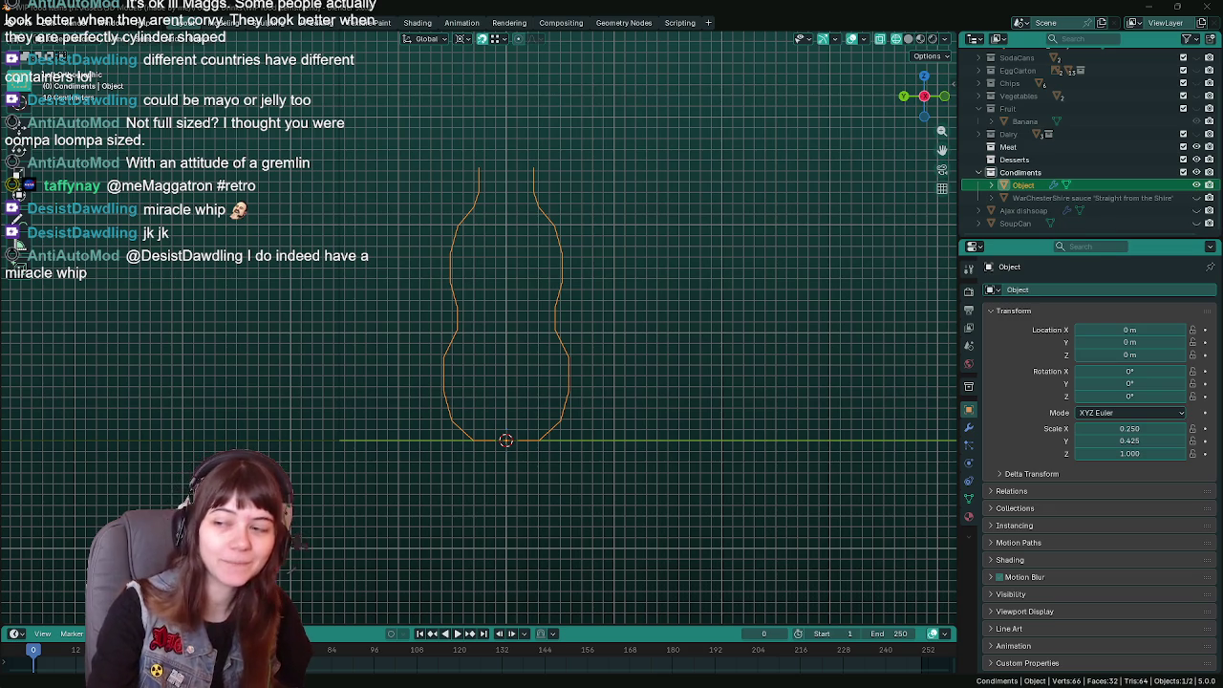
# Save WIP food items.blend again.
pyautogui.hotkey('ctrl', 's')
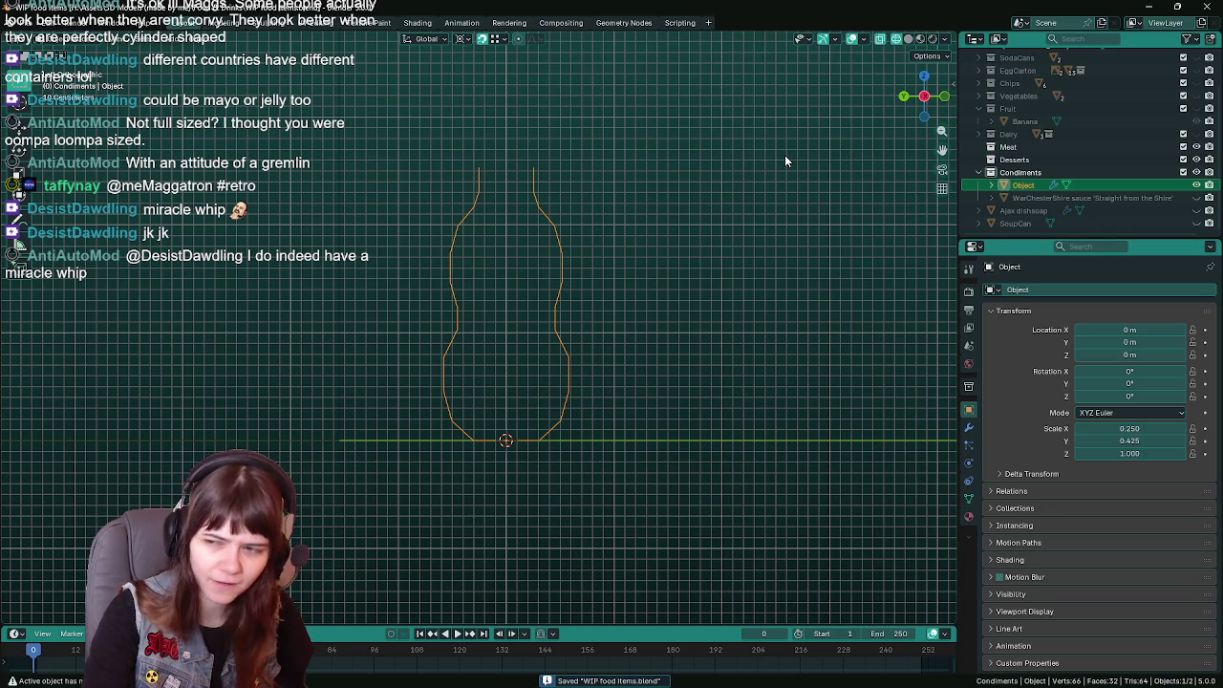
# Extrude a new vertex at the top of the bottle neck and save.
pyautogui.press('Tab')
pyautogui.keyDown('shift'); pyautogui.moveTo(473, 122); pyautogui.dragTo(482, 191, button='middle'); pyautogui.keyUp('shift')
pyautogui.keyDown('ctrl'); pyautogui.rightClick(483, 185); pyautogui.keyUp('ctrl')
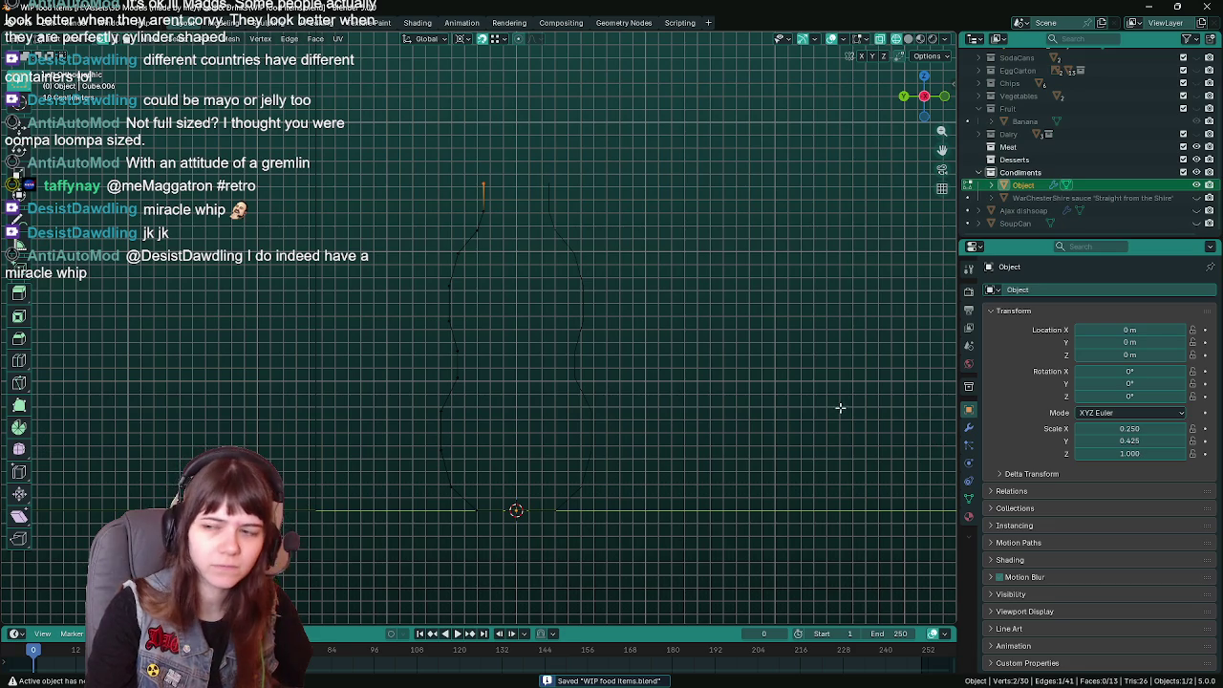
pyautogui.press('Tab')
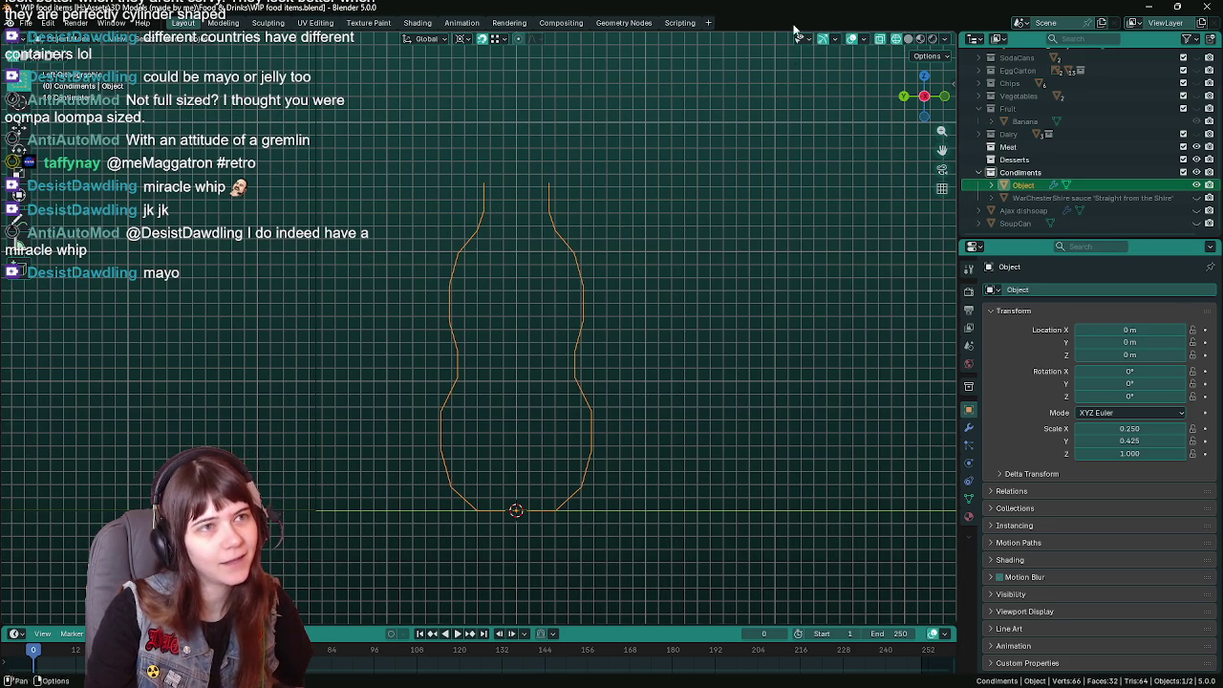
pyautogui.hotkey('ctrl', 's')
# Move the new top vertex along X to the centre, save, and begin scaling the outline along Y.
pyautogui.moveTo(792, 225); pyautogui.dragTo(763, 267, button='middle')
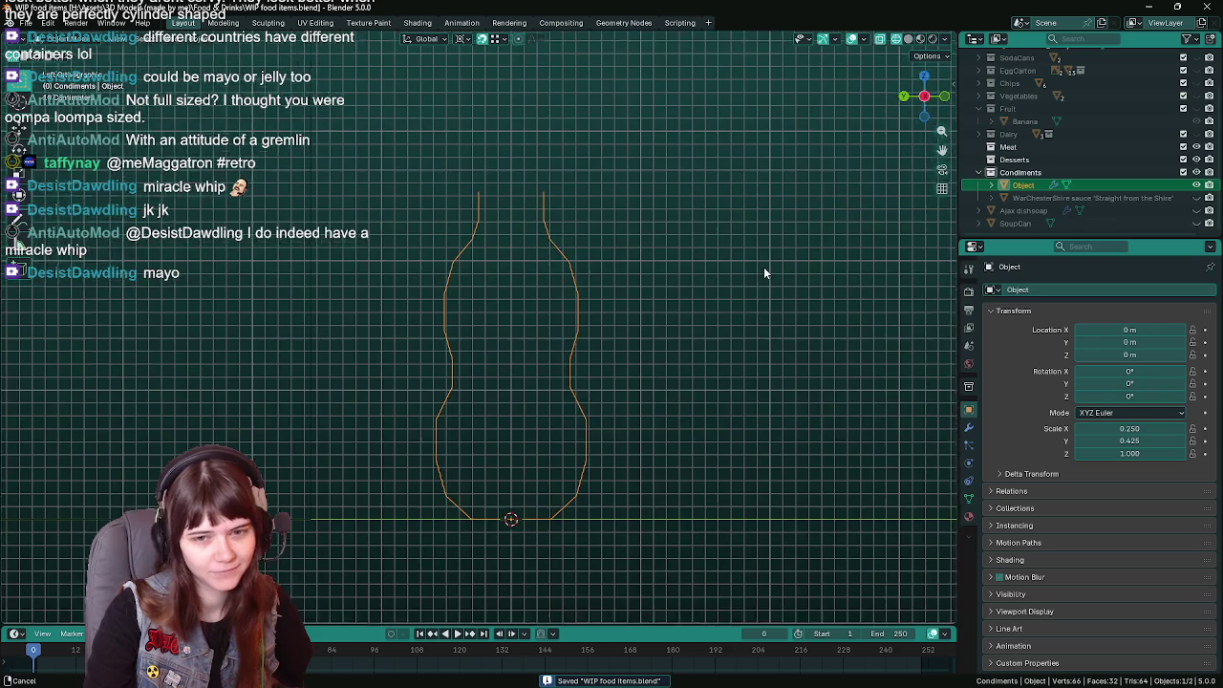
pyautogui.press('Tab')
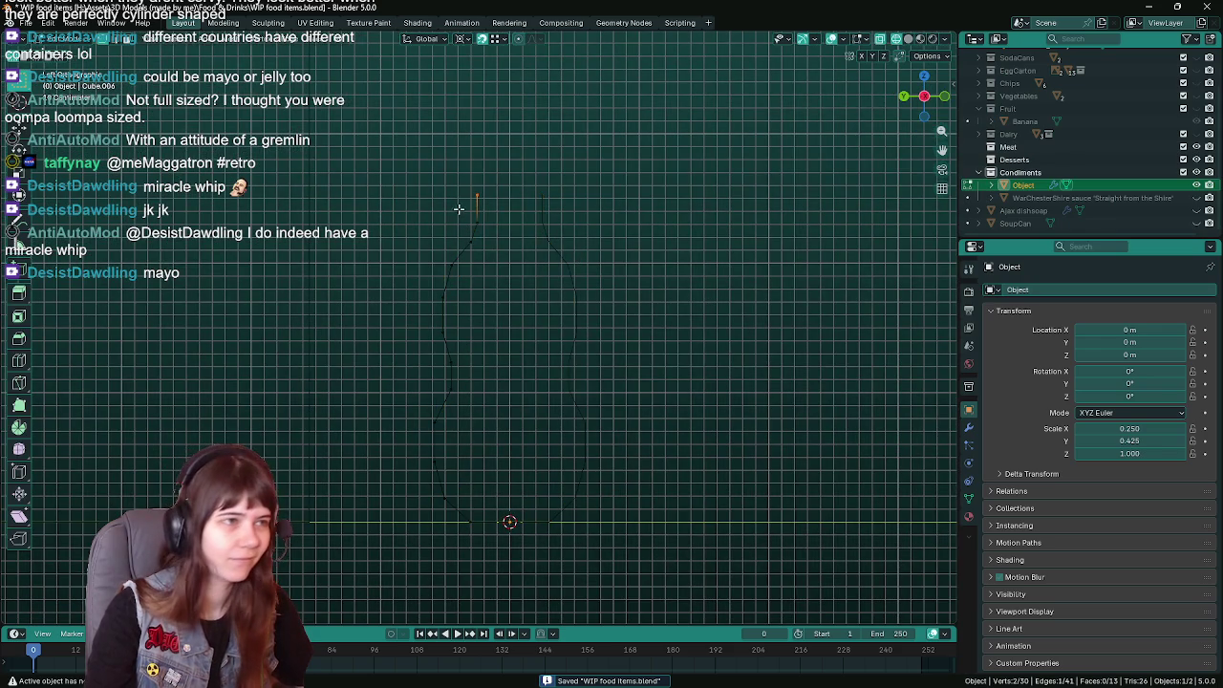
pyautogui.press('g')
pyautogui.press('x')
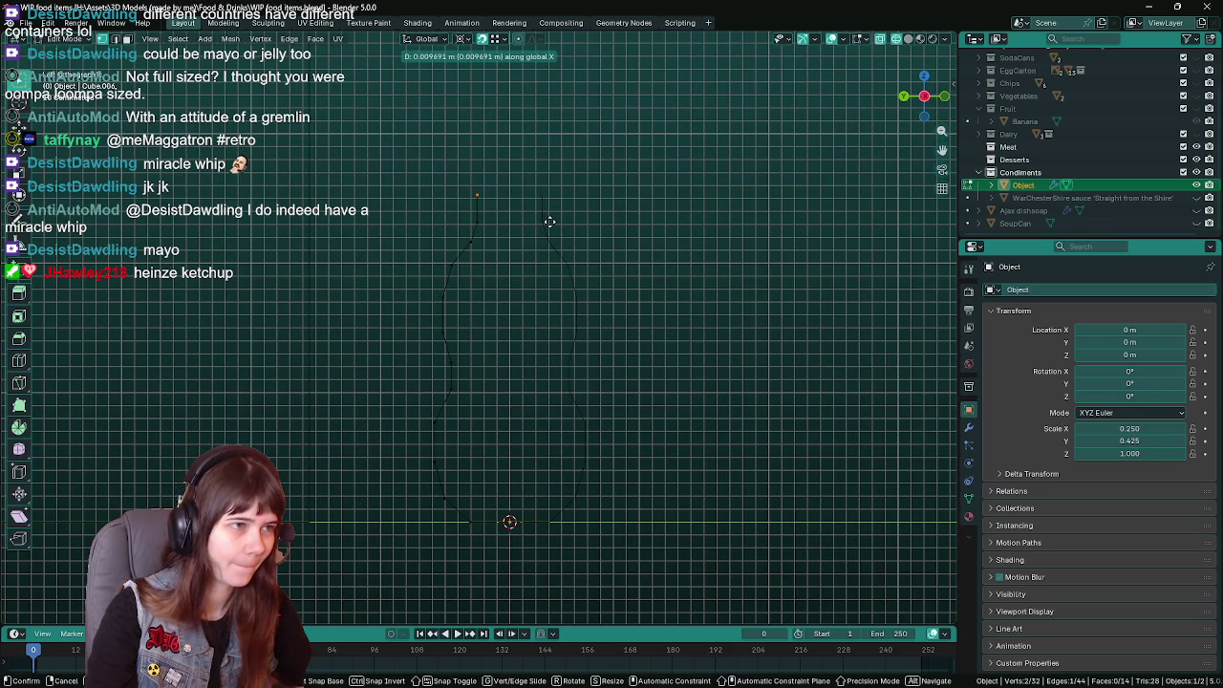
pyautogui.click(549, 221)
pyautogui.press('Tab')
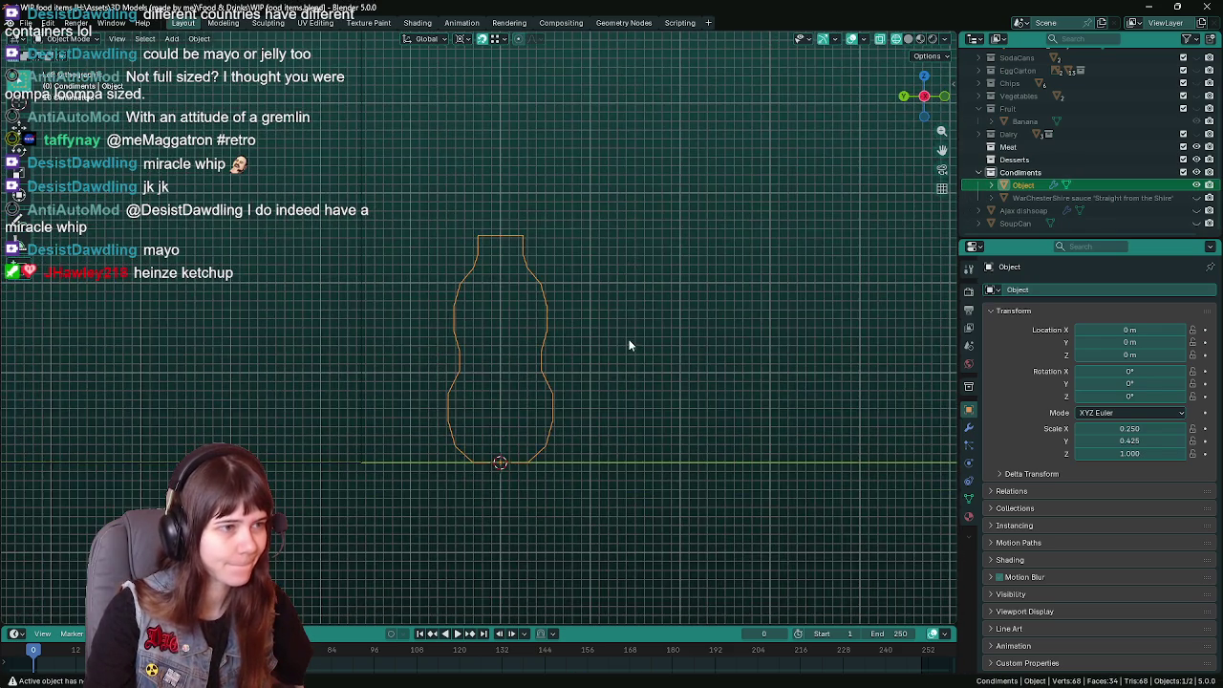
pyautogui.scroll(1, 630, 356)
pyautogui.scroll(1, 630, 355)
pyautogui.hotkey('ctrl', 's')
pyautogui.scroll(1, 631, 318)
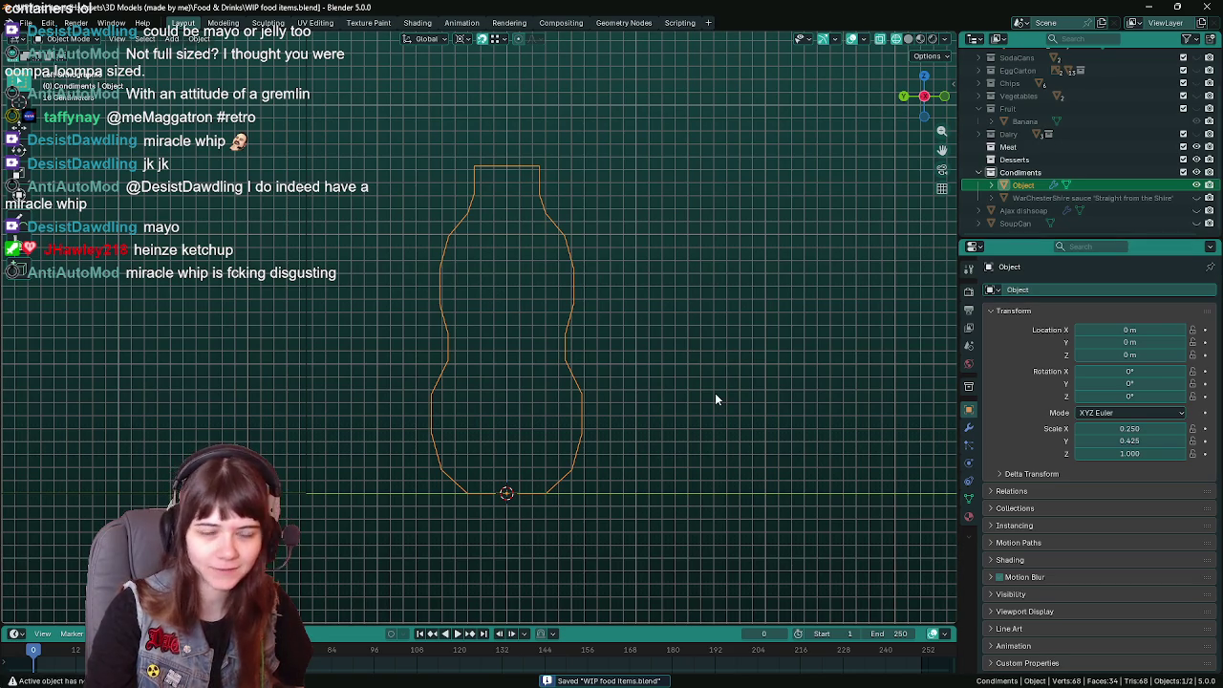
pyautogui.press('s')
pyautogui.press('y')
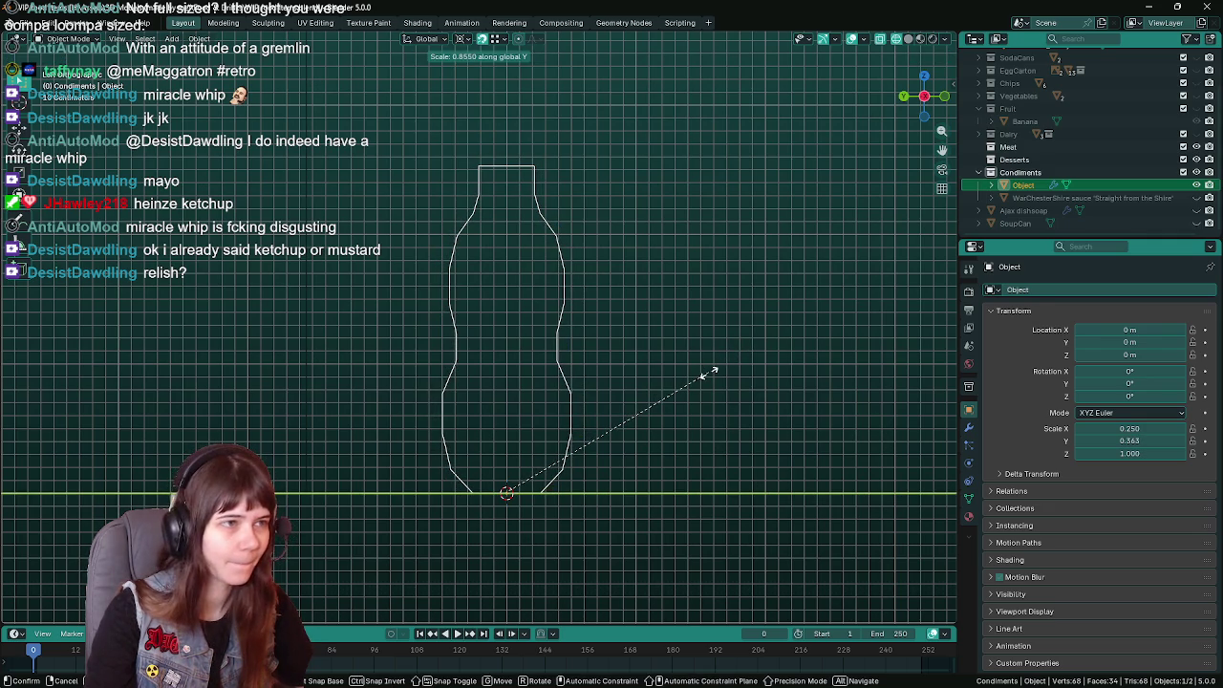
# Cancel two attempts at scaling the whole outline along Y.
pyautogui.click(405, 200)
pyautogui.press('Tab')
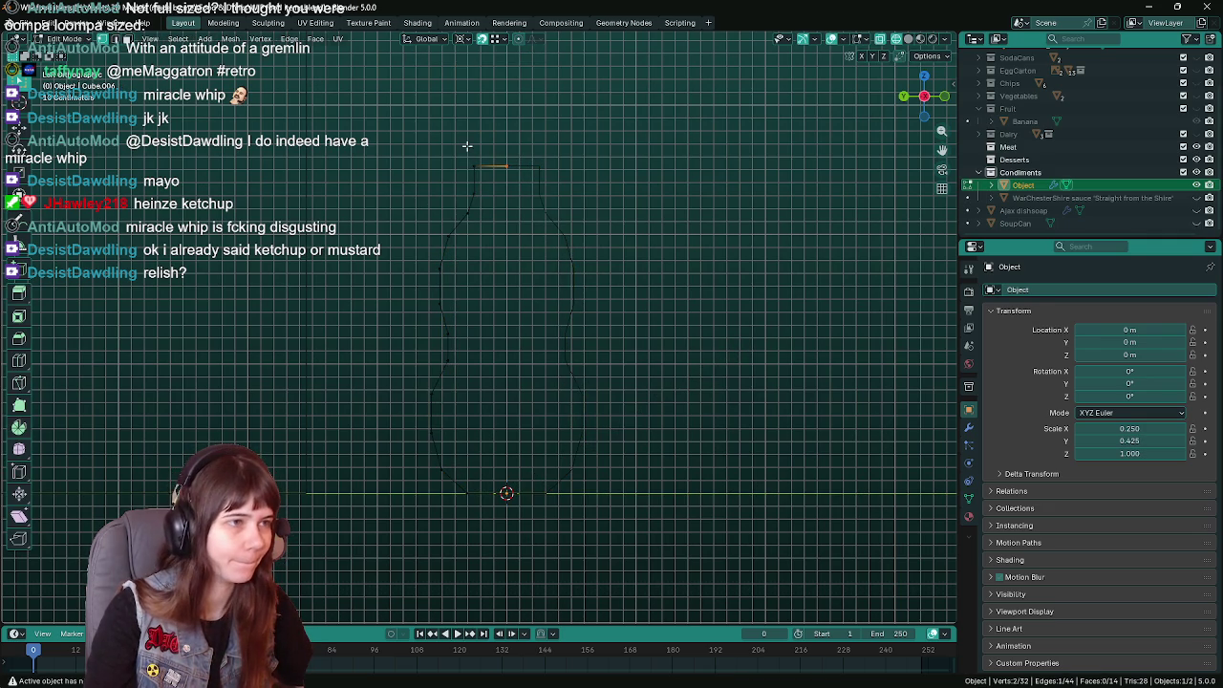
pyautogui.press('Tab')
pyautogui.press('s')
pyautogui.press('y')
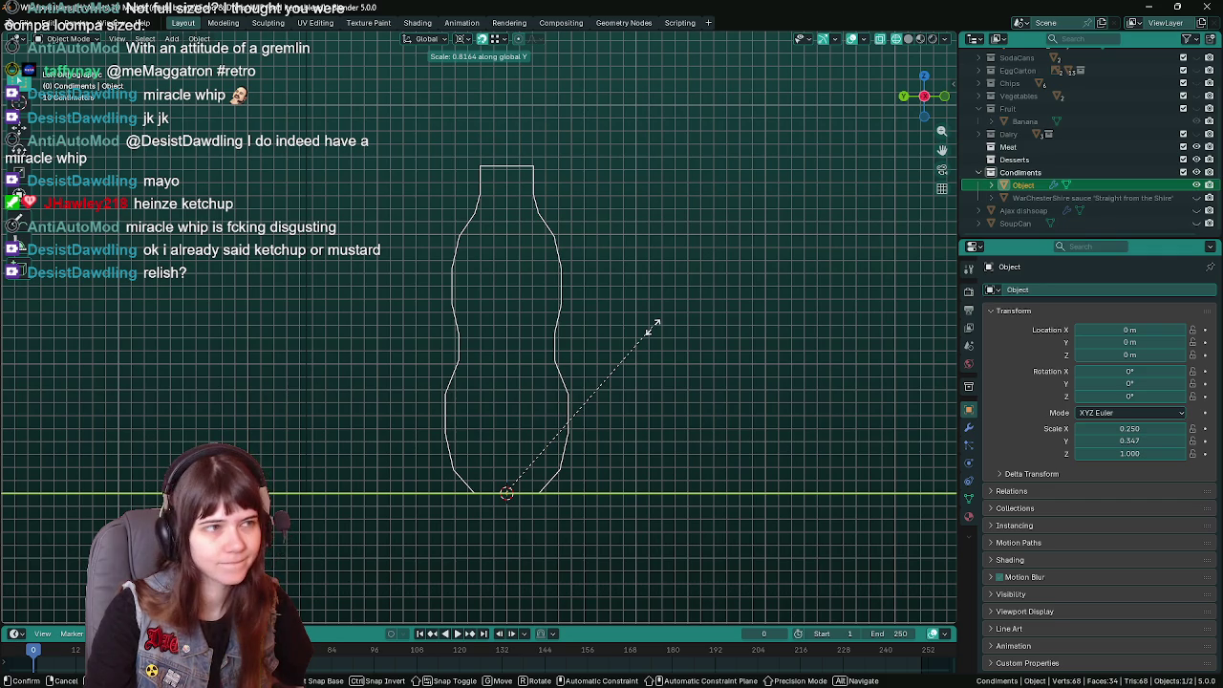
pyautogui.press('Escape')
# Scale the neck vertices along Y in two passes in Edit Mode and save.
pyautogui.press('Tab')
pyautogui.moveTo(456, 149); pyautogui.dragTo(515, 217)
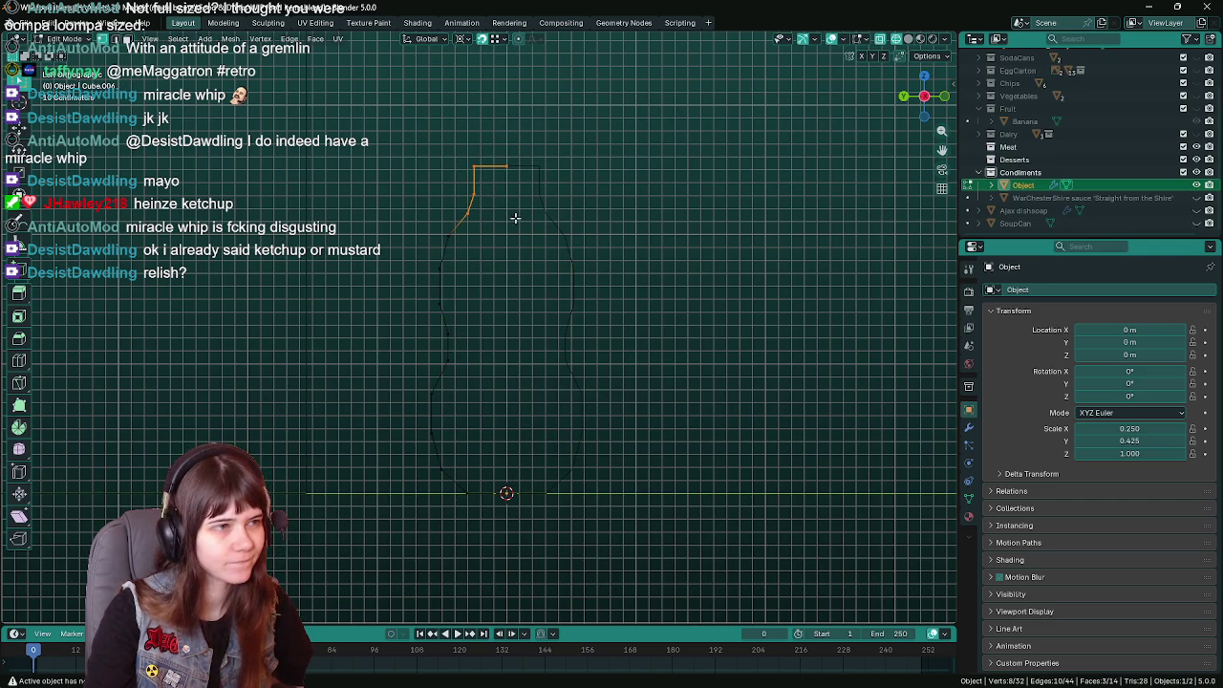
pyautogui.press('s')
pyautogui.press('y')
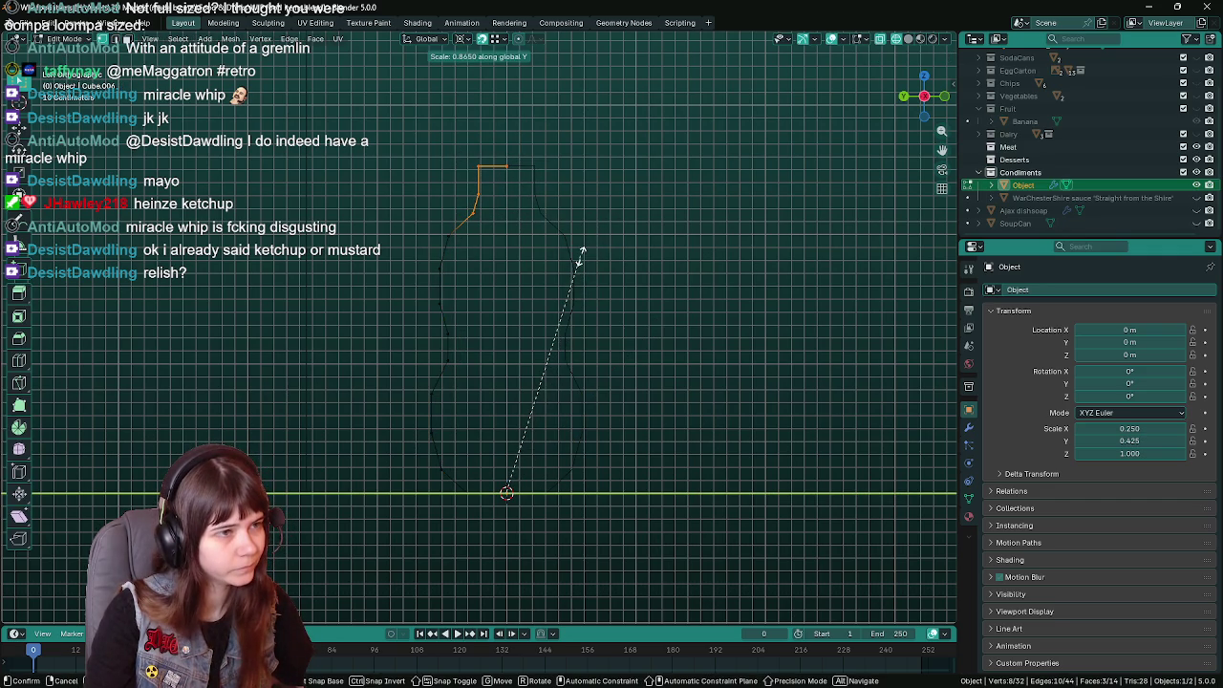
pyautogui.click(579, 253)
pyautogui.press('Tab')
pyautogui.press('Tab')
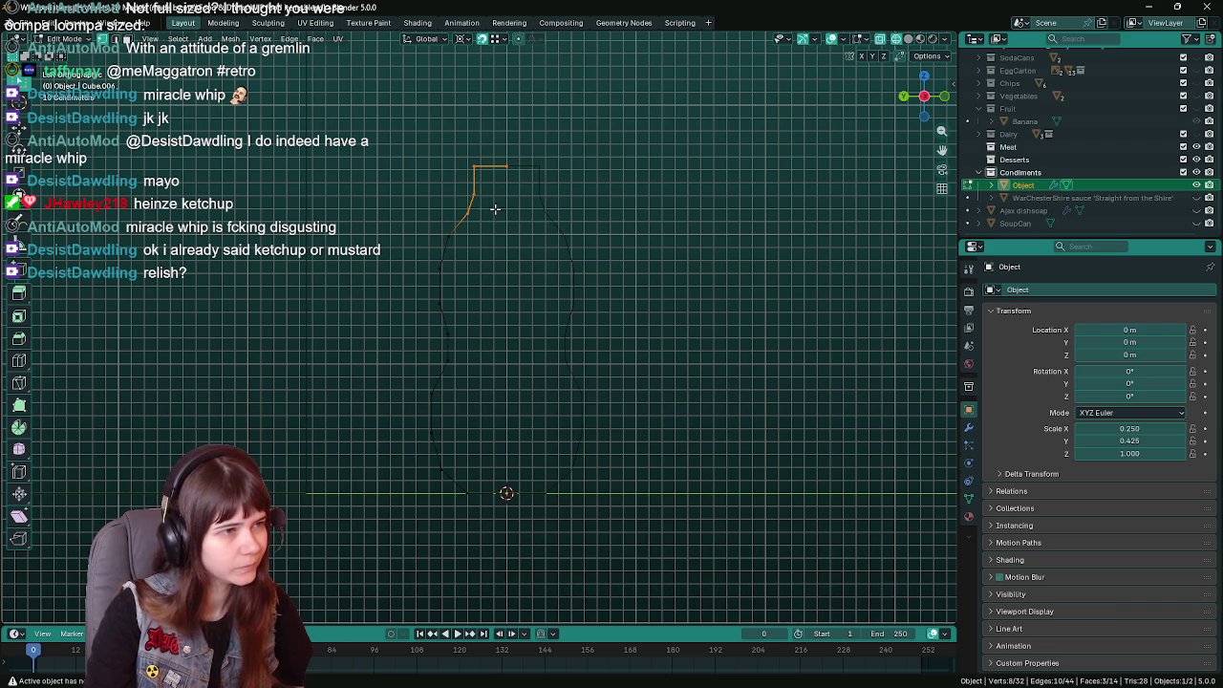
pyautogui.moveTo(449, 146)
pyautogui.mouseDown()
pyautogui.moveTo(514, 210)
pyautogui.moveTo(483, 175)
pyautogui.mouseUp()
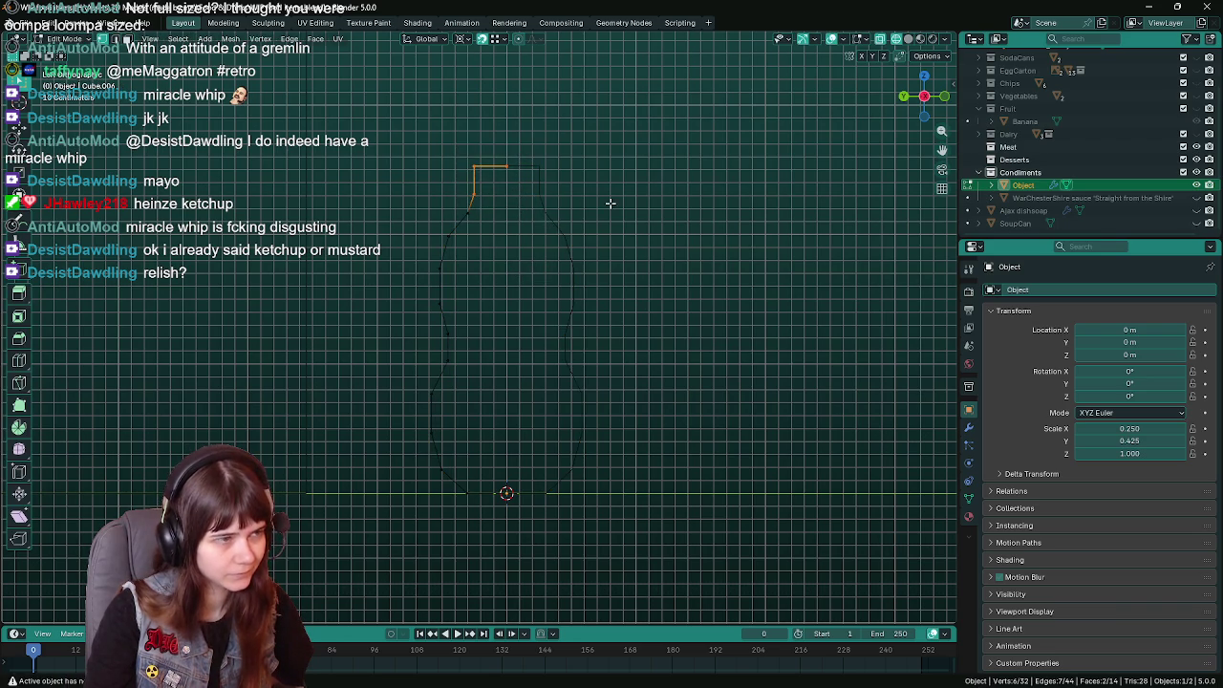
pyautogui.press('s')
pyautogui.press('y')
pyautogui.click(578, 230)
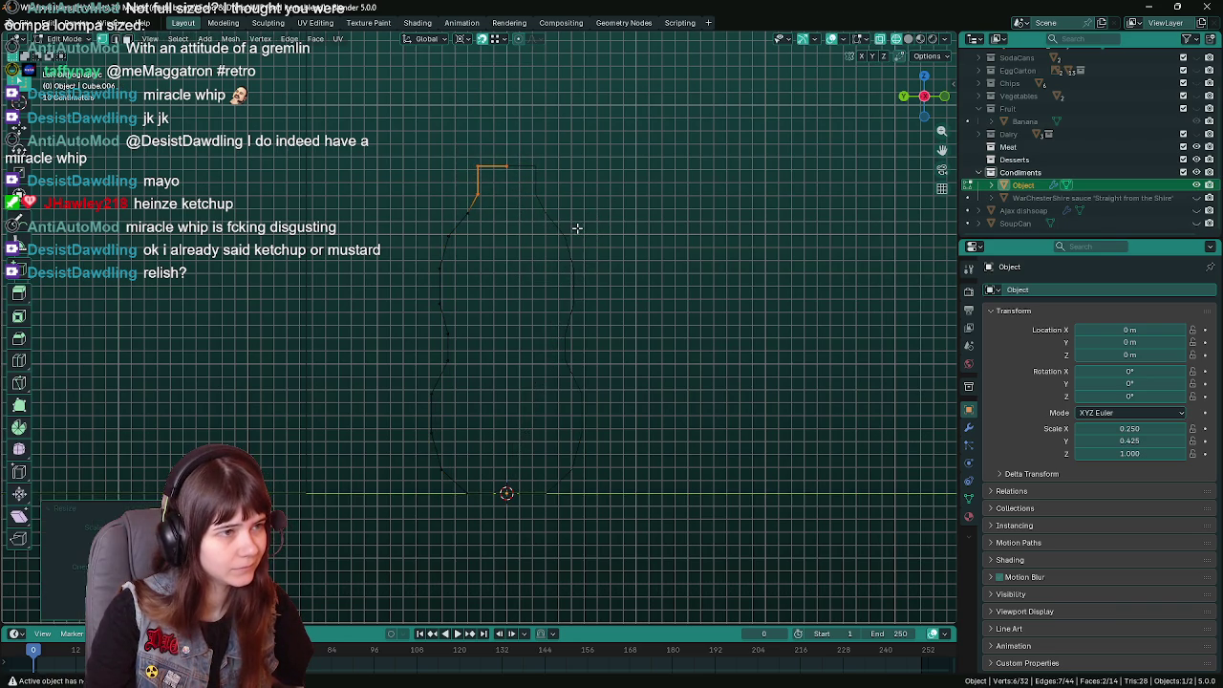
pyautogui.press('Tab')
pyautogui.hotkey('ctrl', 's')
# Scale the whole outline along Y to 0.372.
pyautogui.press('s')
pyautogui.press('y')
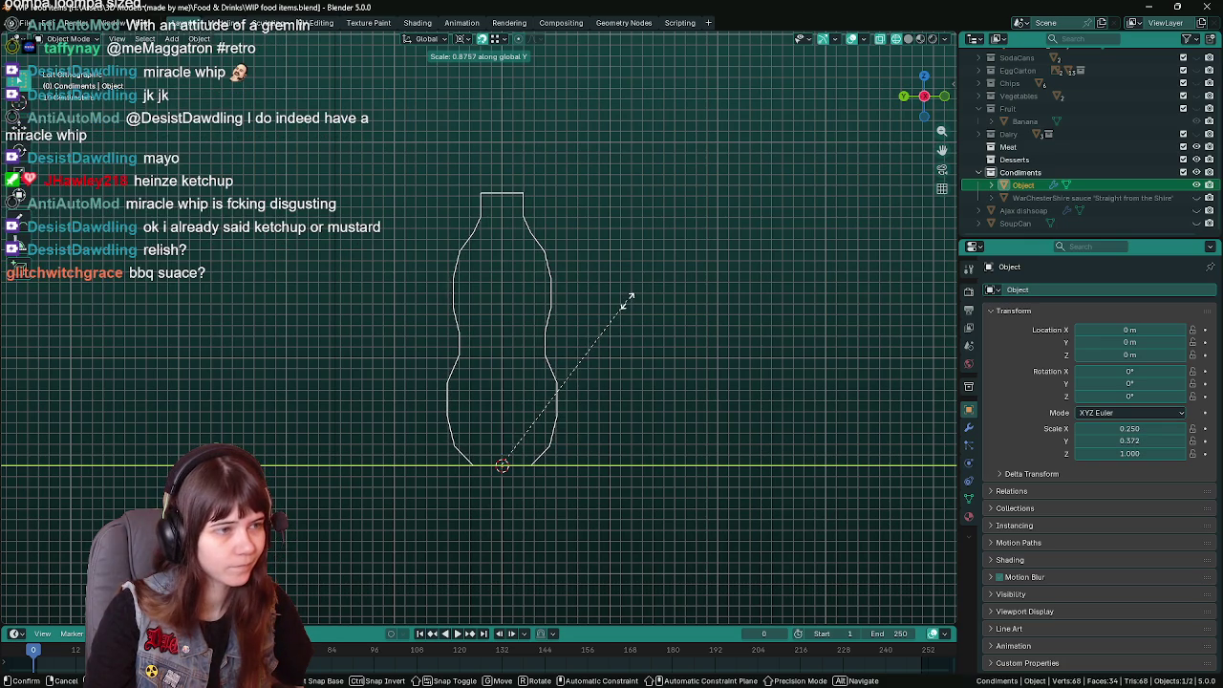
pyautogui.click(626, 298)
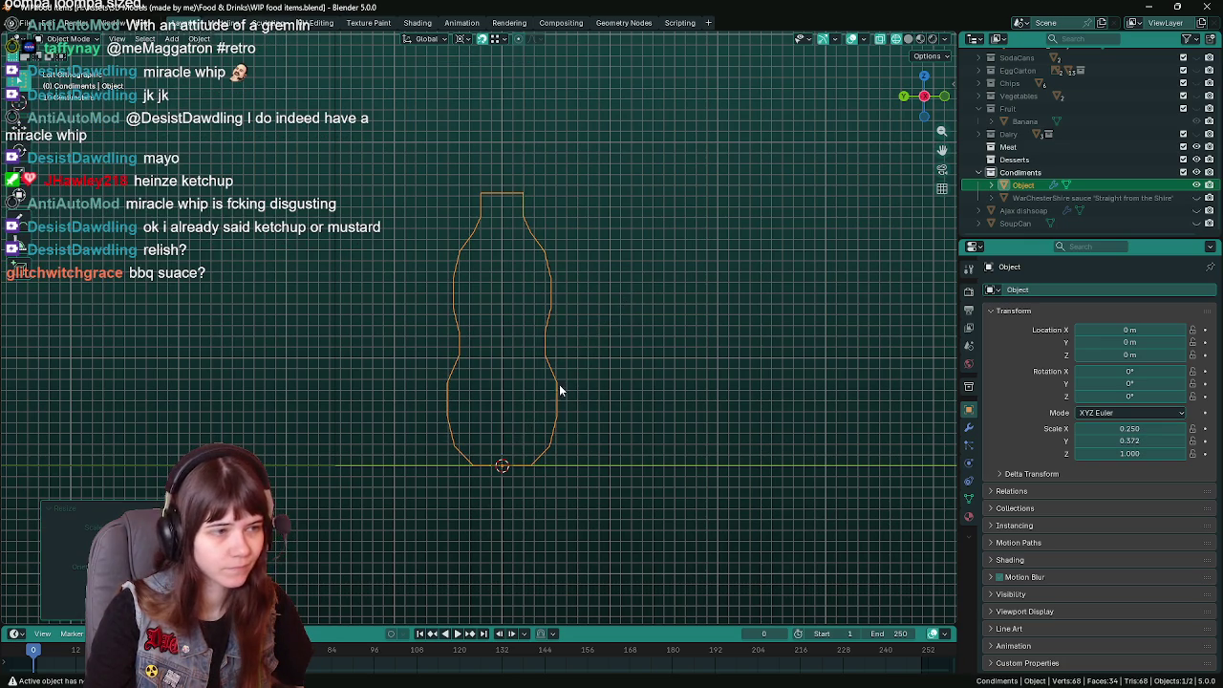
# Select a bottom-left edge of the outline and try a Y move, then cancel it.
pyautogui.scroll(1, 504, 471)
pyautogui.hotkey('ctrl', 's')
pyautogui.press('Tab')
pyautogui.click(470, 492)
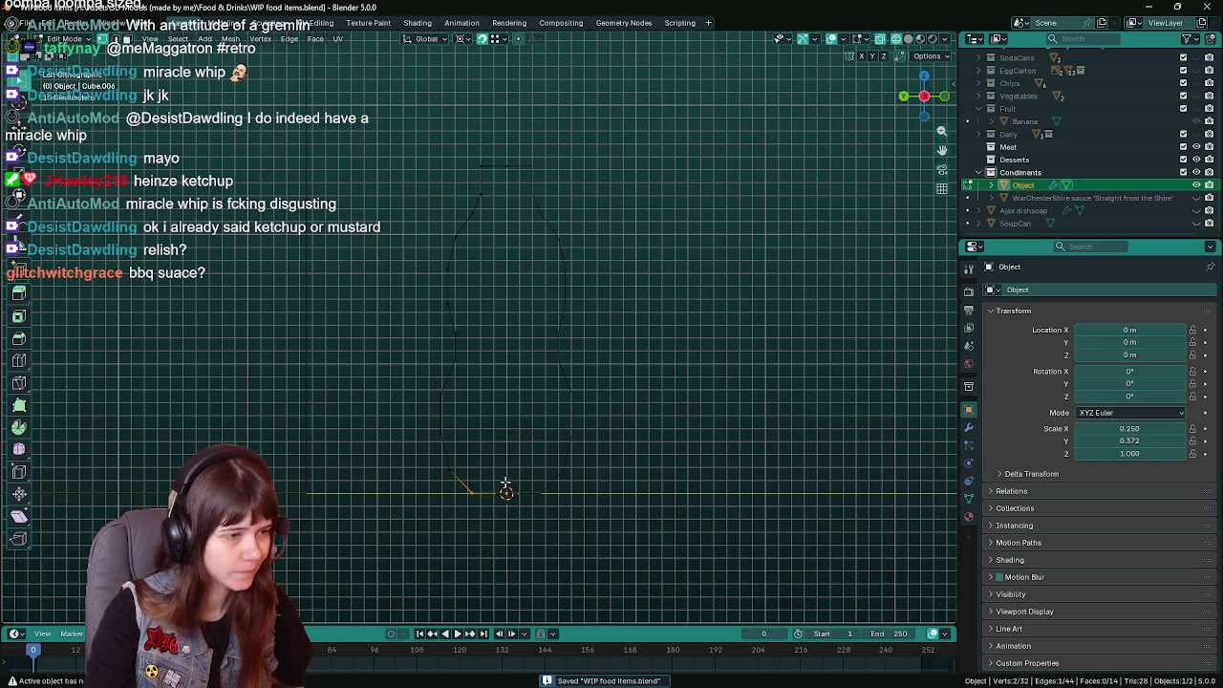
pyautogui.press('g')
pyautogui.press('y')
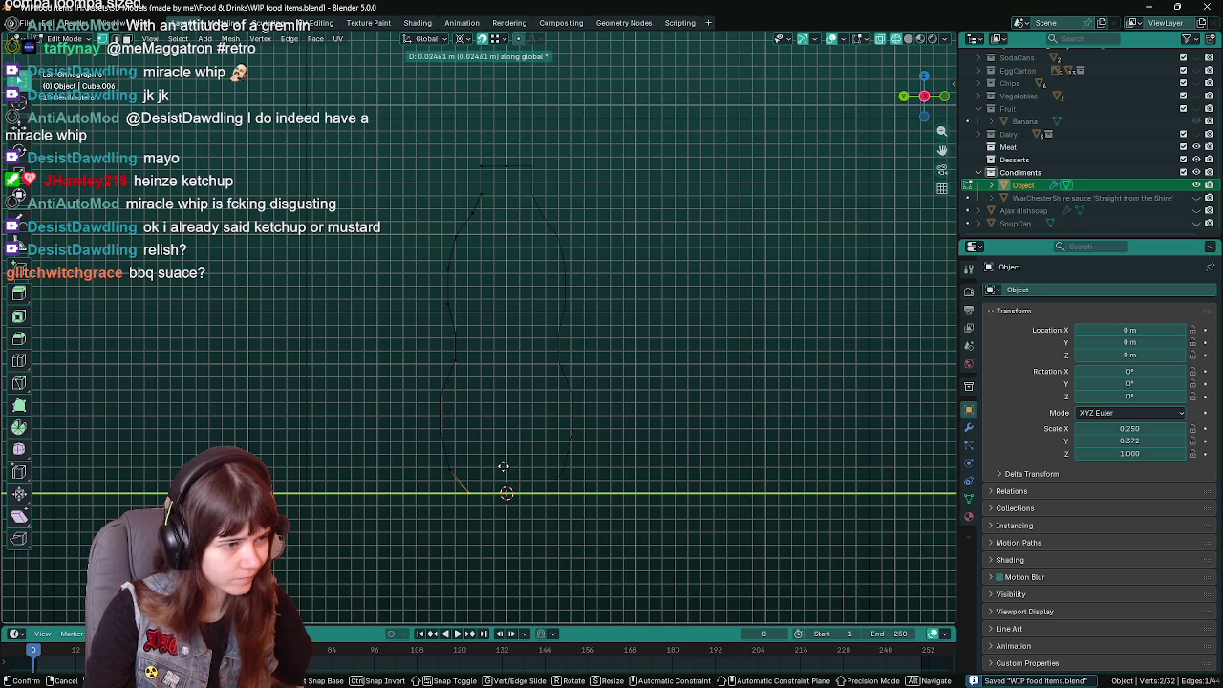
pyautogui.press('Escape')
pyautogui.press('Tab')
# Move the selected bottom-left edge vertically along Z.
pyautogui.scroll(-1, 674, 449)
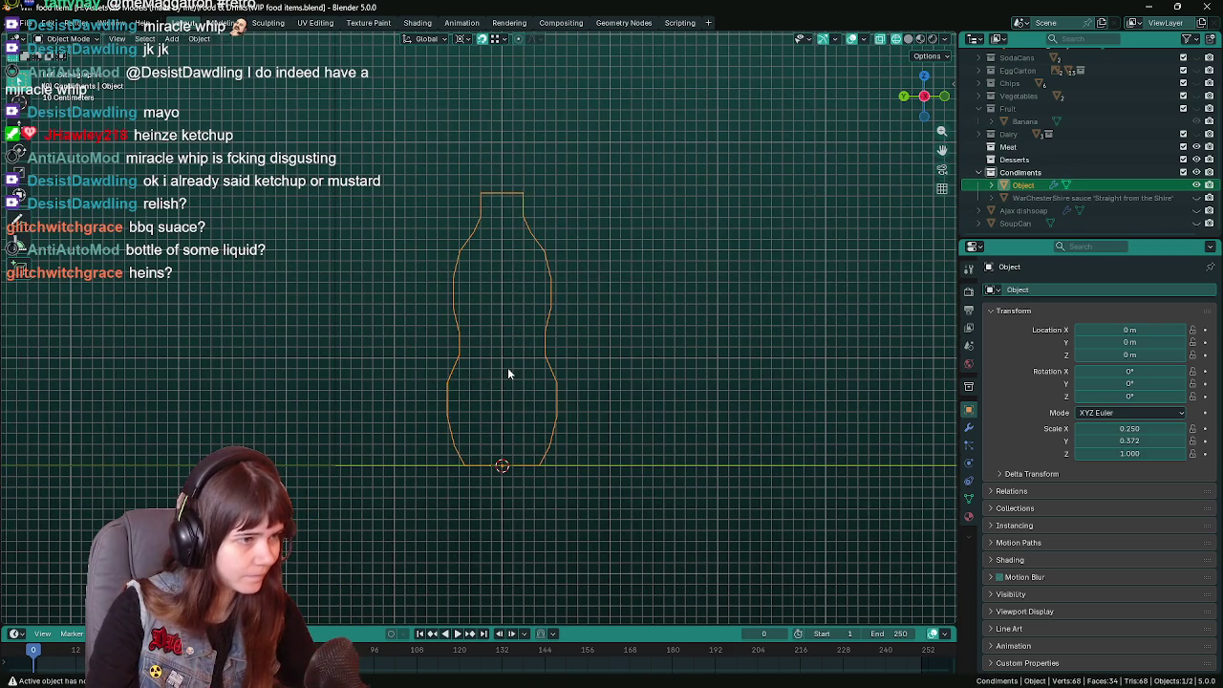
pyautogui.scroll(1, 508, 367)
pyautogui.press('Tab')
pyautogui.press('g')
pyautogui.press('z')
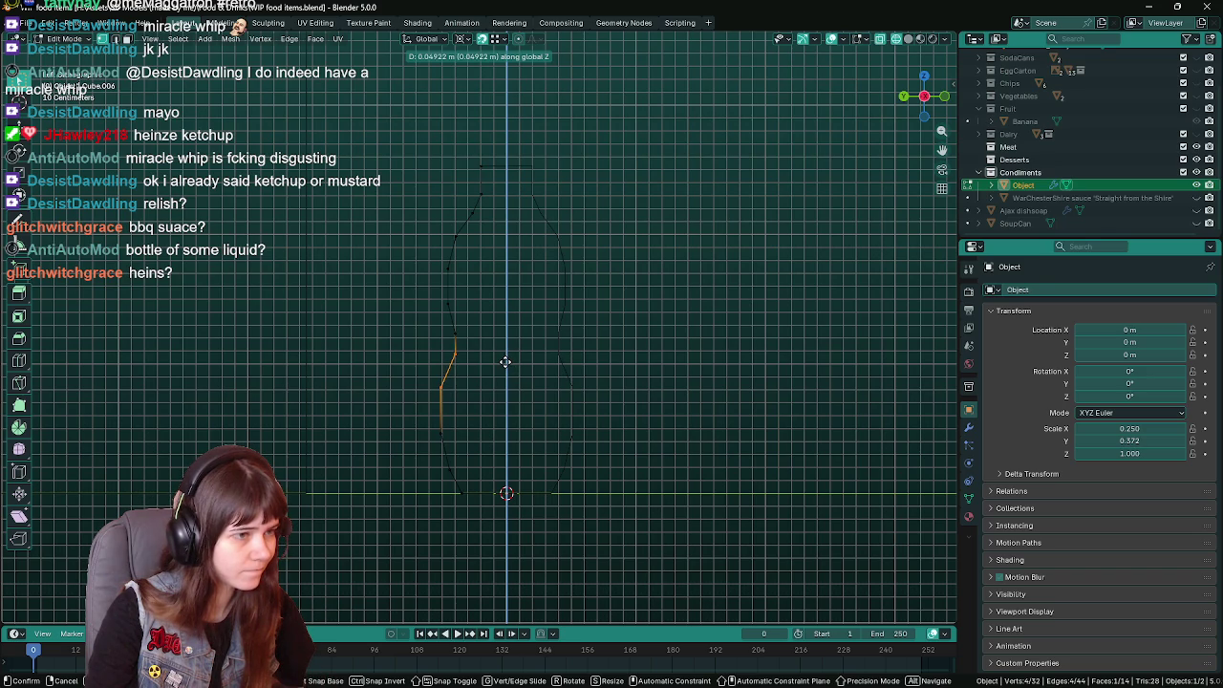
pyautogui.click(506, 359)
pyautogui.press('Tab')
pyautogui.scroll(-2, 644, 391)
# Box-select the upper left-side vertices and raise the shoulder along Z.
pyautogui.scroll(1, 643, 394)
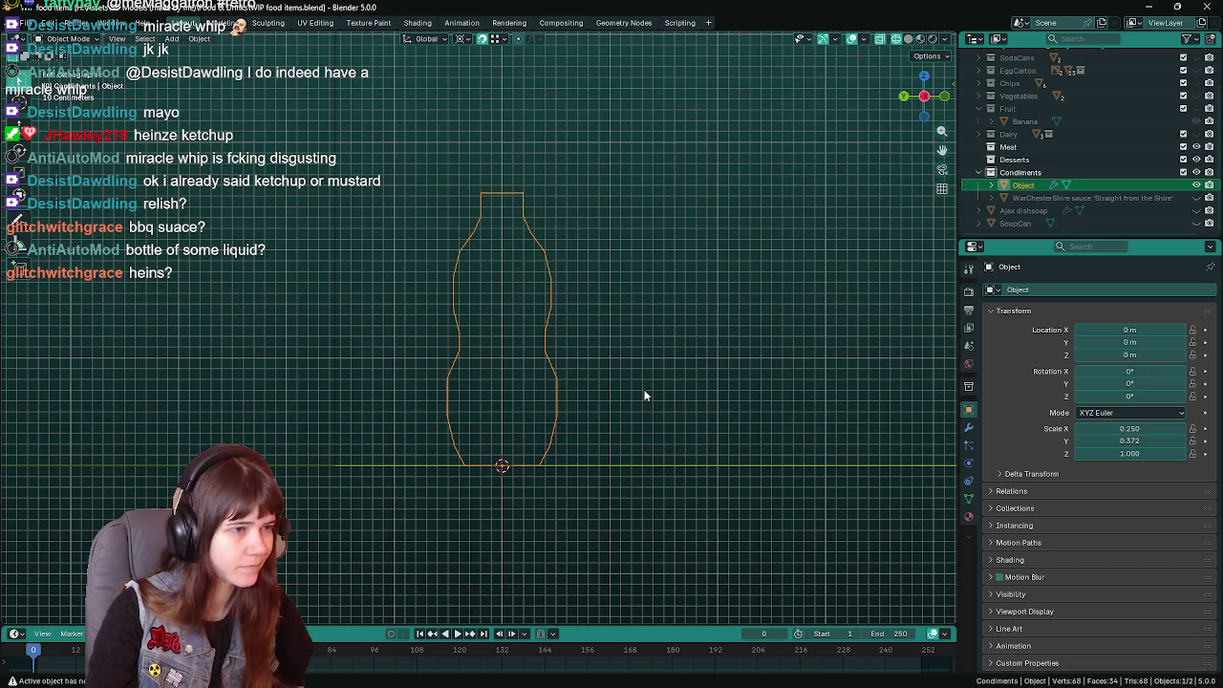
pyautogui.hotkey('ctrl', 's')
pyautogui.press('Tab')
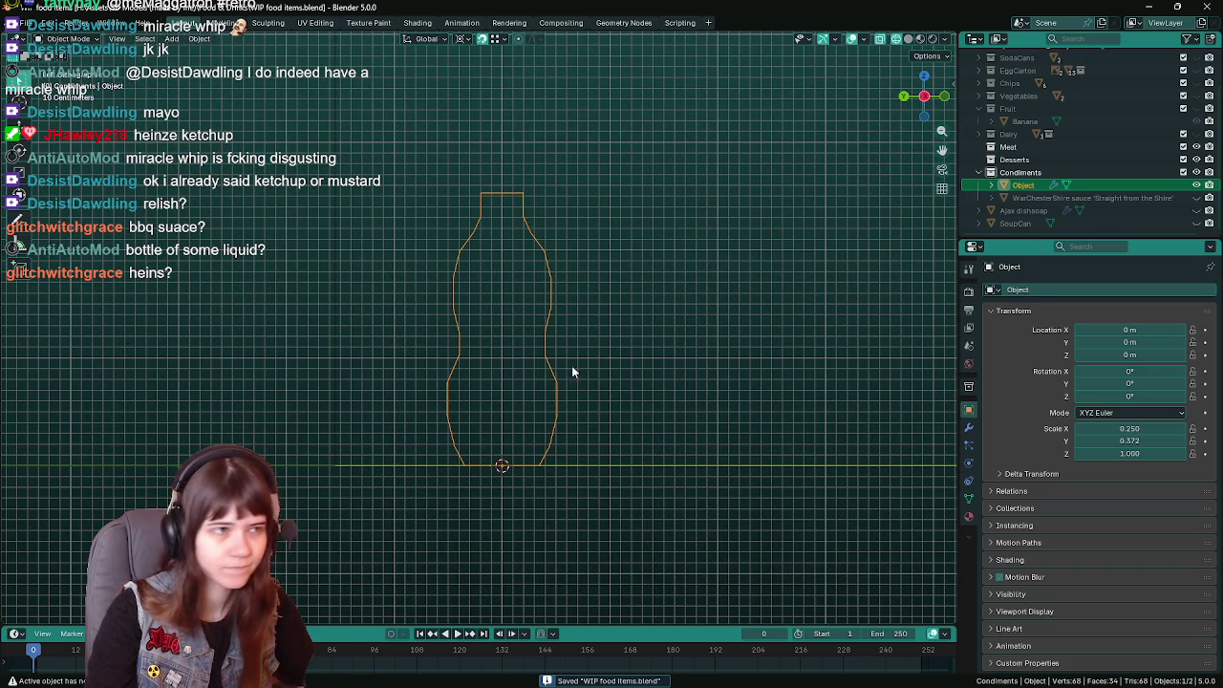
pyautogui.press('Tab')
pyautogui.moveTo(435, 218); pyautogui.dragTo(511, 361)
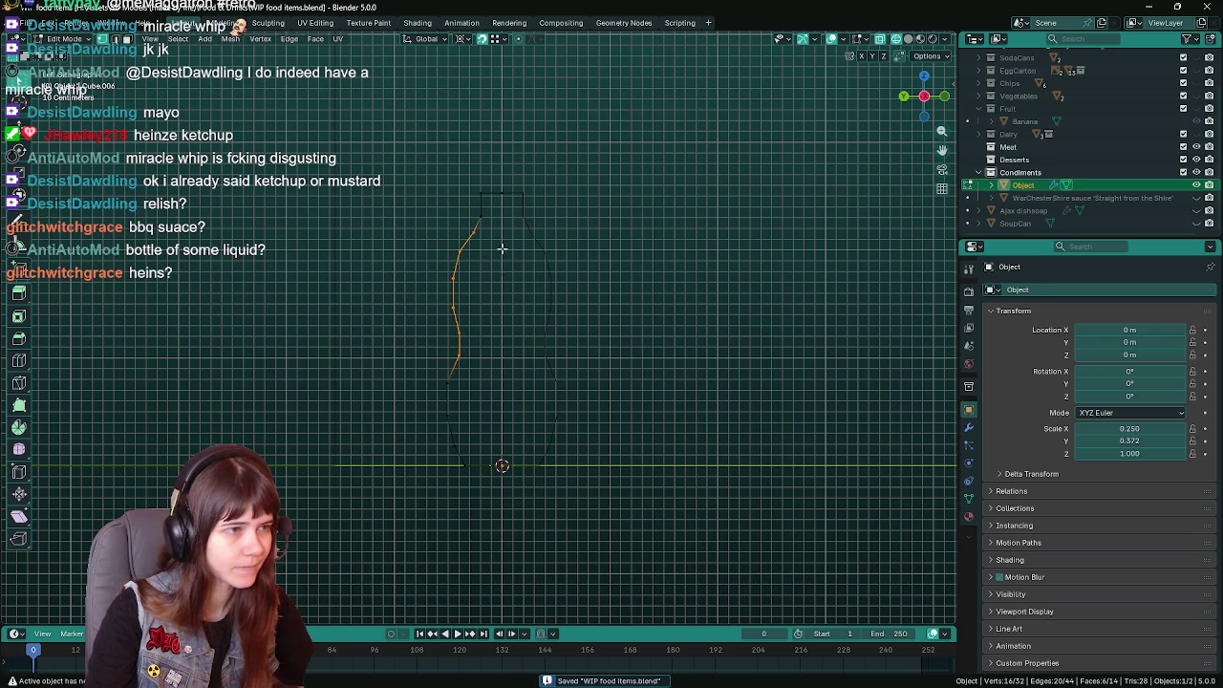
pyautogui.press('g')
pyautogui.press('z')
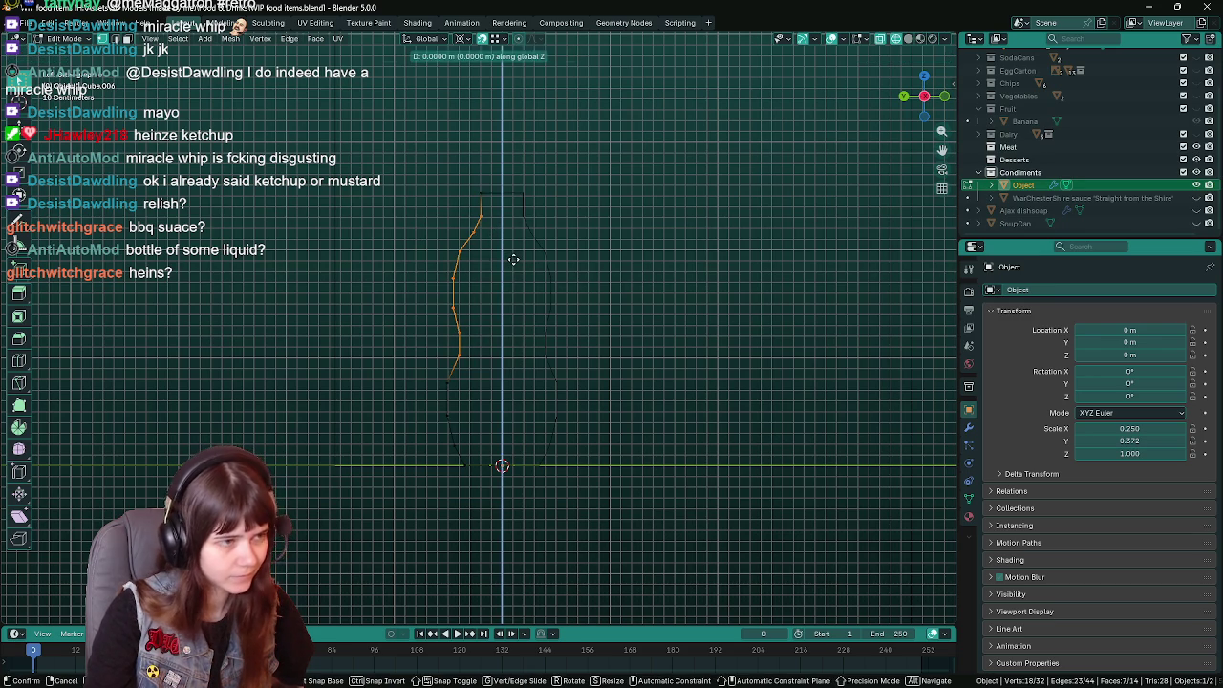
pyautogui.click(513, 265)
# Add the lower vertices to the selection, move them along Z, and save.
pyautogui.keyDown('shift'); pyautogui.click(441, 378); pyautogui.keyUp('shift')
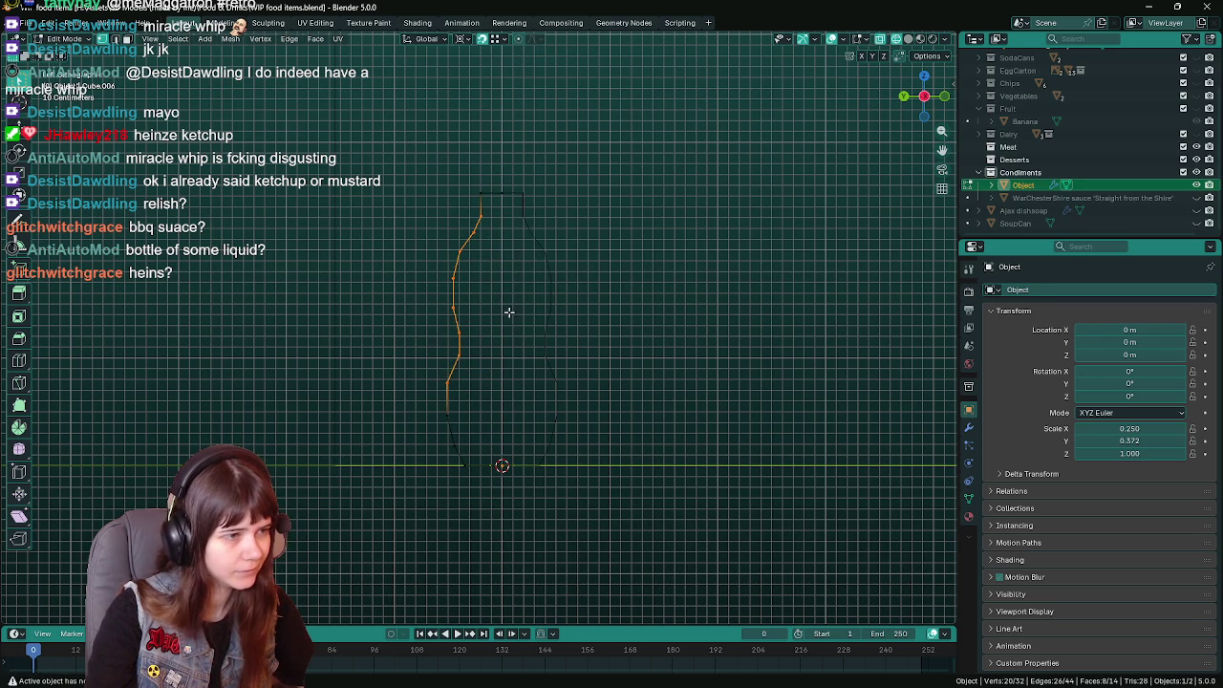
pyautogui.press('g')
pyautogui.press('z')
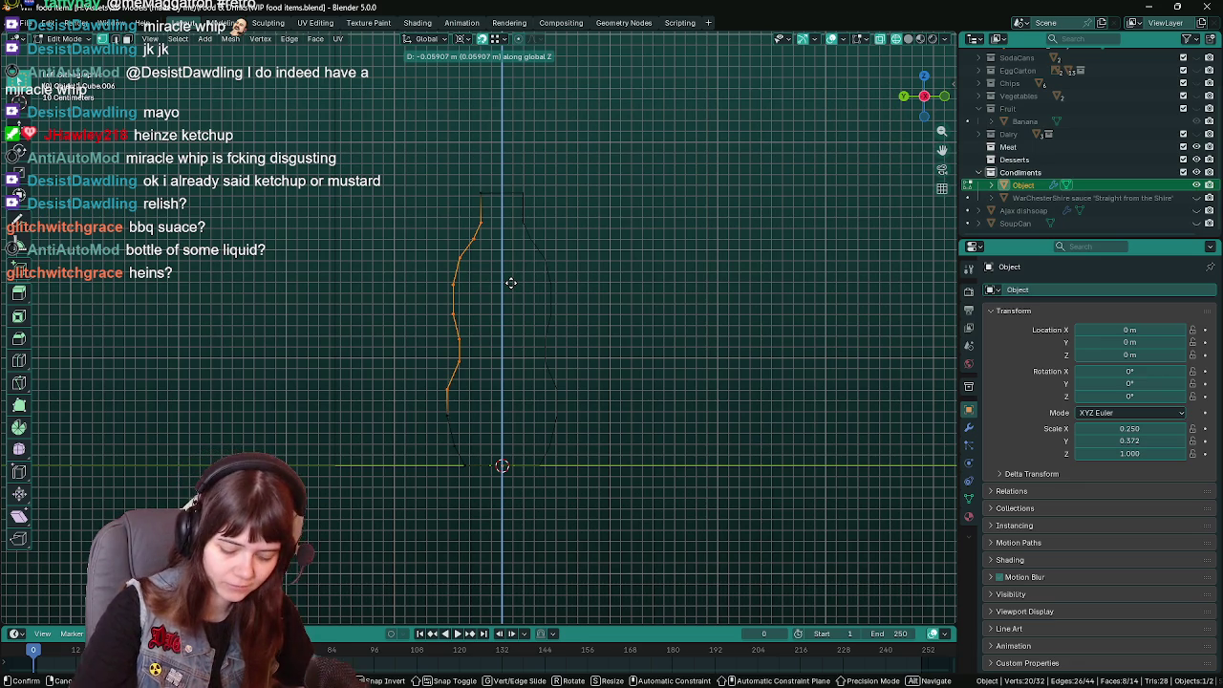
pyautogui.click(511, 283)
pyautogui.hotkey('ctrl', 's')
# Select the lower-left vertices and push the lower curve outward along Y.
pyautogui.press('a')
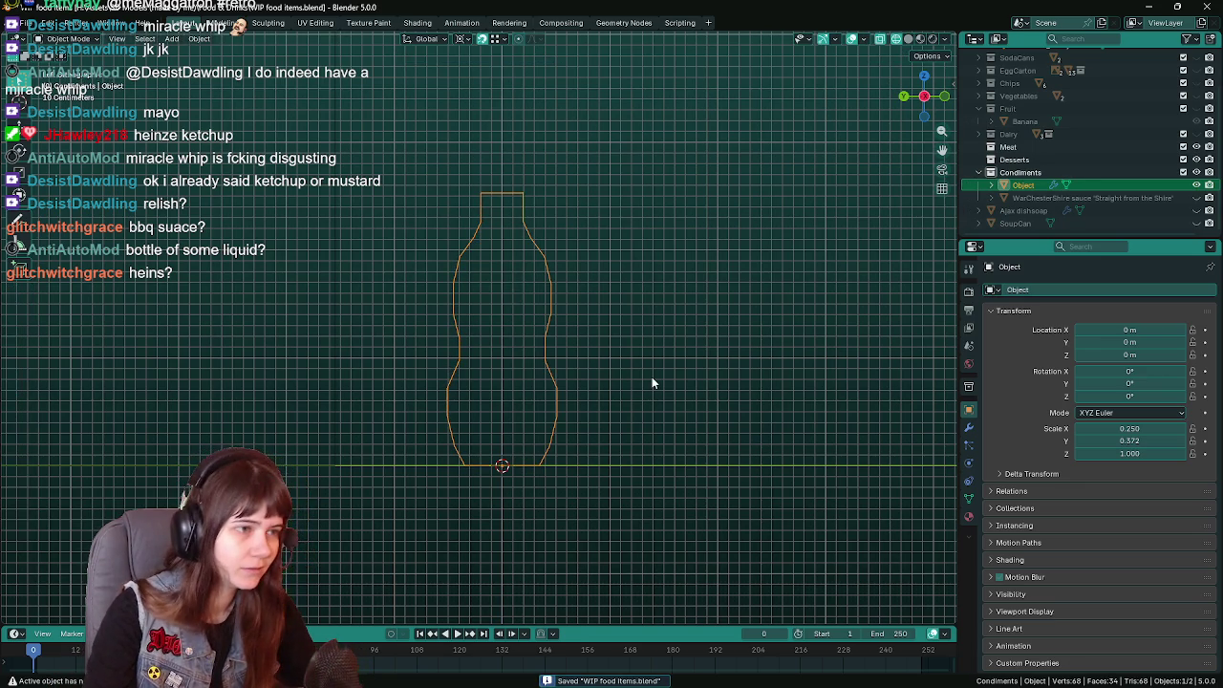
pyautogui.hotkey('ctrl', 'z')
pyautogui.moveTo(446, 362); pyautogui.dragTo(496, 445)
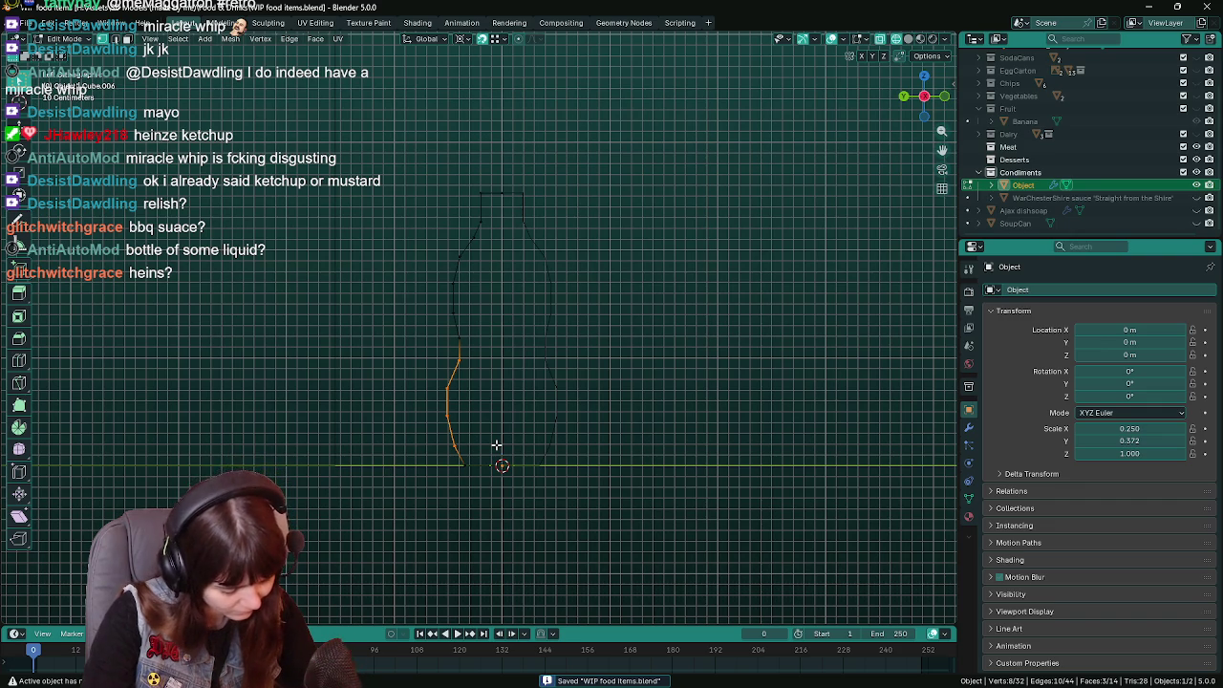
pyautogui.keyDown('shift'); pyautogui.moveTo(426, 459); pyautogui.dragTo(480, 483); pyautogui.keyUp('shift')
pyautogui.press('g')
pyautogui.press('y')
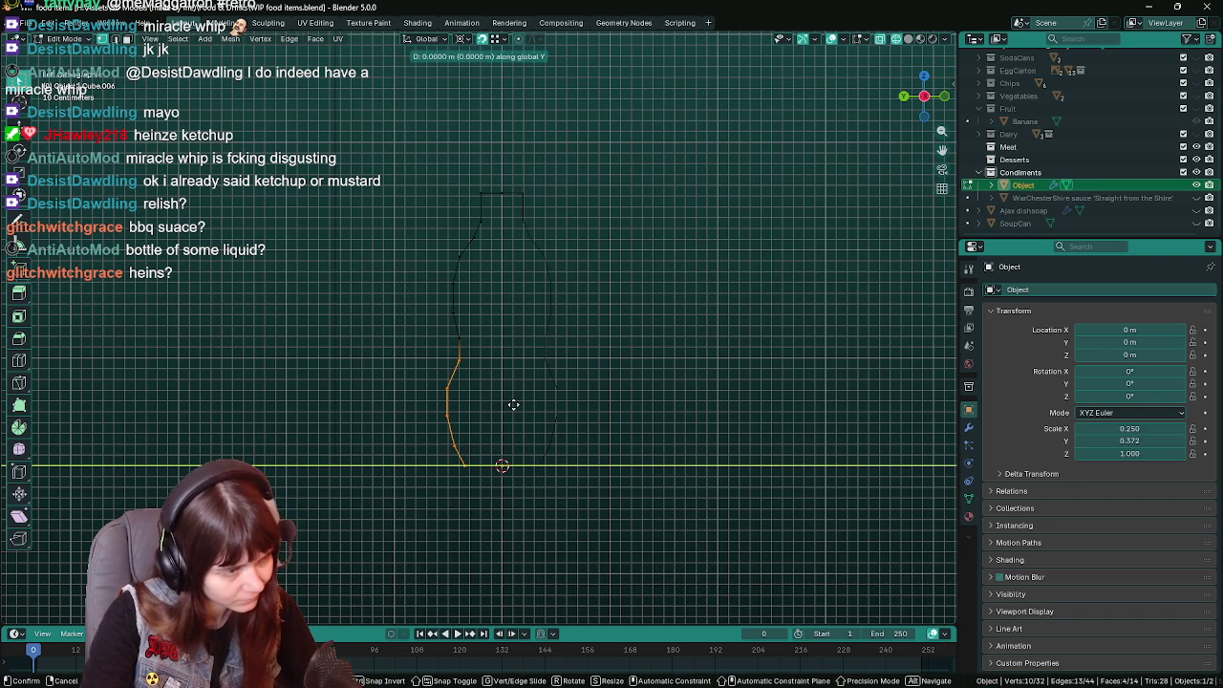
pyautogui.click(507, 405)
# Extend the selection up the profile, shift it along Y, save, and pick a lower-left edge.
pyautogui.keyDown('shift'); pyautogui.click(456, 329); pyautogui.keyUp('shift')
pyautogui.press('g')
pyautogui.press('y')
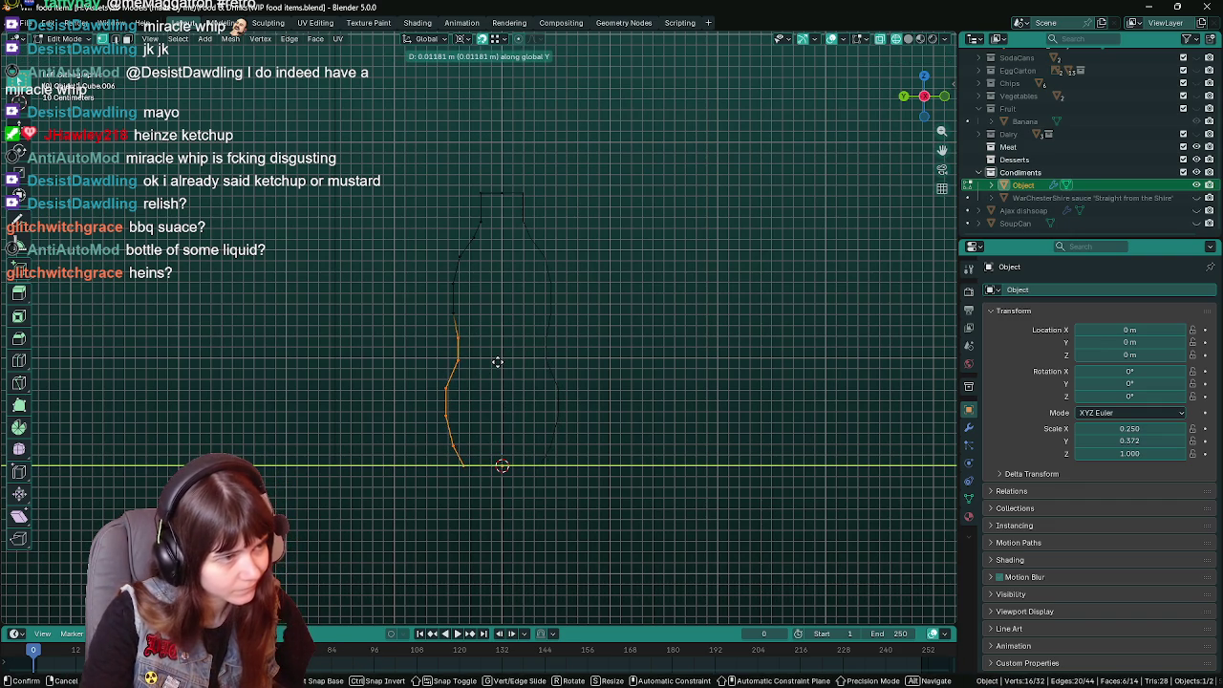
pyautogui.click(496, 363)
pyautogui.press('Tab')
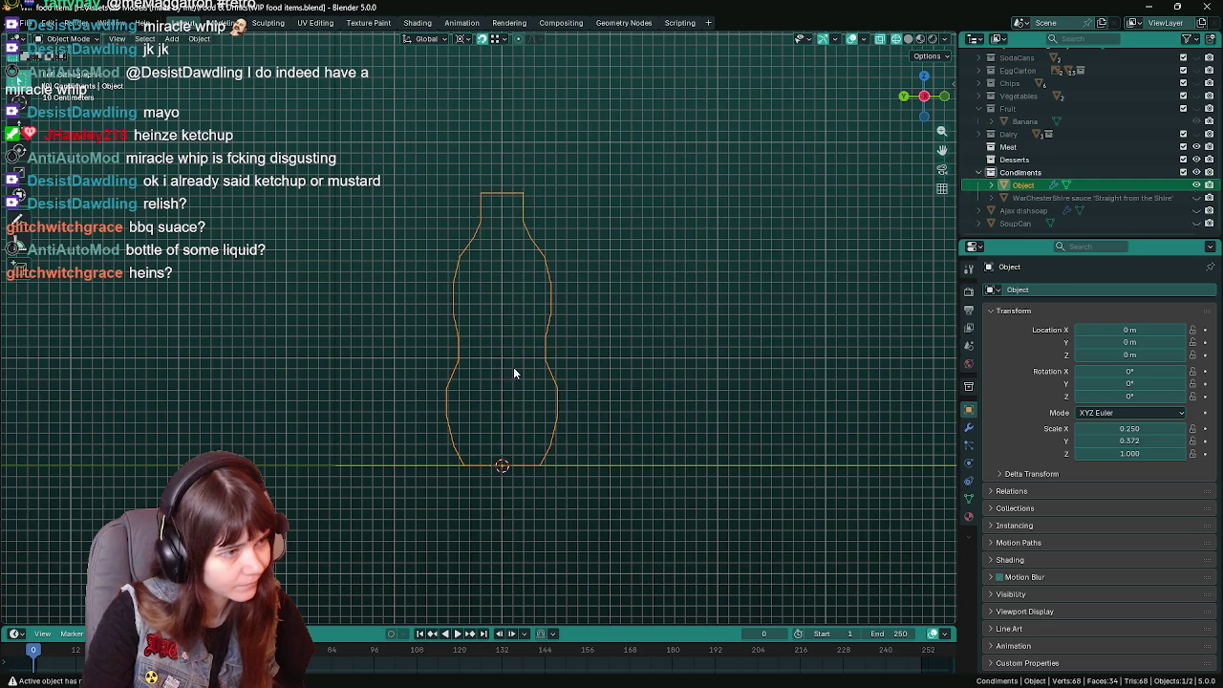
pyautogui.hotkey('ctrl', 's')
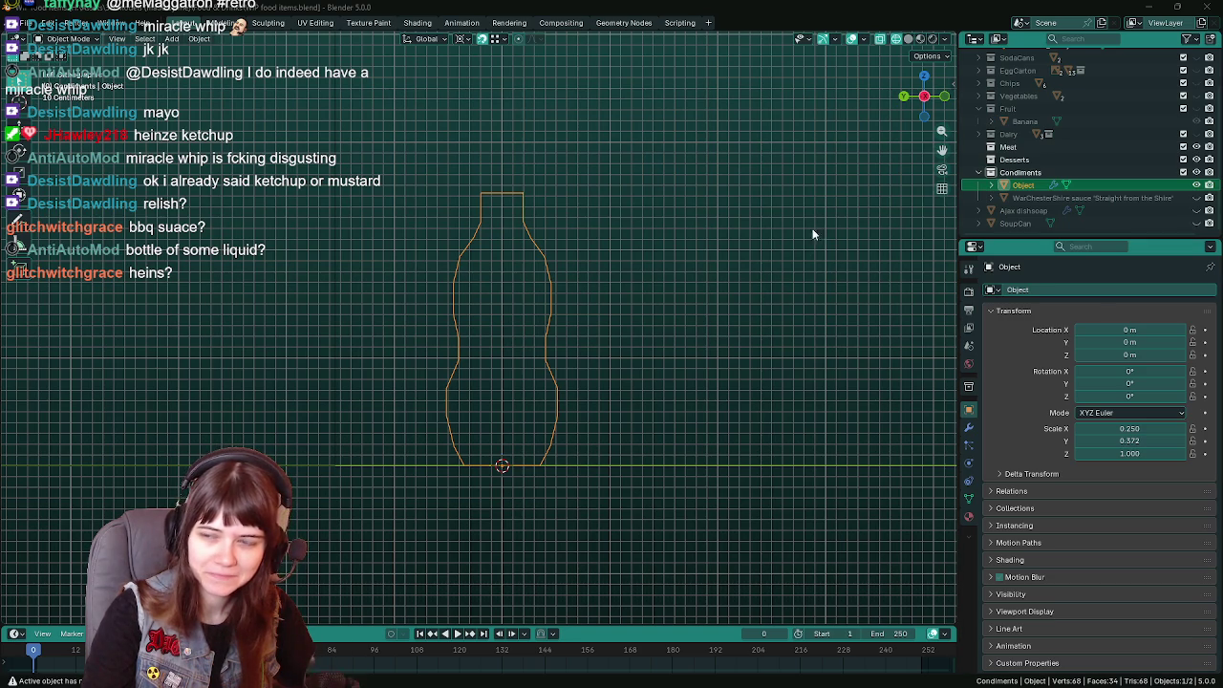
pyautogui.hotkey('ctrl', 's')
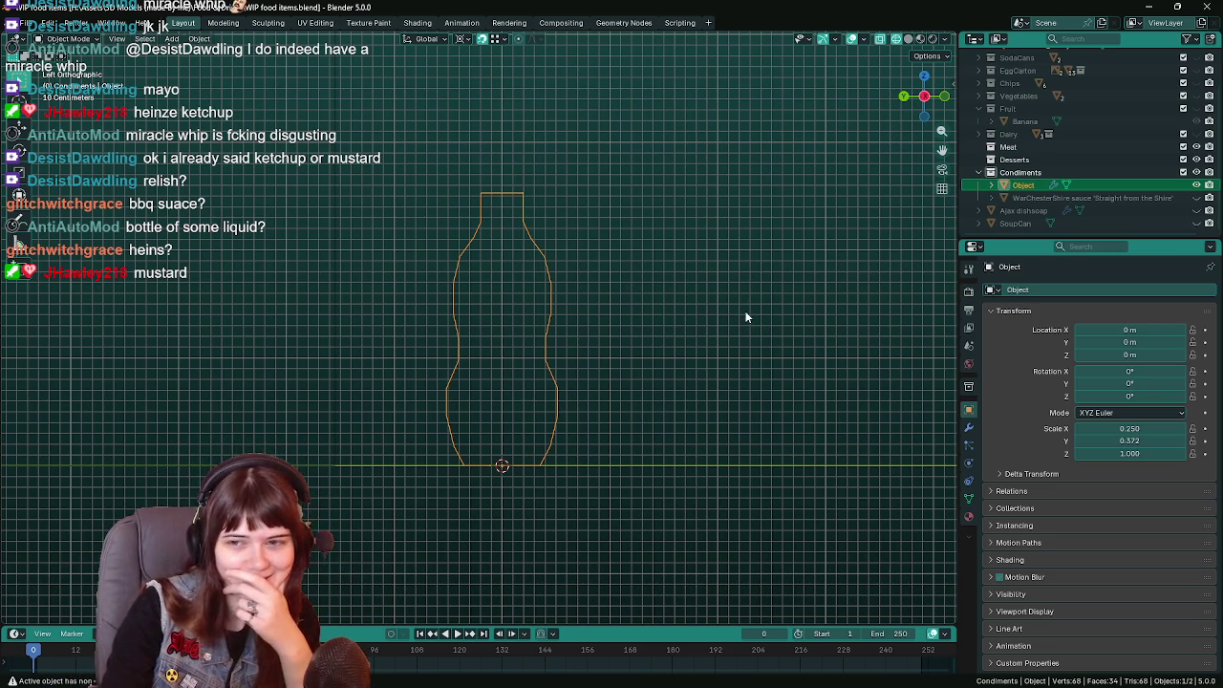
pyautogui.press('Tab')
pyautogui.click(450, 389)
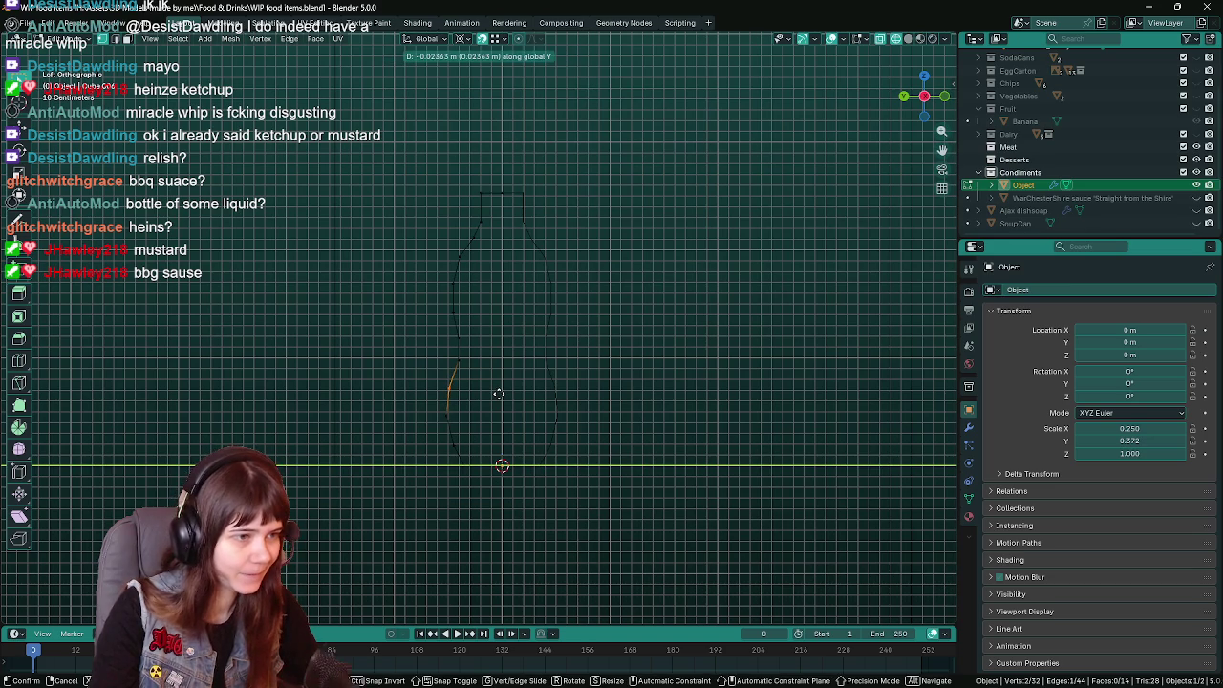
pyautogui.press('Tab')
pyautogui.hotkey('ctrl', 's')
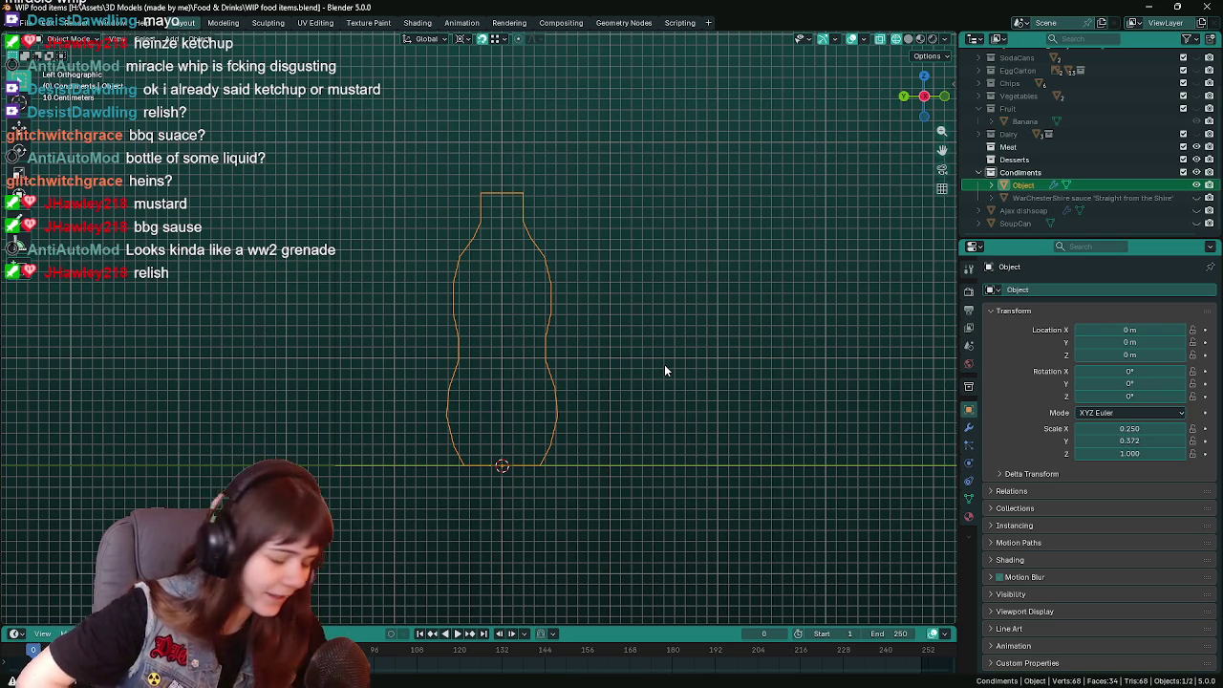
pyautogui.hotkey('ctrl', 's')
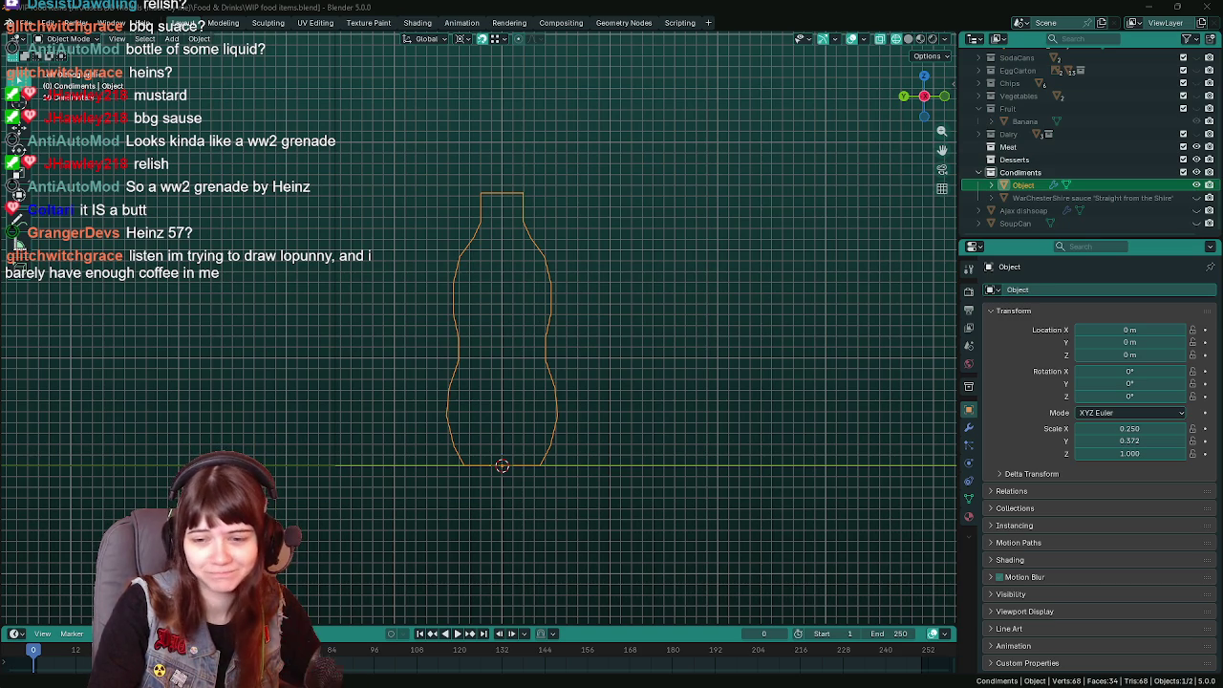
# Orbit out of Left Orthographic into 3D perspective, zoom out, and deselect the outline.
pyautogui.hotkey('ctrl', 'a')
pyautogui.moveTo(746, 379); pyautogui.dragTo(618, 294, button='middle')
pyautogui.hotkey('ctrl', 's')
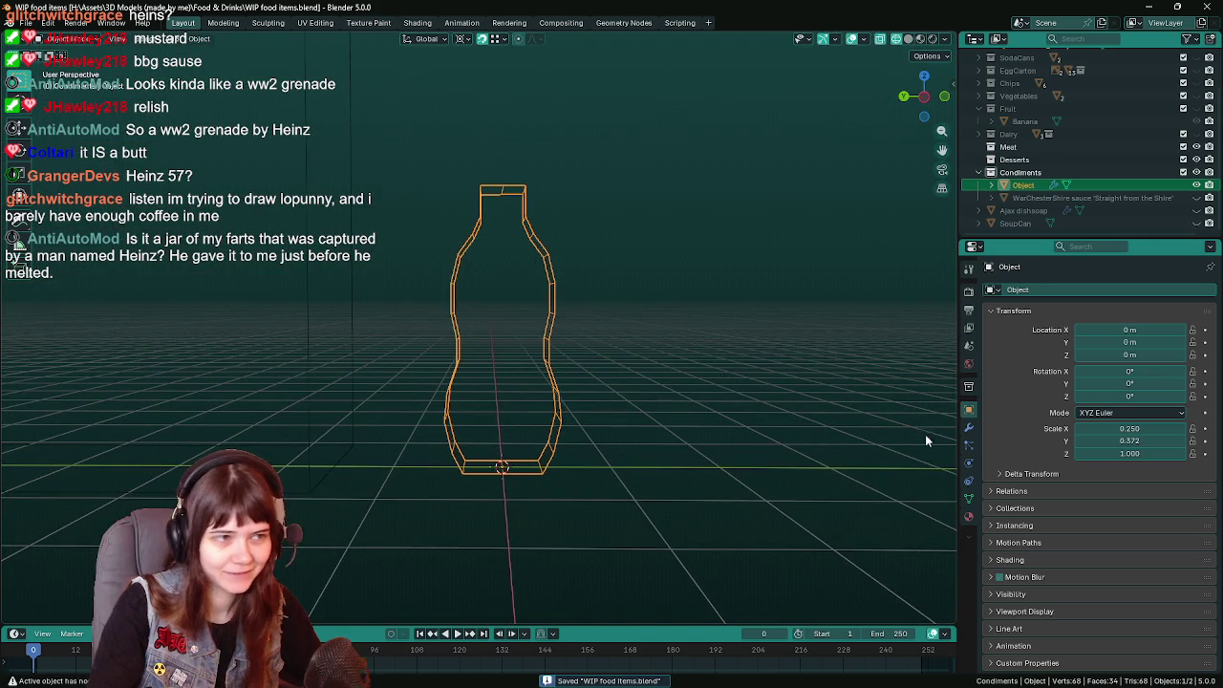
pyautogui.scroll(-2, 695, 368)
pyautogui.moveTo(696, 368); pyautogui.dragTo(695, 374, button='middle')
pyautogui.click(695, 373)
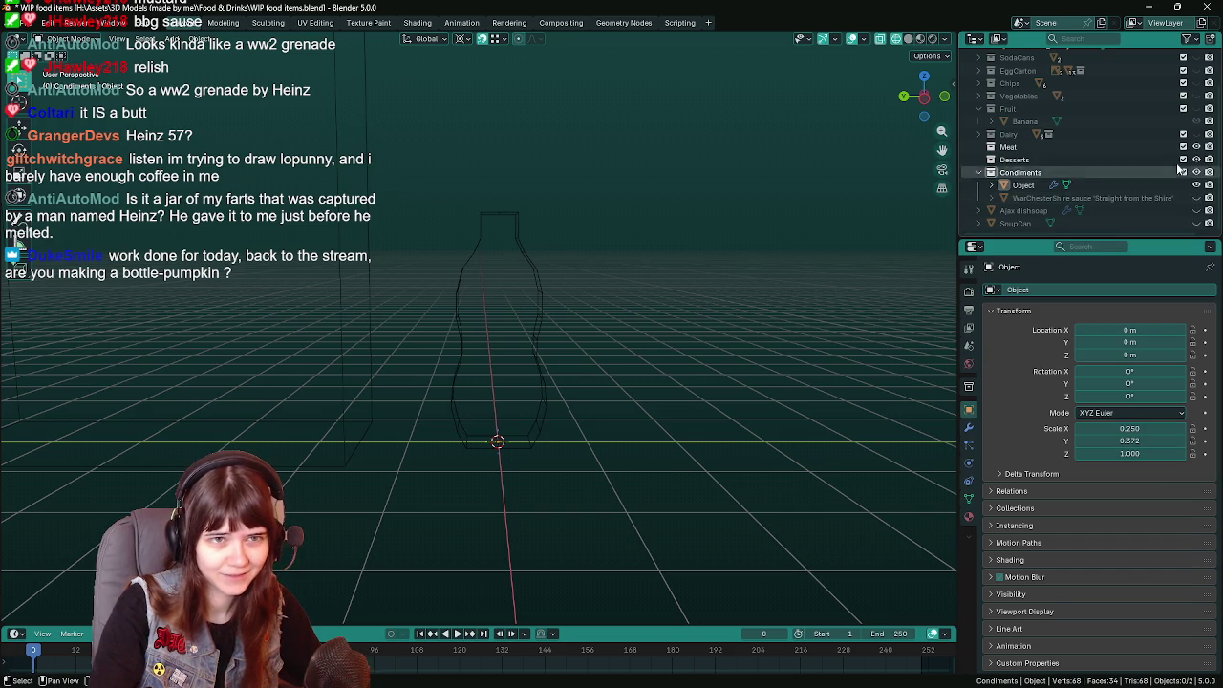
pyautogui.scroll(2, 1171, 161)
pyautogui.scroll(2, 1171, 162)
# Set CerealBox_familysize's Location Y to 0.
pyautogui.click(1147, 94)
pyautogui.doubleClick(1152, 342)
pyautogui.write('0')
pyautogui.press('Return')
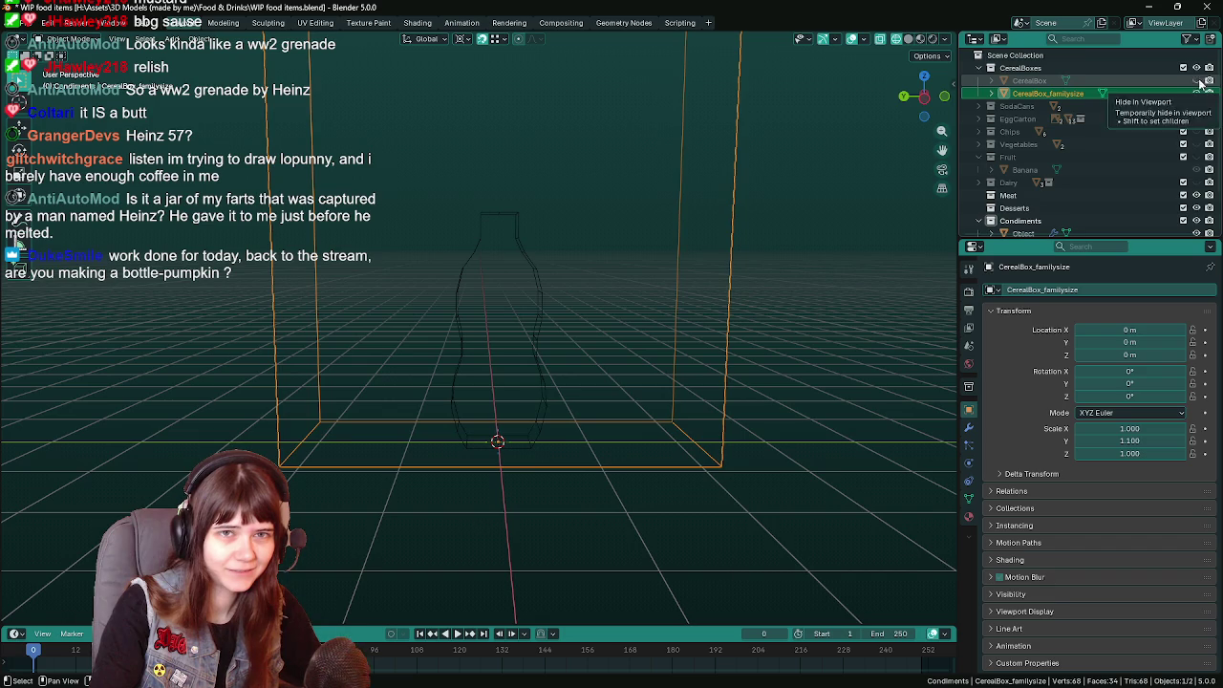
# Hide the CerealBoxes collection and drop in the Heinz EZ Squirt reference photo.
pyautogui.click(1189, 76)
pyautogui.scroll(-2, 1013, 181)
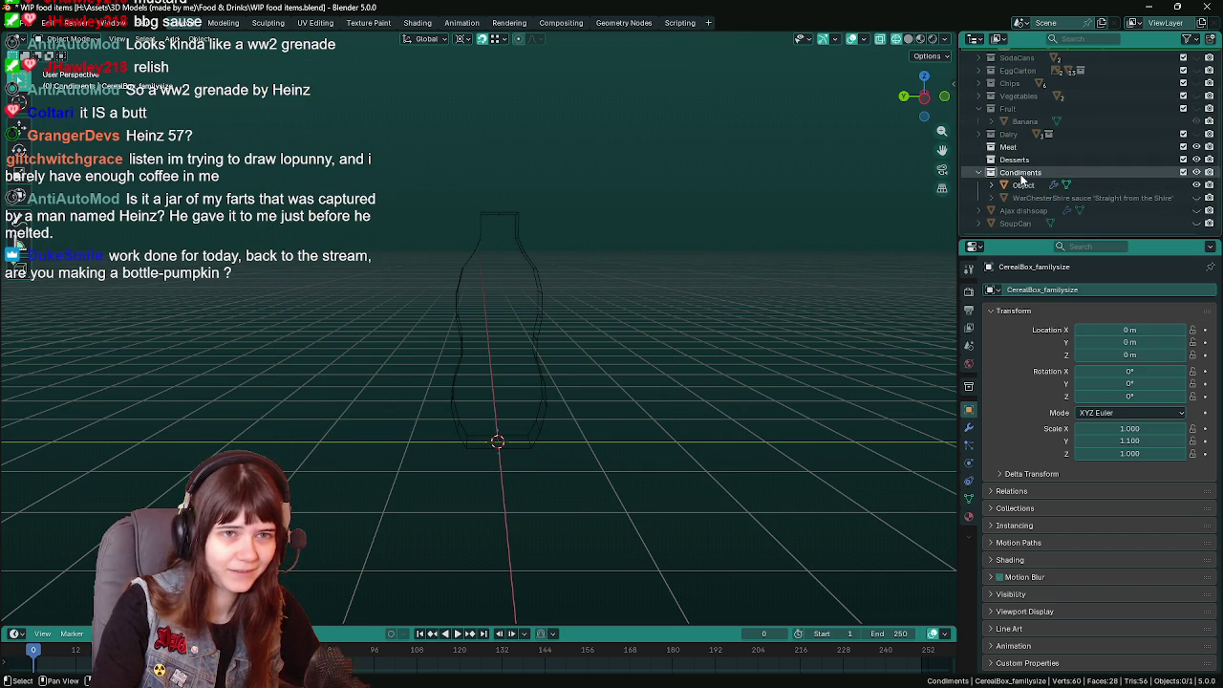
pyautogui.moveTo(711, 458); pyautogui.dragTo(715, 454)
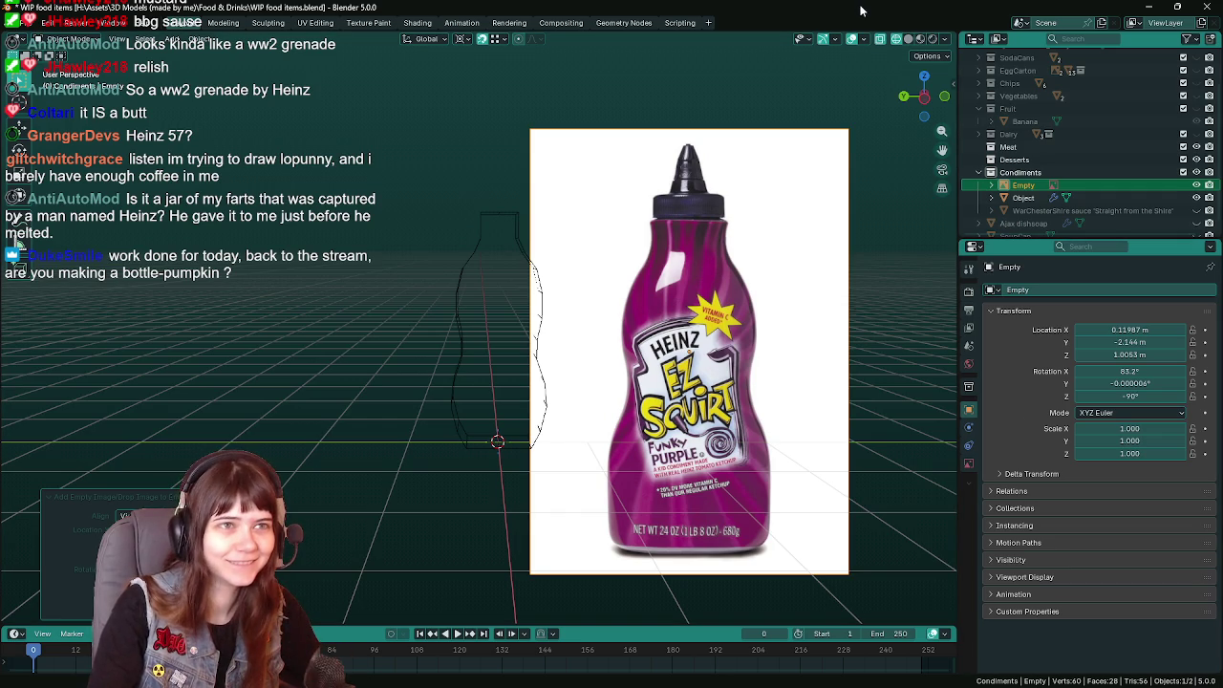
# Set the reference image rotation to X 90° and Y 0°.
pyautogui.click(1136, 382)
pyautogui.write('0')
pyautogui.press('Return')
pyautogui.click(1130, 371)
pyautogui.write('90')
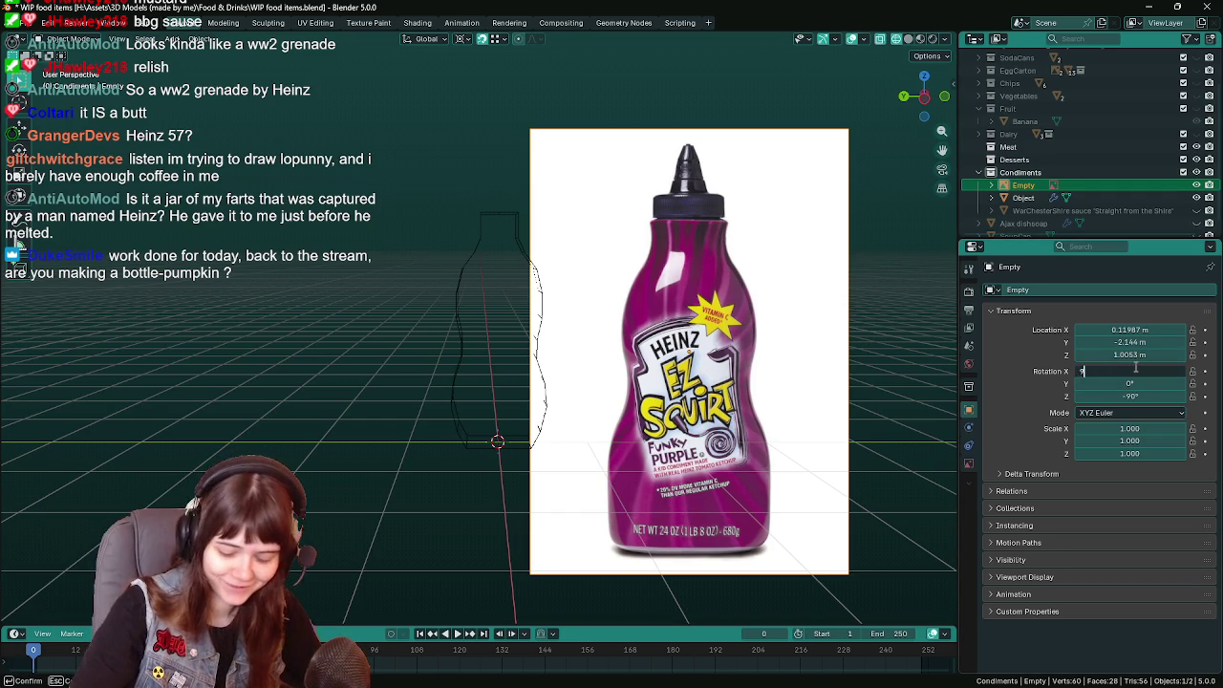
pyautogui.press('Return')
# Switch to the left orthographic view and save the file.
pyautogui.press('KP_3')
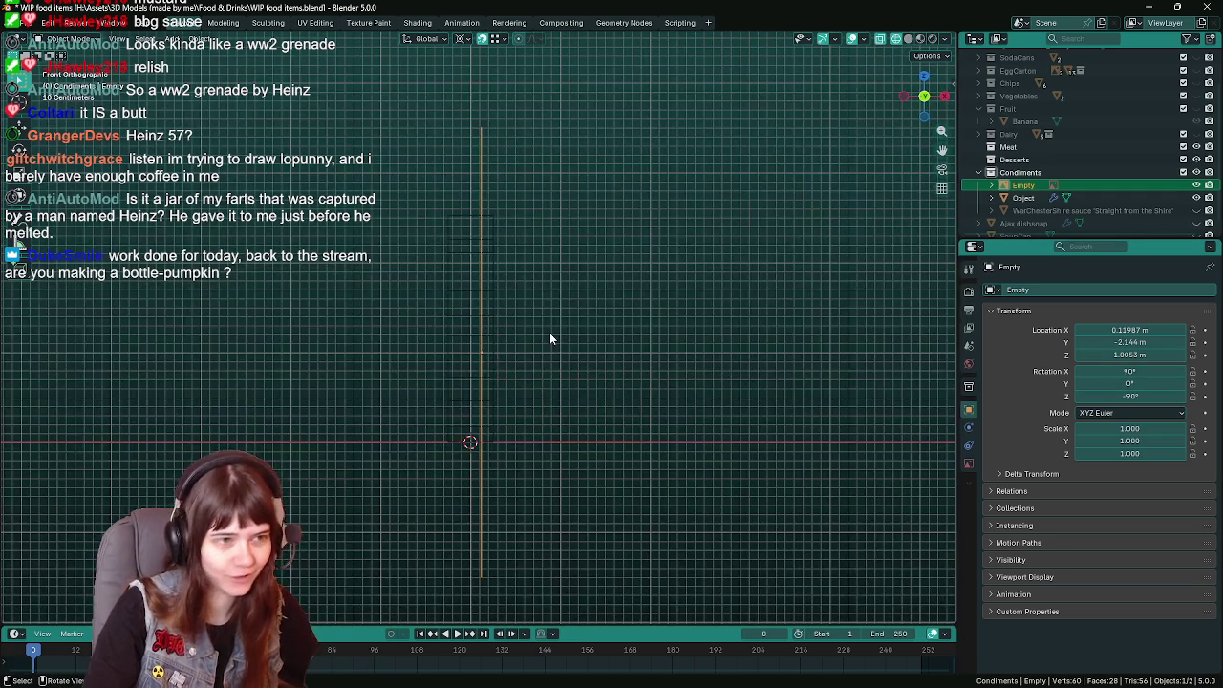
pyautogui.press('ctrl+KP_3')
pyautogui.hotkey('ctrl', 's')
pyautogui.scroll(-2, 549, 339)
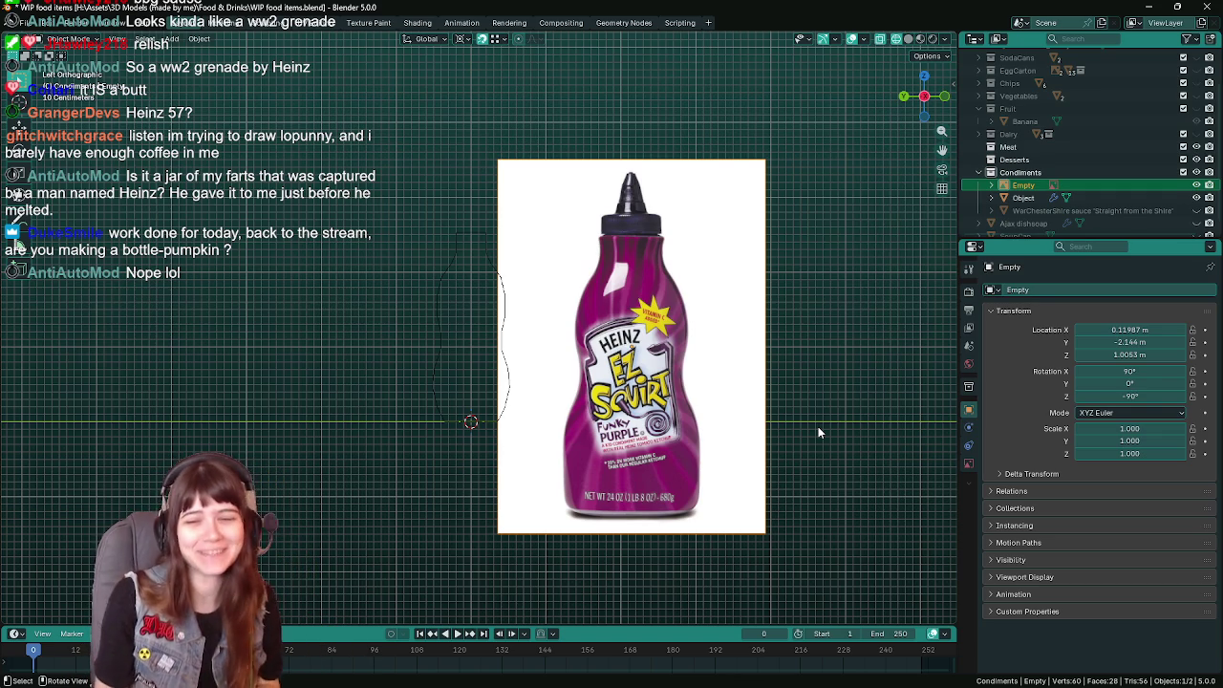
pyautogui.hotkey('ctrl', 's')
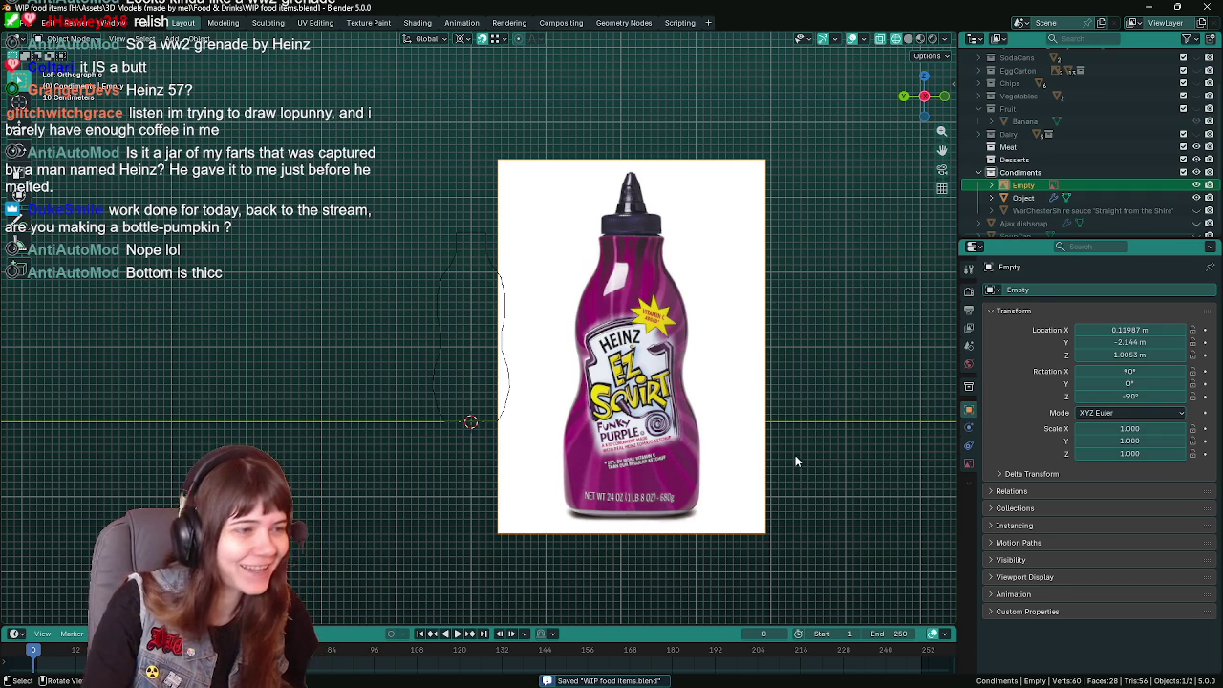
# Raise the reference image along Z and slide it along Y behind the outline.
pyautogui.press('g')
pyautogui.press('z')
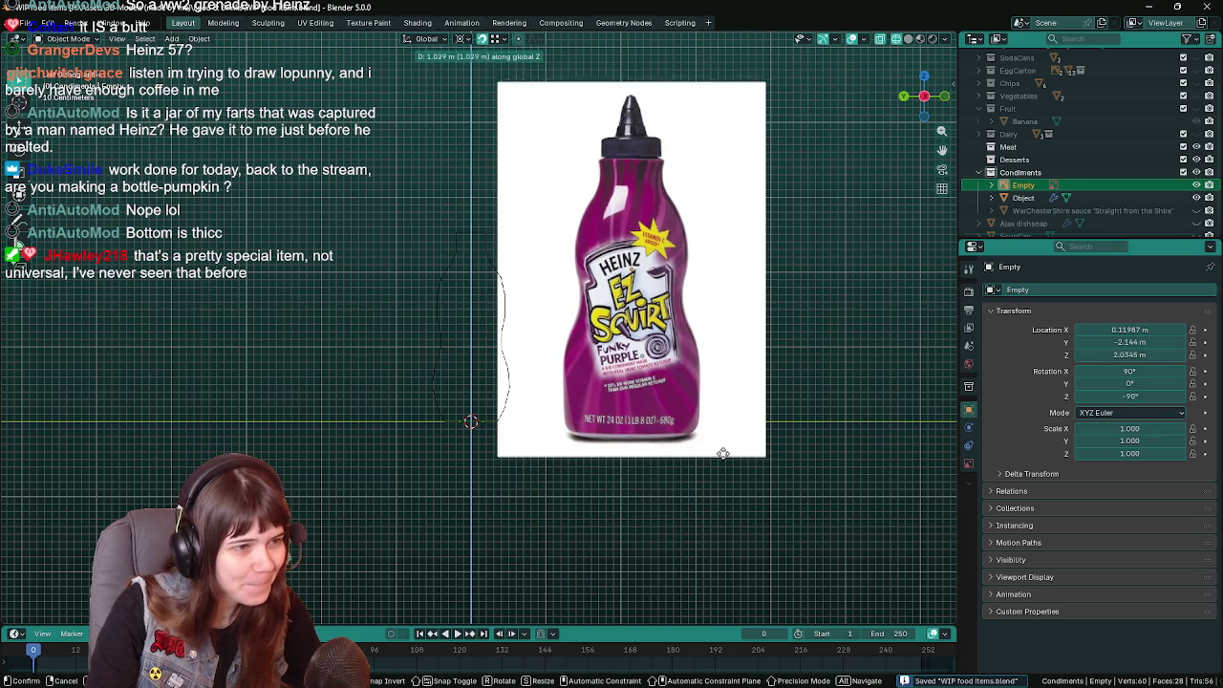
pyautogui.click(772, 443)
pyautogui.press('g')
pyautogui.press('y')
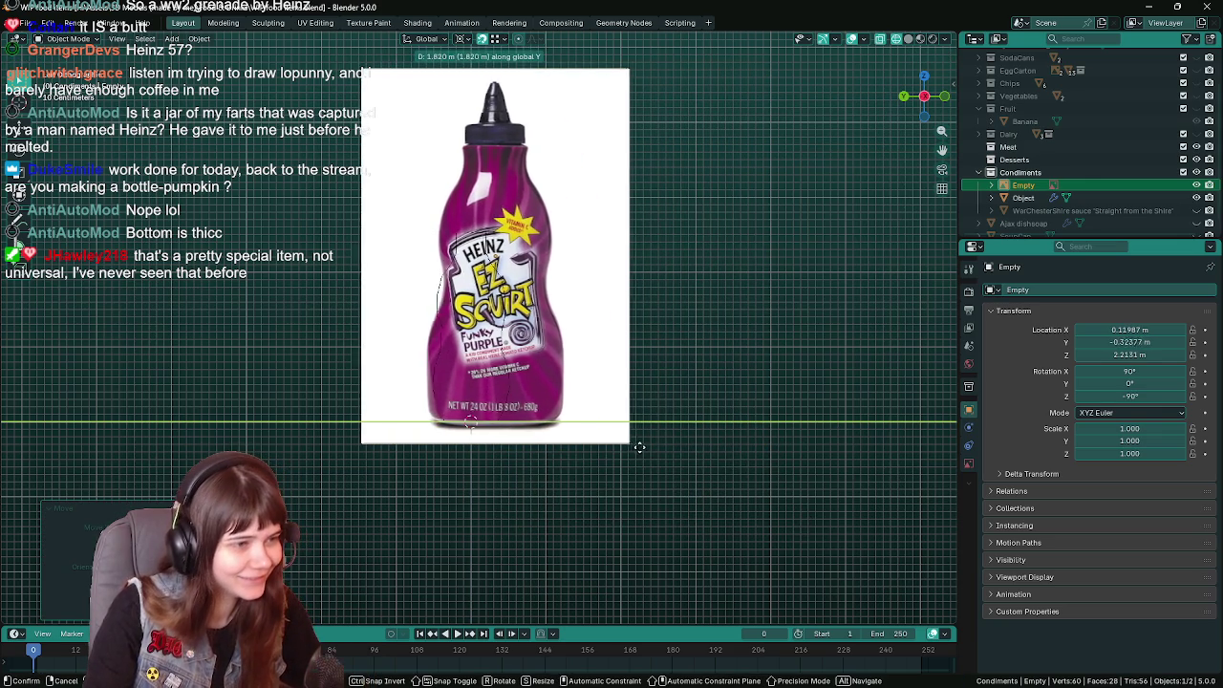
pyautogui.click(586, 431)
pyautogui.scroll(1, 573, 415)
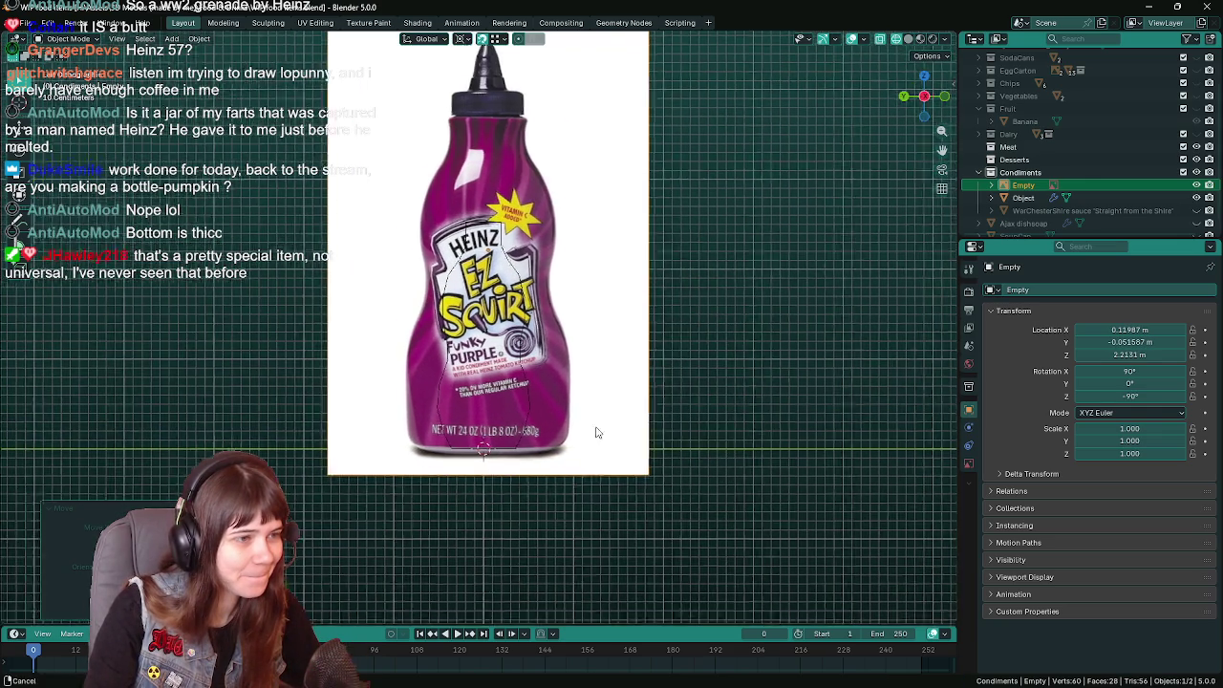
pyautogui.scroll(-1, 568, 405)
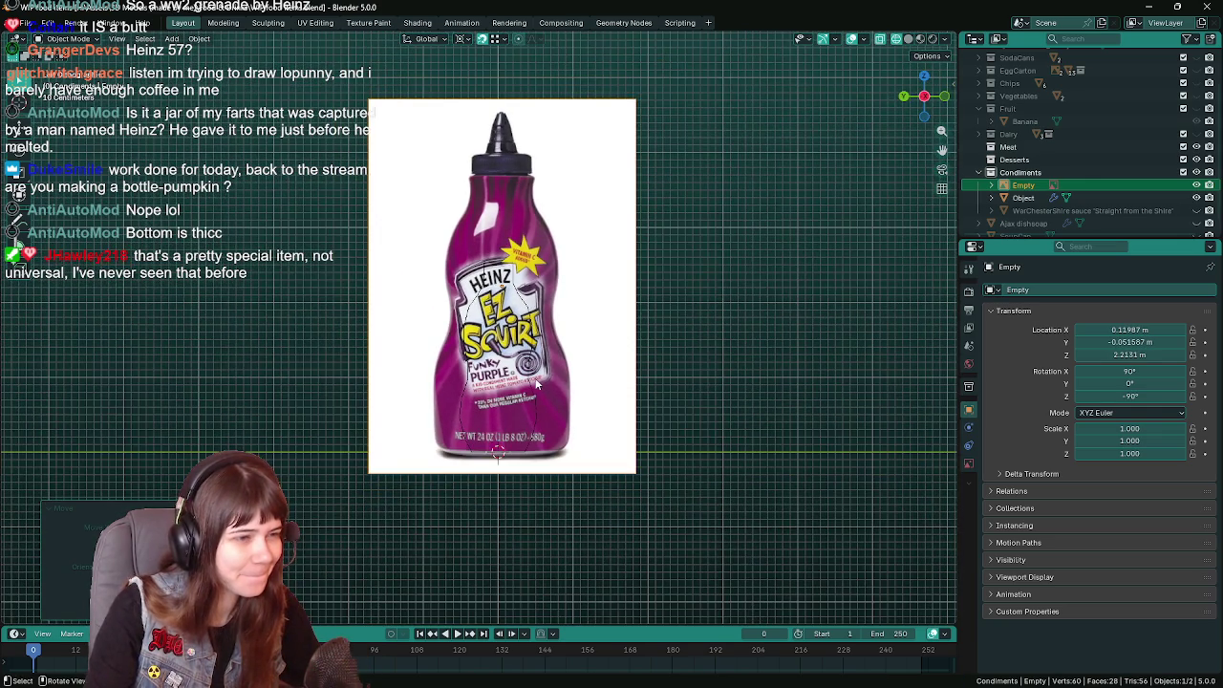
pyautogui.doubleClick(1027, 183)
# Name the reference image 'Heinz EZ Squirt Ketchup Image reference' and save the file.
pyautogui.write('Heinz EZ Squirt K')
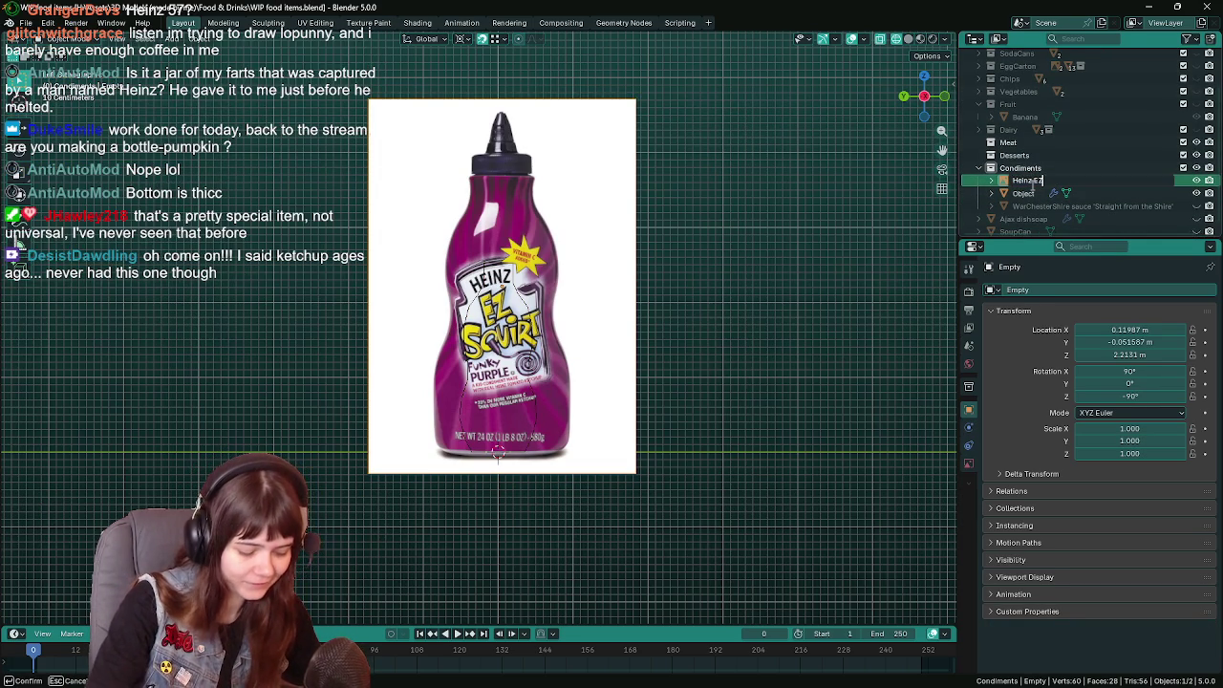
pyautogui.write('etchup Image reference')
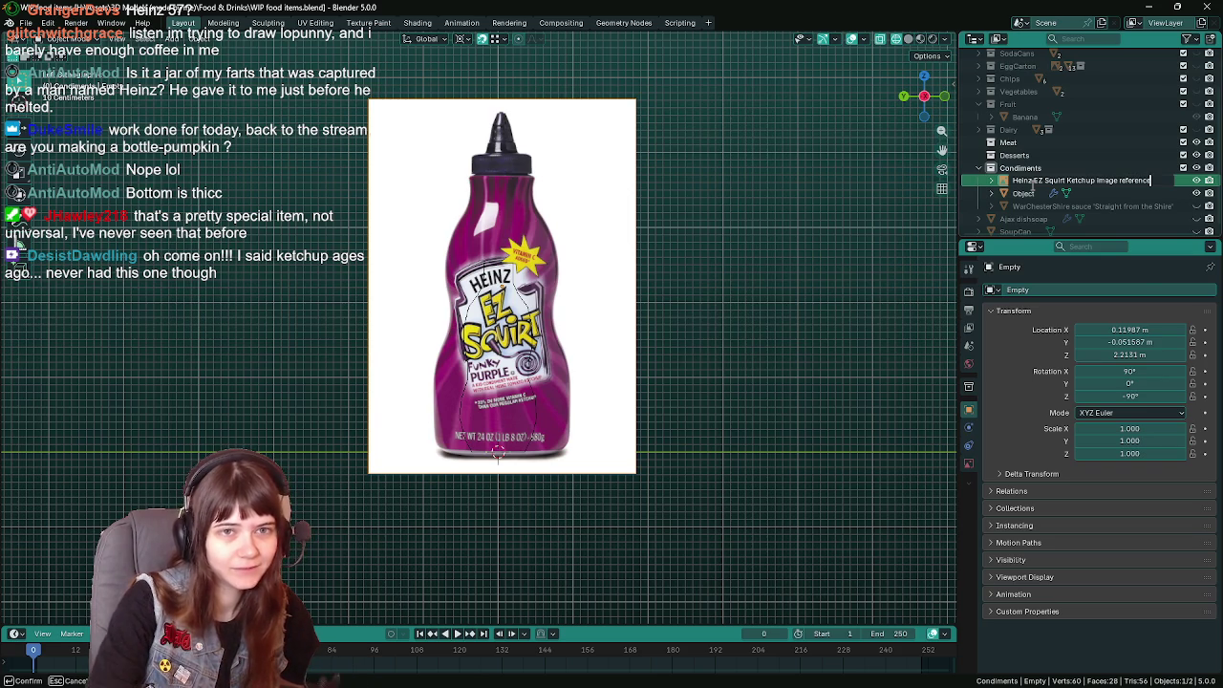
pyautogui.press('Return')
pyautogui.hotkey('ctrl', 's')
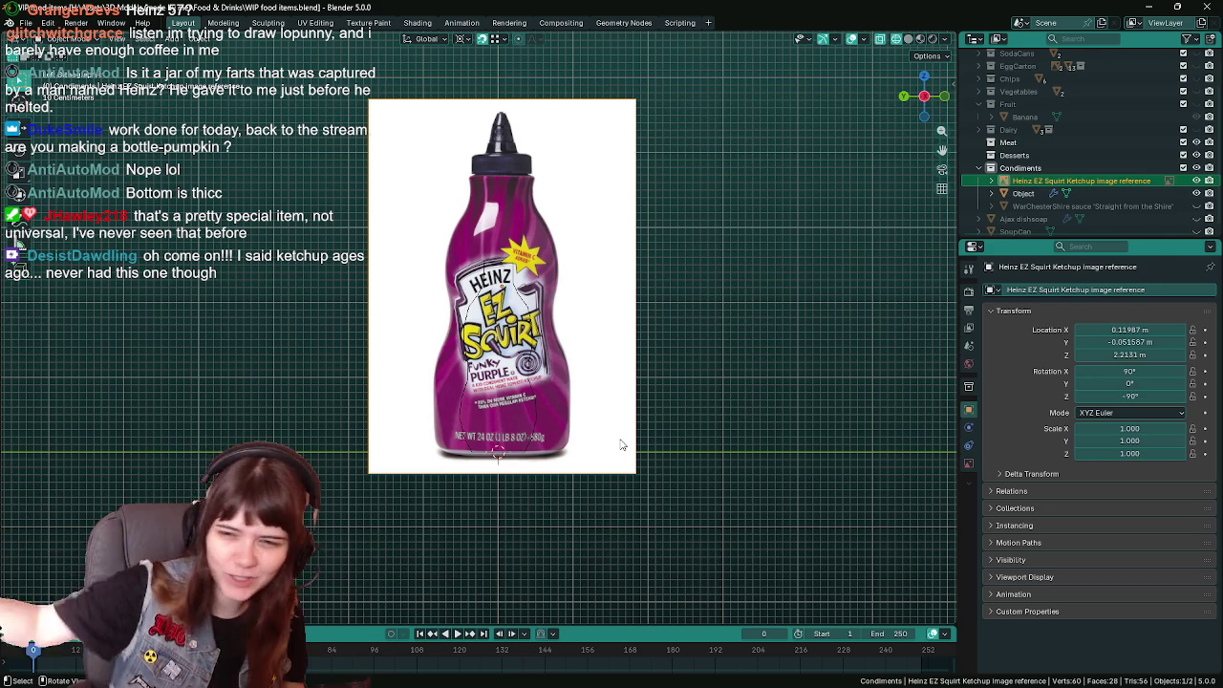
pyautogui.hotkey('ctrl', 's')
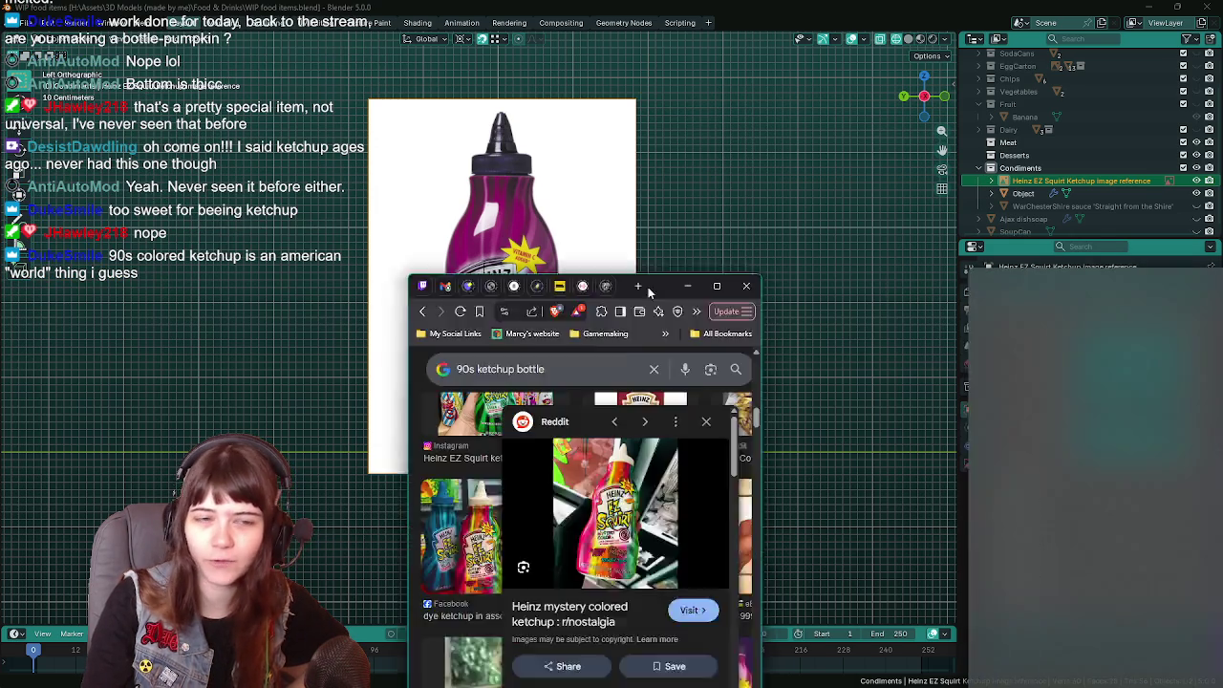
pyautogui.moveTo(648, 287); pyautogui.dragTo(672, 127)
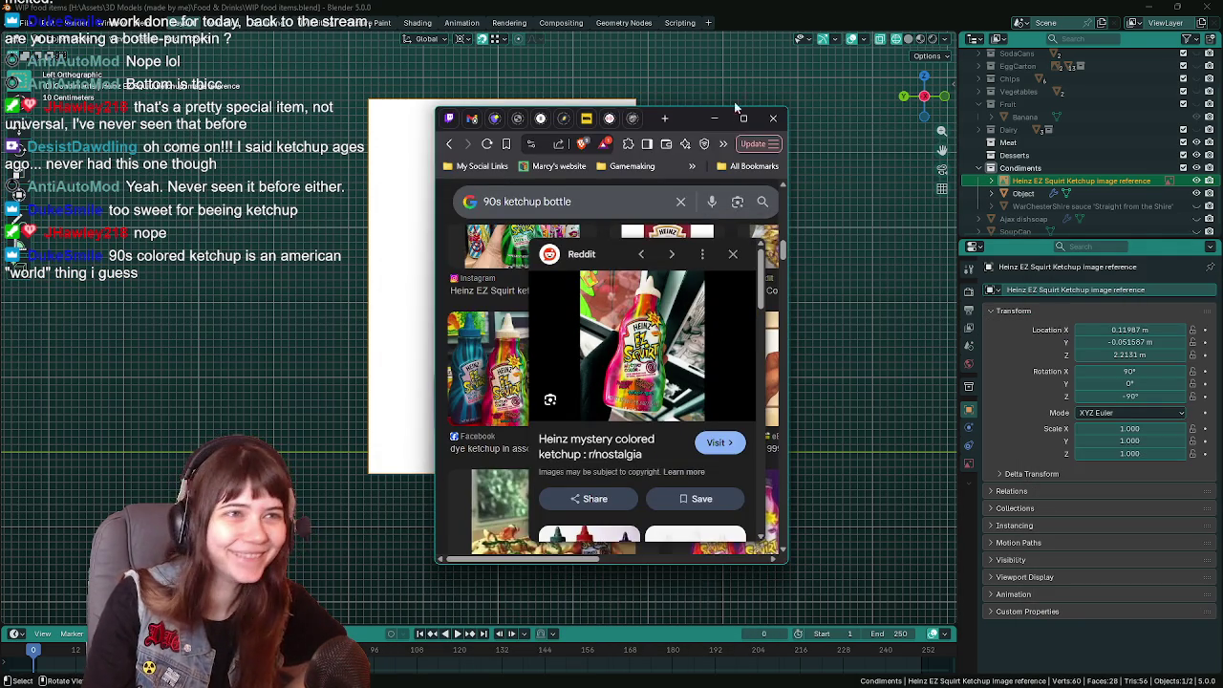
pyautogui.click(714, 118)
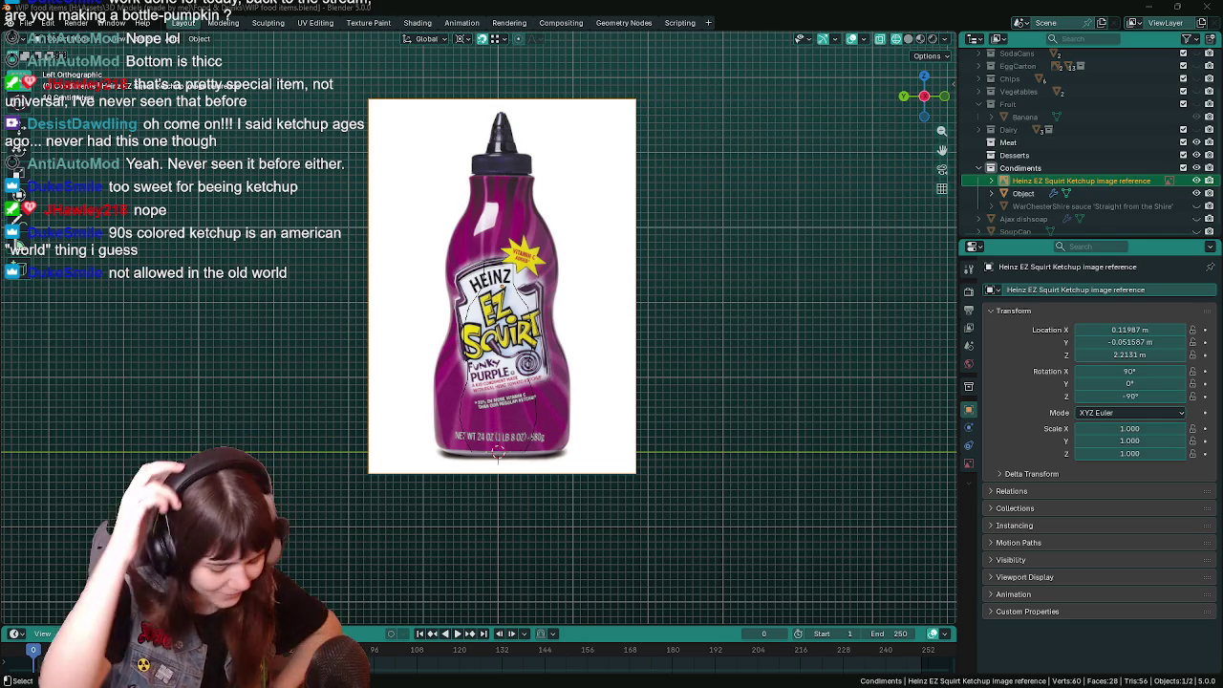
# Rename the bottle outline object from 'Object' to 'ColoredKetchup' and save.
pyautogui.hotkey('ctrl', 's')
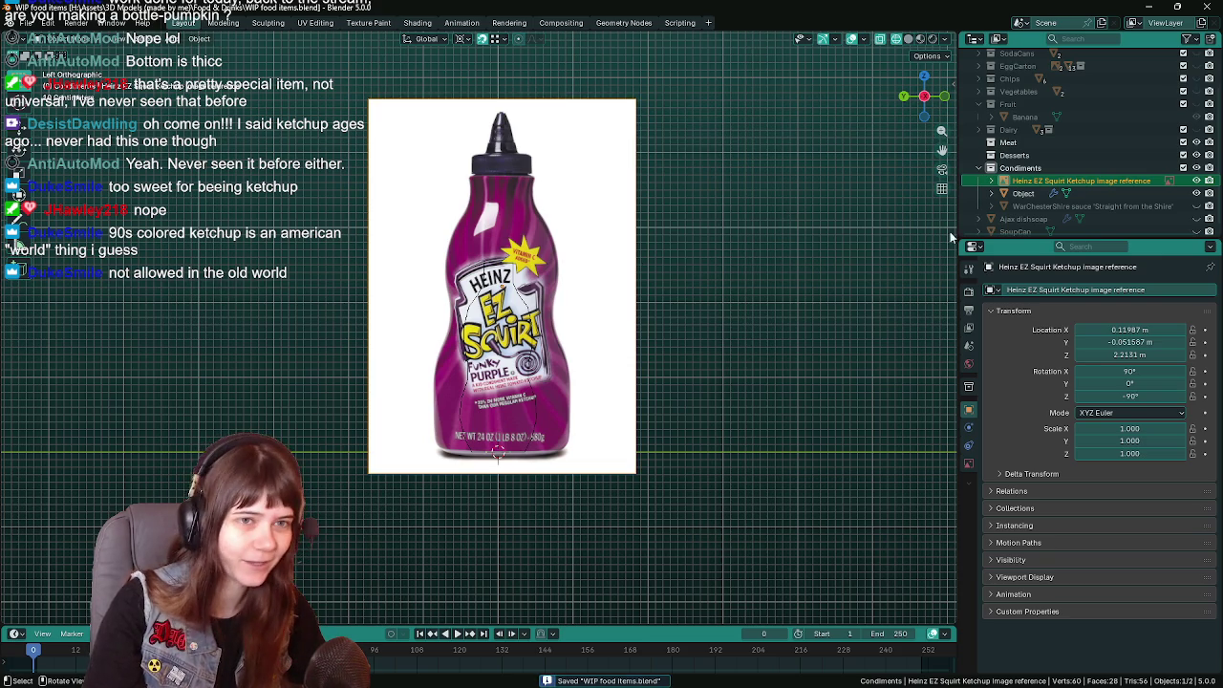
pyautogui.click(1025, 193)
pyautogui.scroll(1, 568, 381)
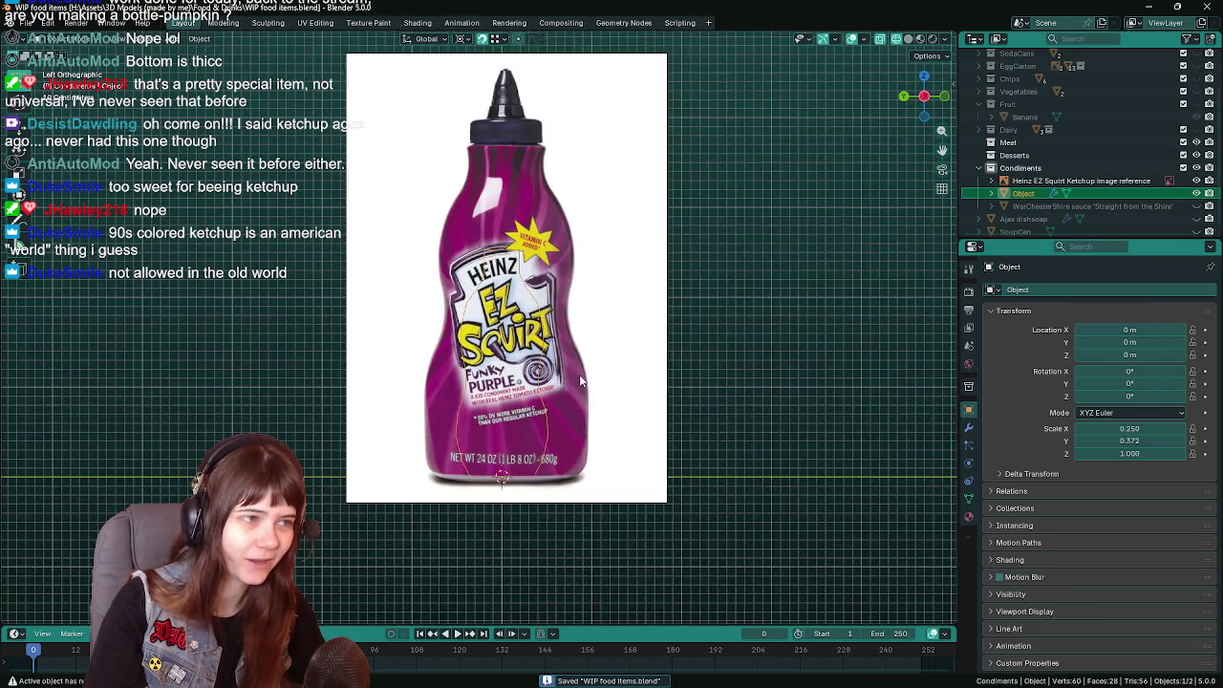
pyautogui.doubleClick(1038, 191)
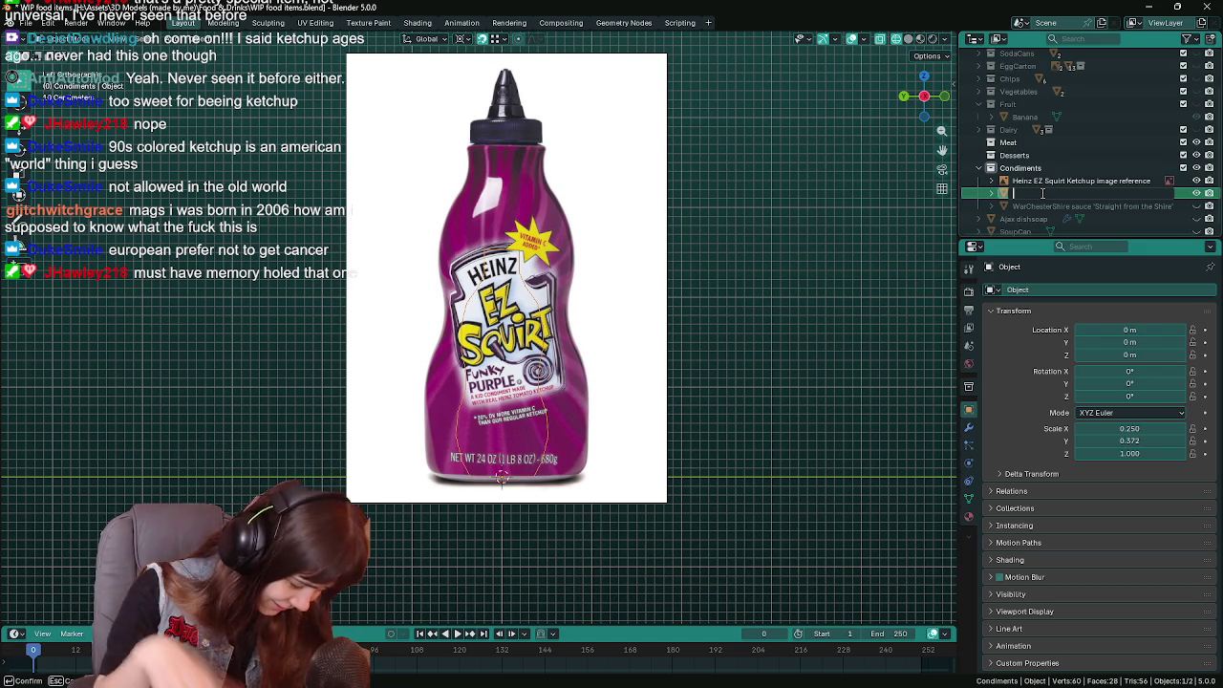
pyautogui.write('E')
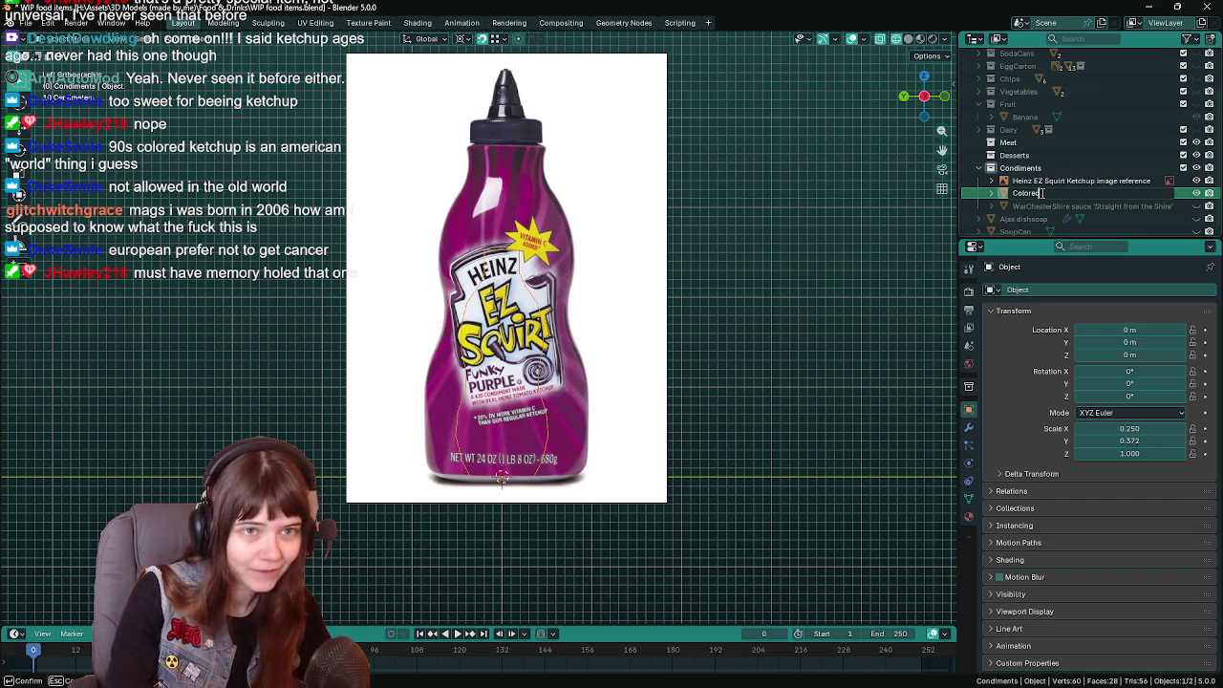
pyautogui.write('p')
pyautogui.press('Return')
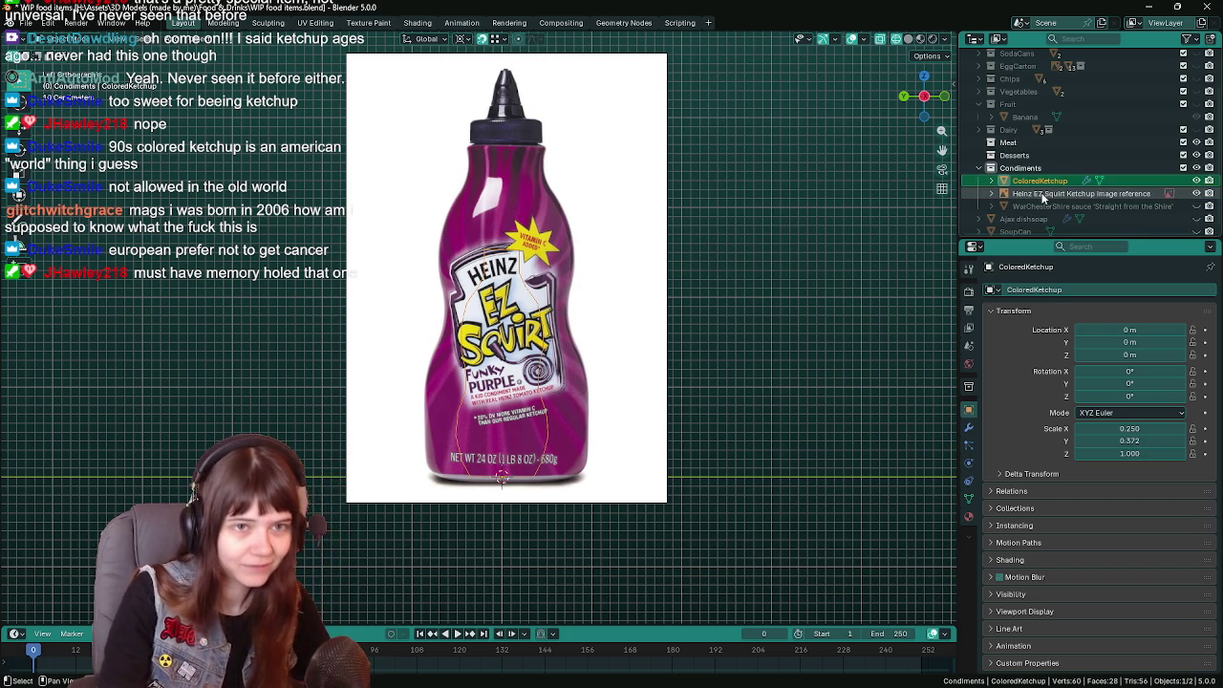
pyautogui.hotkey('ctrl', 's')
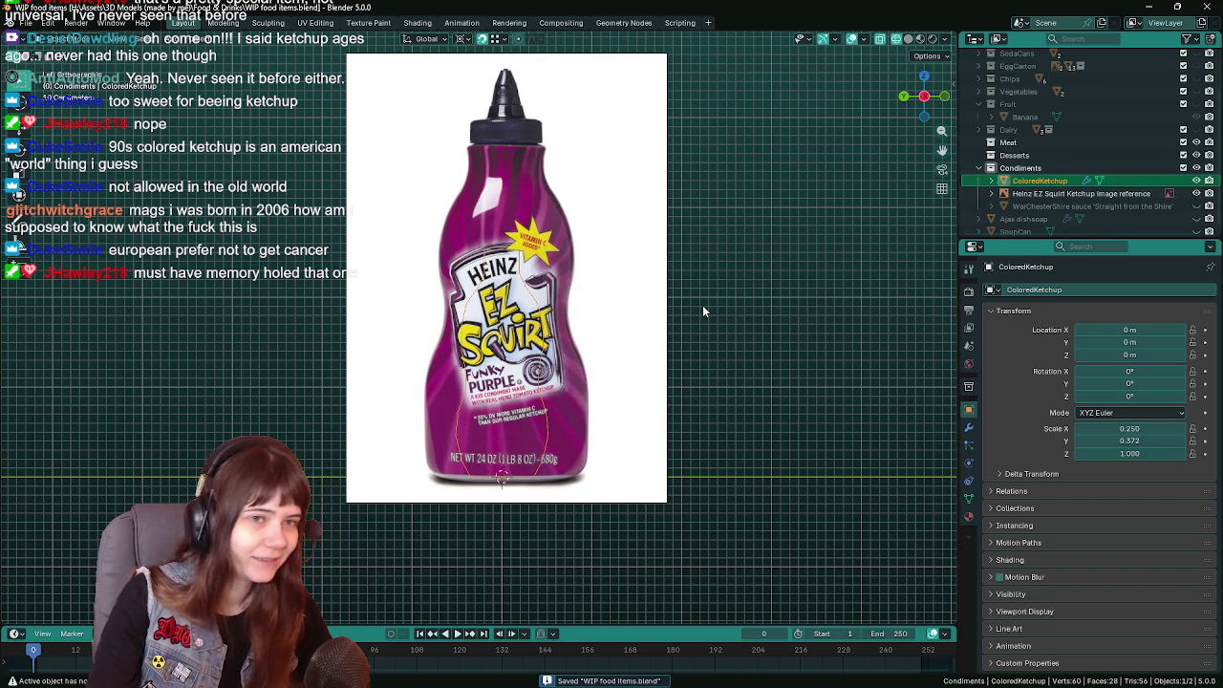
pyautogui.scroll(-1, 702, 304)
pyautogui.scroll(1, 702, 305)
pyautogui.press('s')
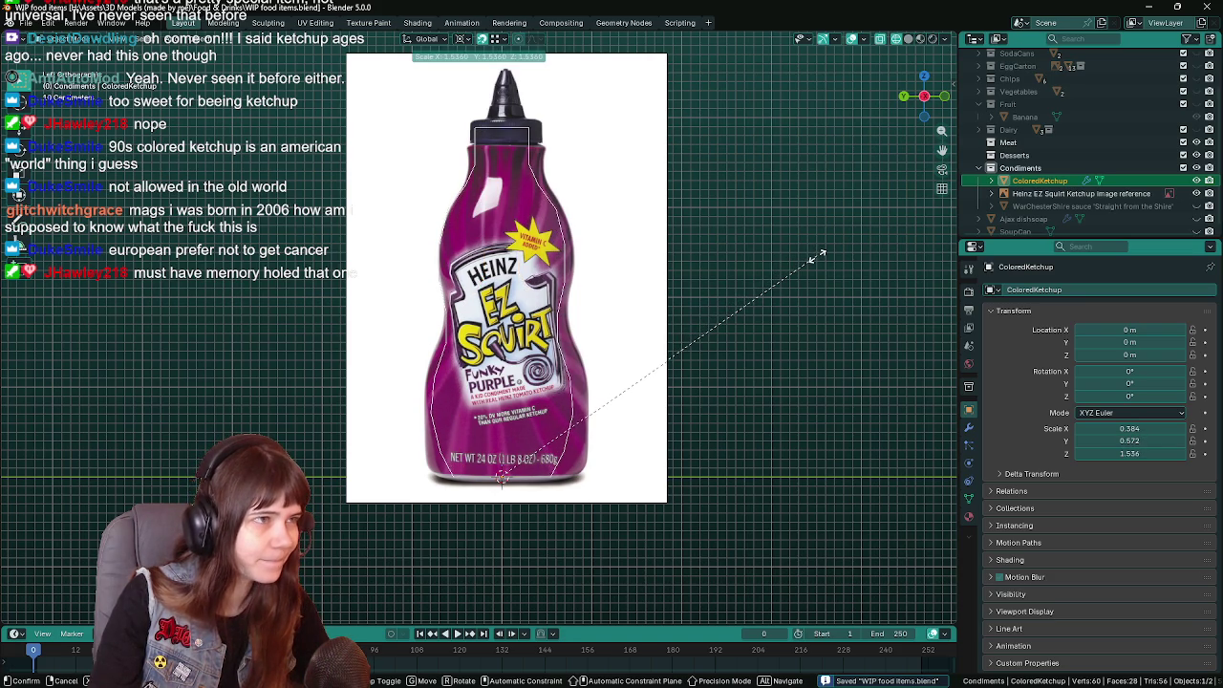
# Confirm ColoredKetchup's enlarged scale of 0.375, 0.558, 1.500 and save.
pyautogui.click(817, 258)
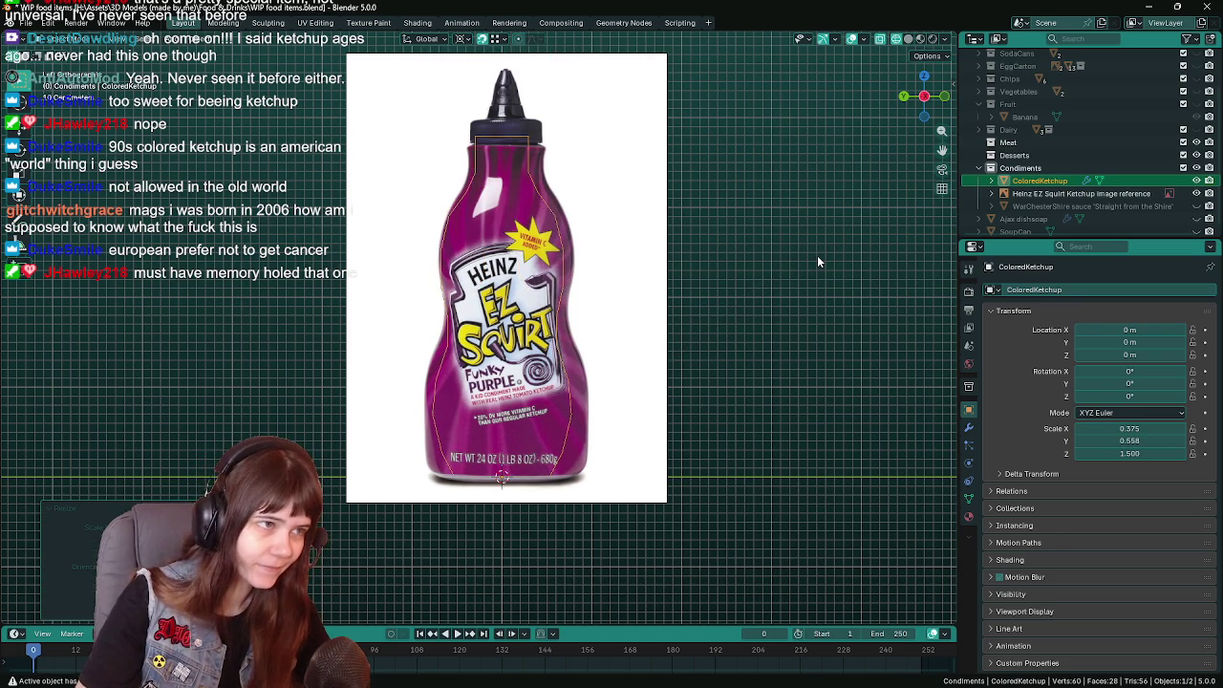
pyautogui.hotkey('ctrl', 's')
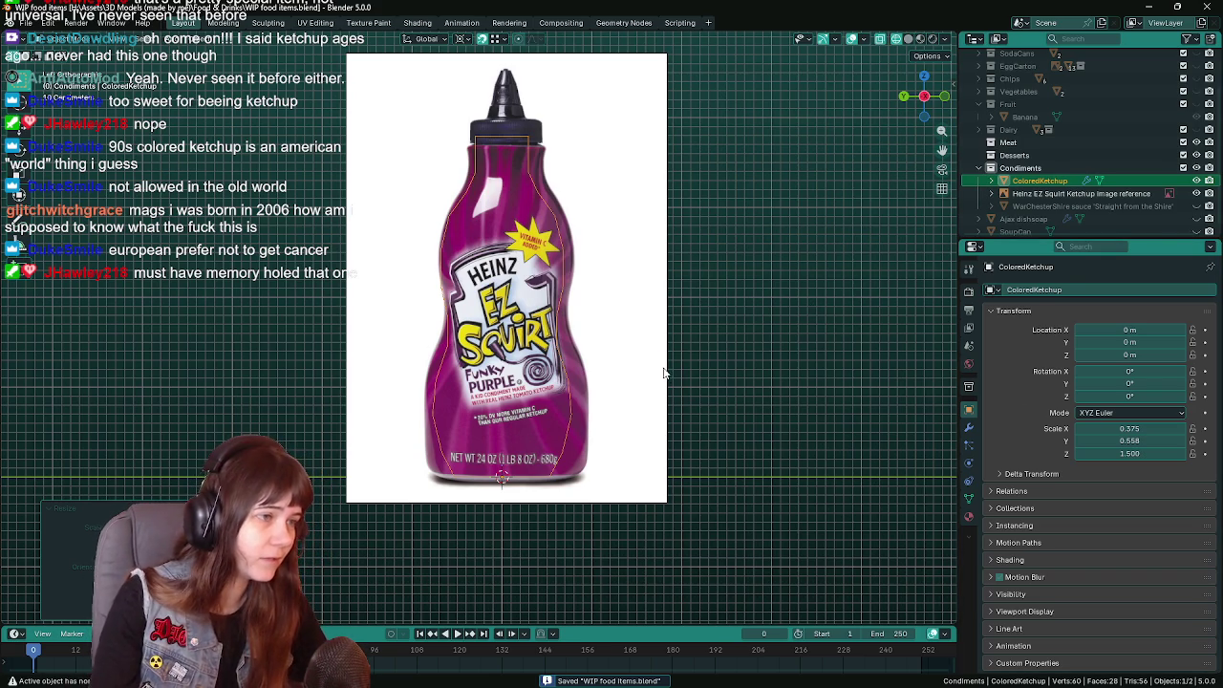
pyautogui.press('Tab')
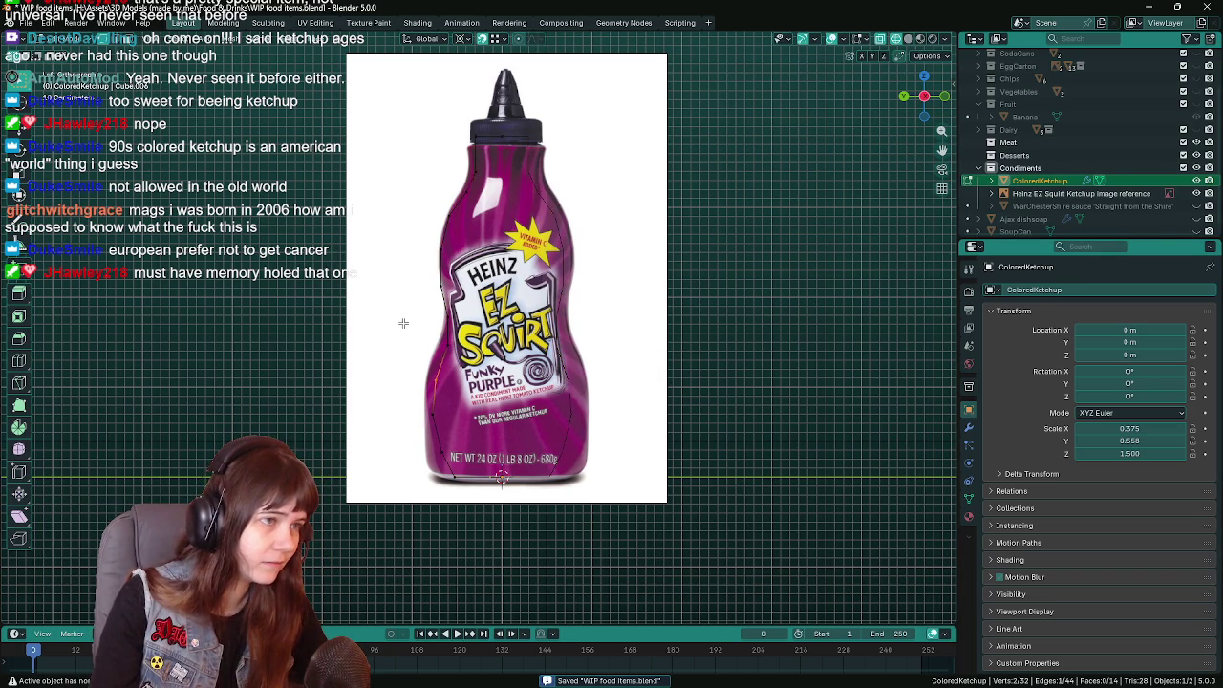
# Raise the selected vertices along Z and shift a cap edge along X.
pyautogui.press('g')
pyautogui.press('z')
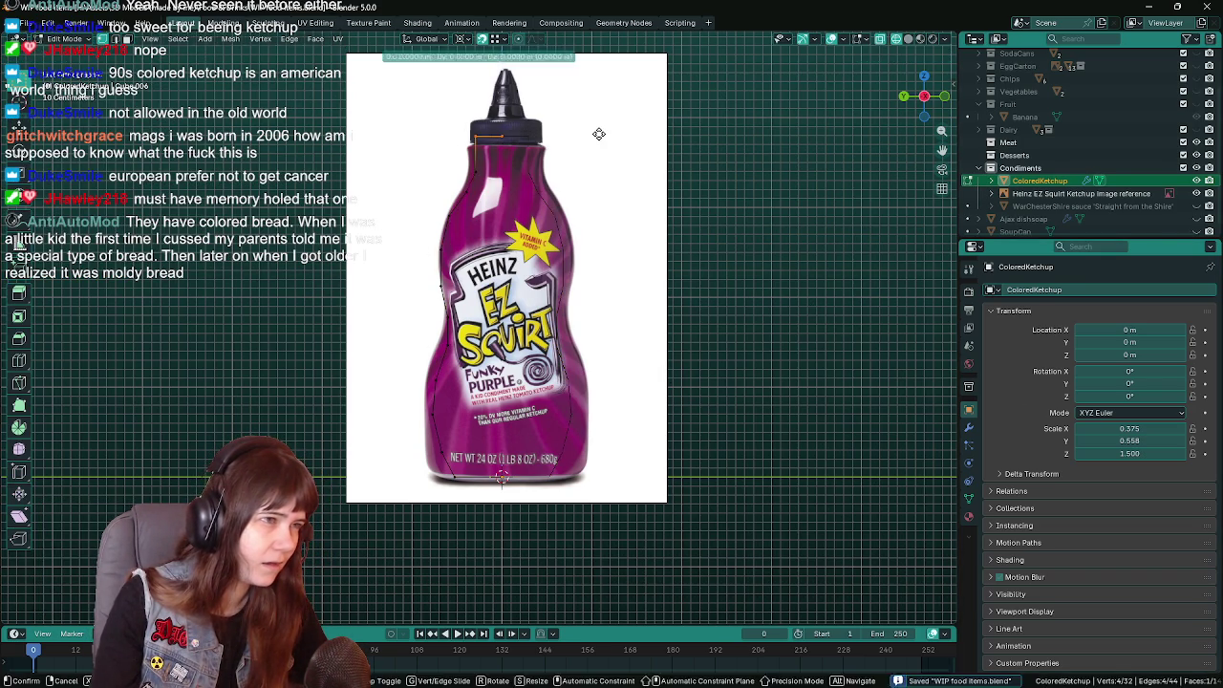
pyautogui.click(597, 142)
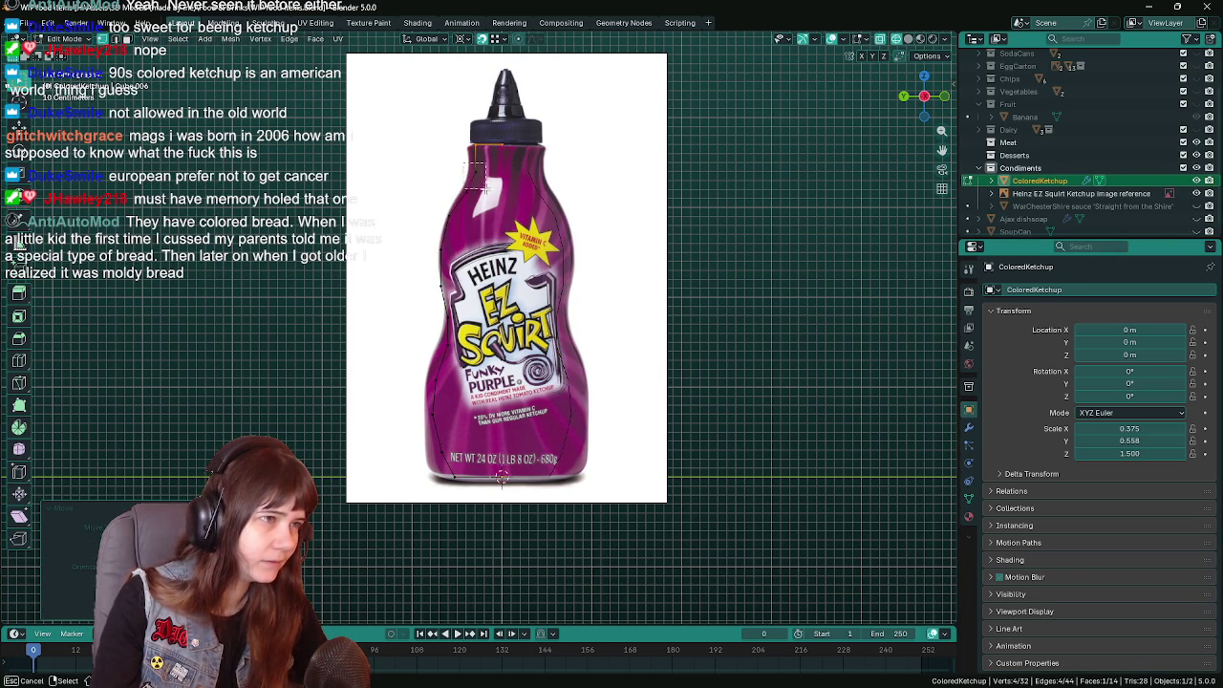
pyautogui.moveTo(450, 128); pyautogui.dragTo(511, 198)
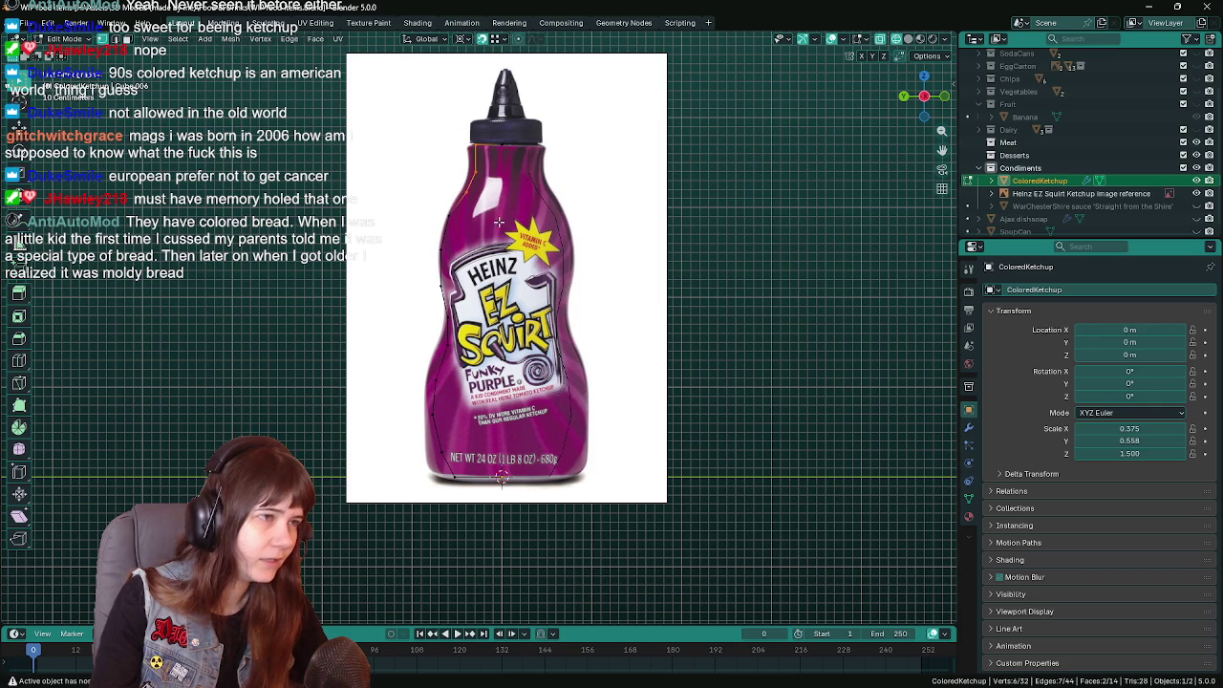
pyautogui.click(478, 162)
pyautogui.press('g')
pyautogui.press('x')
pyautogui.click(517, 181)
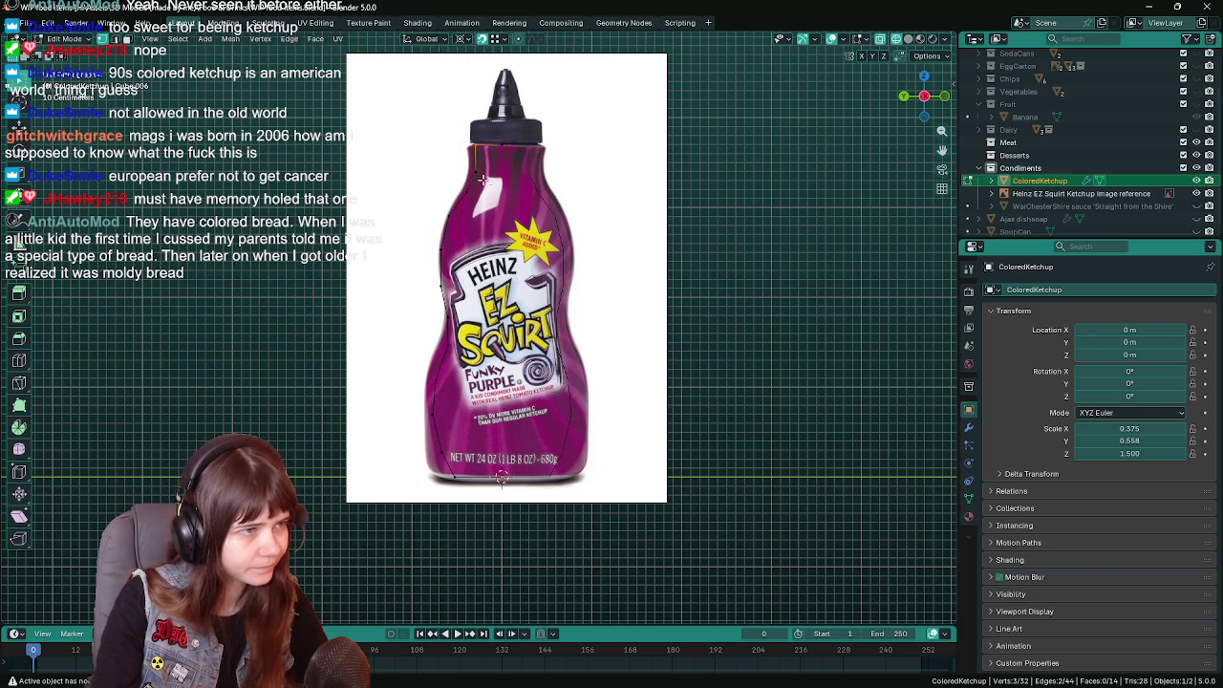
# Move the neck vertices along Y, box-select the left-side vertices, and save.
pyautogui.click(477, 164)
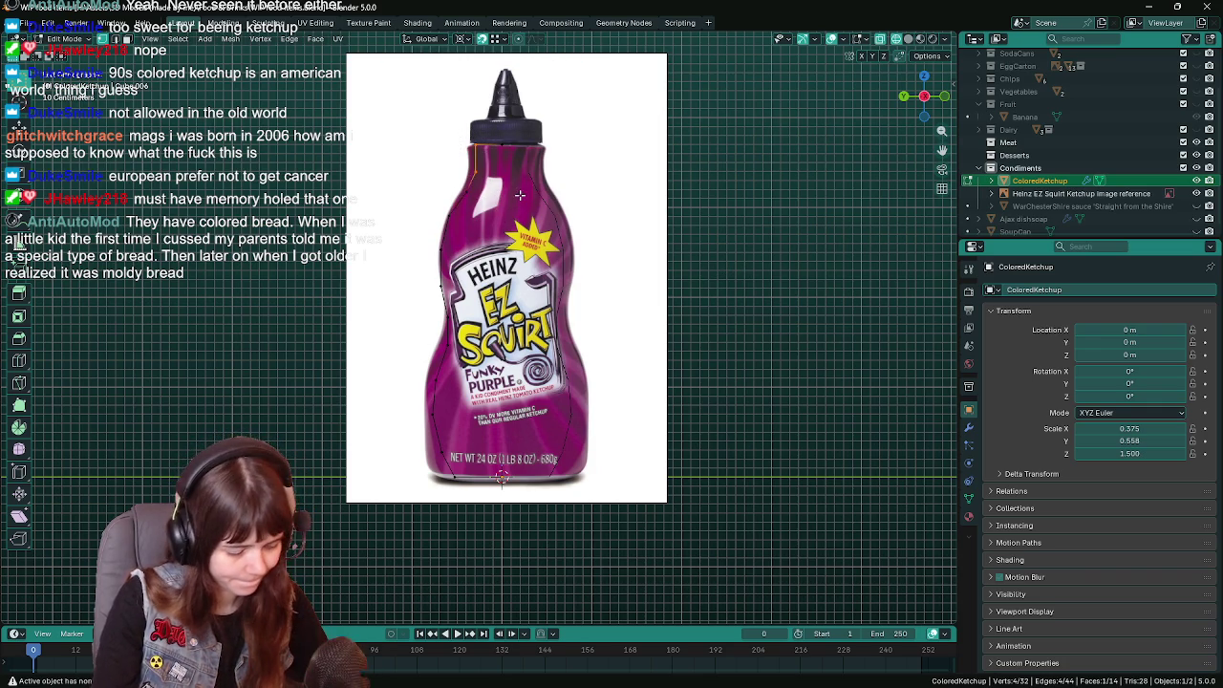
pyautogui.press('g')
pyautogui.press('y')
pyautogui.click(520, 195)
pyautogui.press('b')
pyautogui.moveTo(412, 208); pyautogui.dragTo(461, 490)
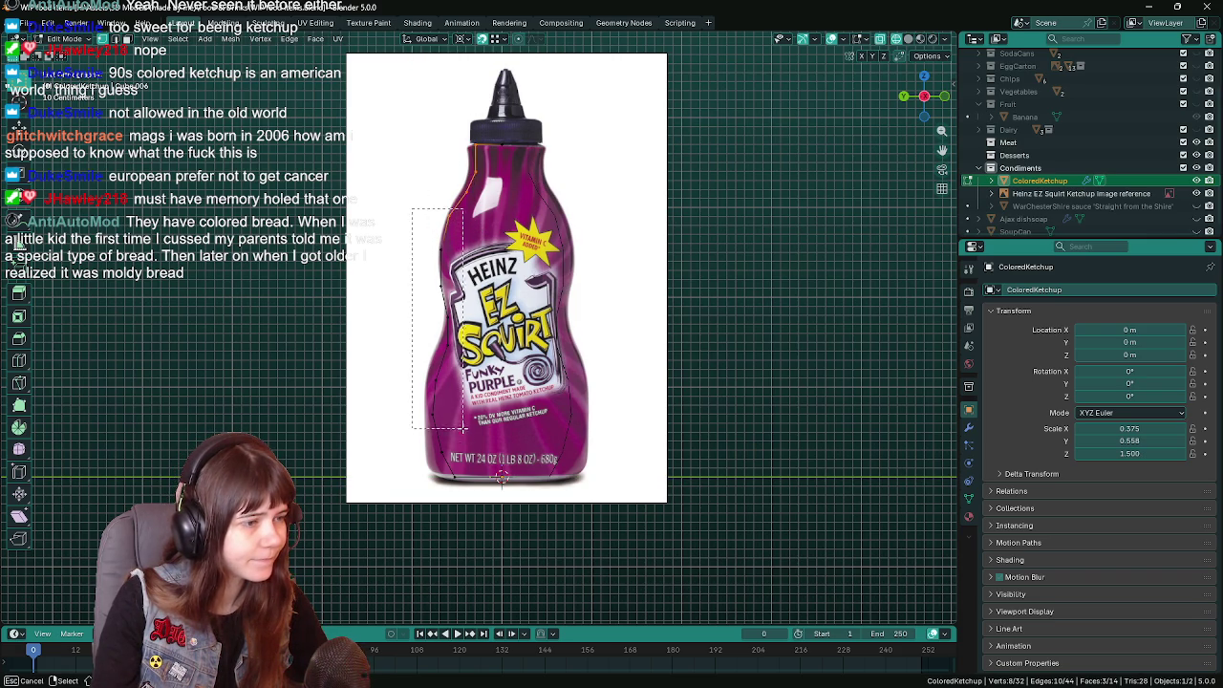
pyautogui.hotkey('ctrl', 's')
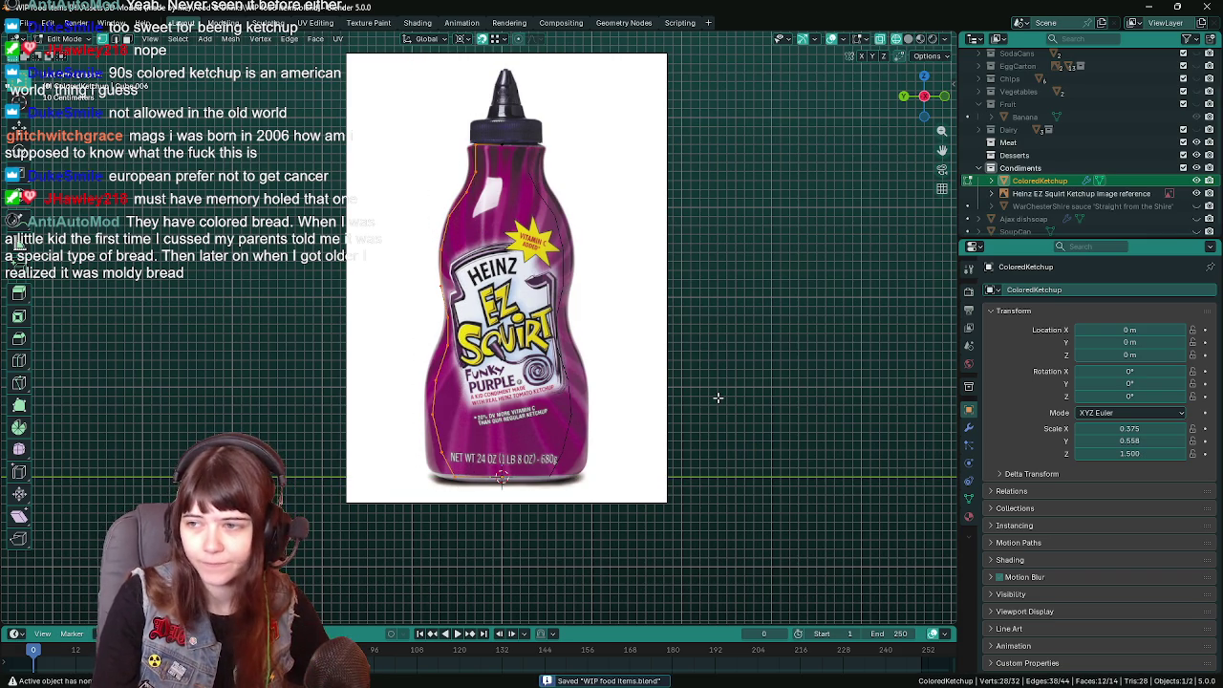
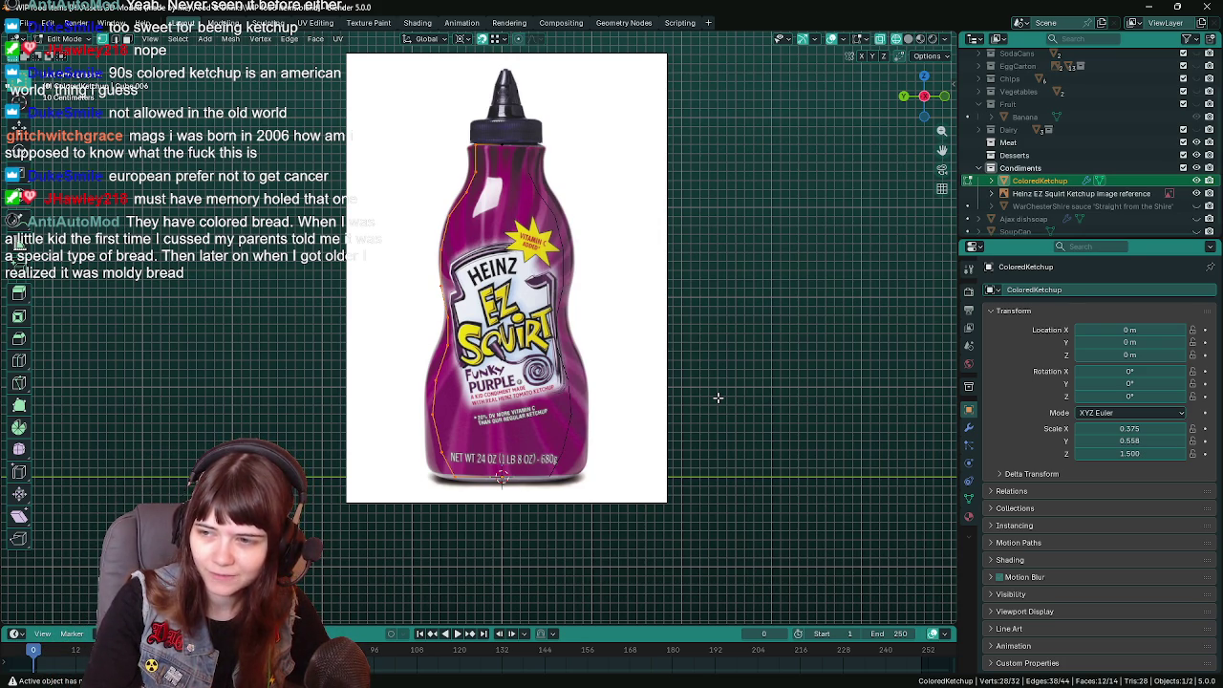
# Save the file and slide the selected profile vertices along Y onto the reference edge.
pyautogui.hotkey('ctrl', 's')
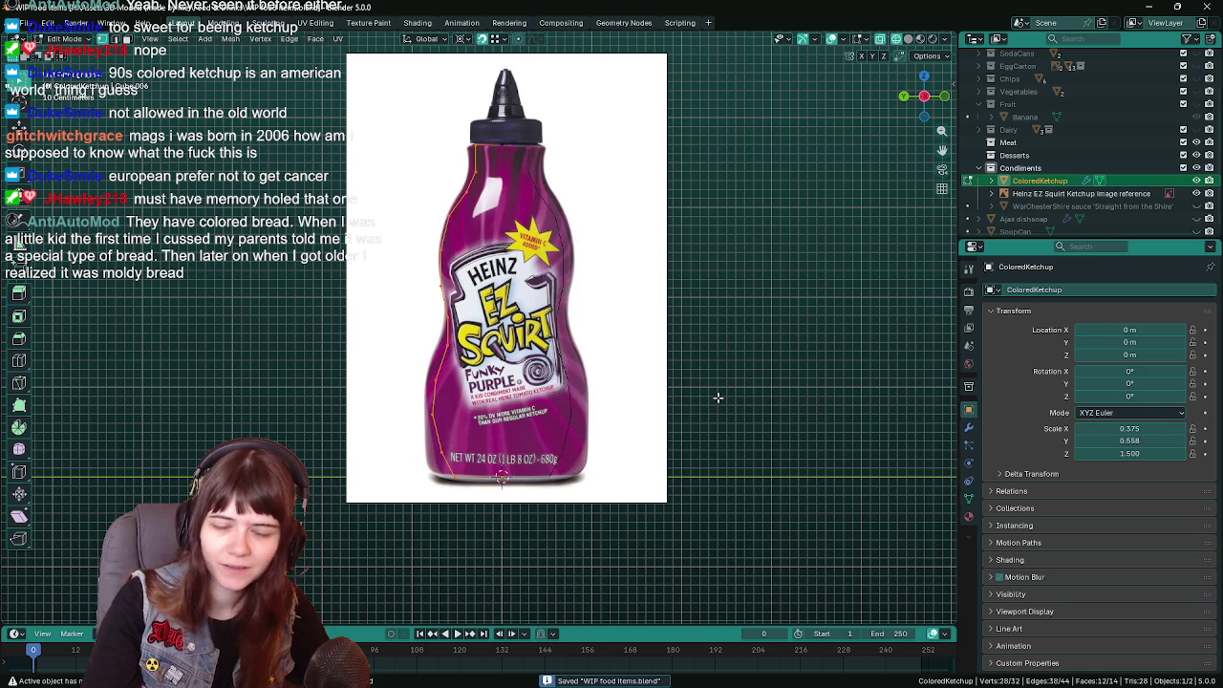
pyautogui.press('g')
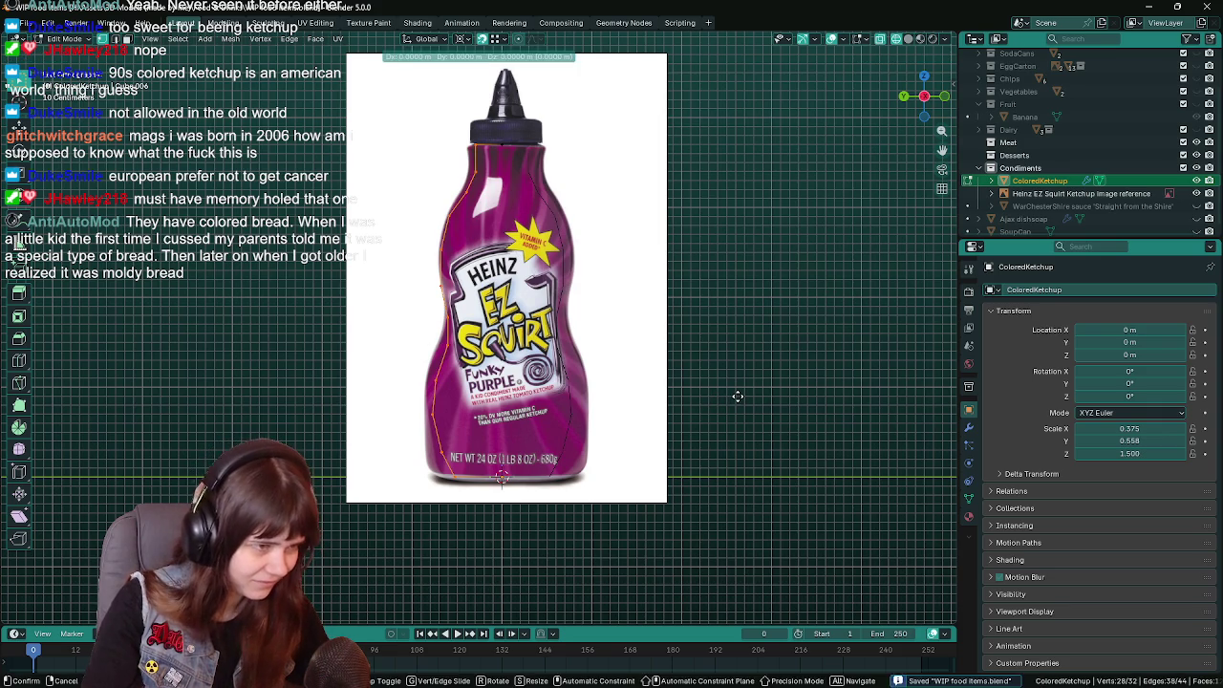
pyautogui.press('x')
pyautogui.press('y')
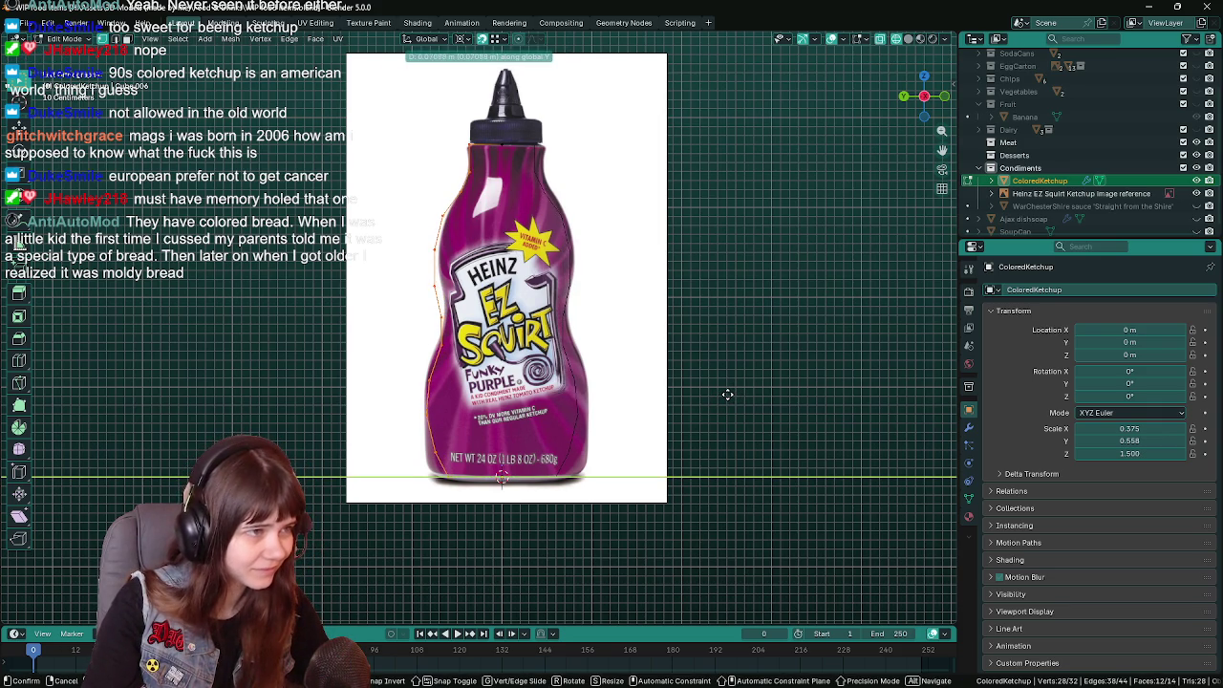
pyautogui.click(728, 393)
# Align the upper side vertices to the EZ Squirt outline with Y-constrained and free moves.
pyautogui.click(461, 258)
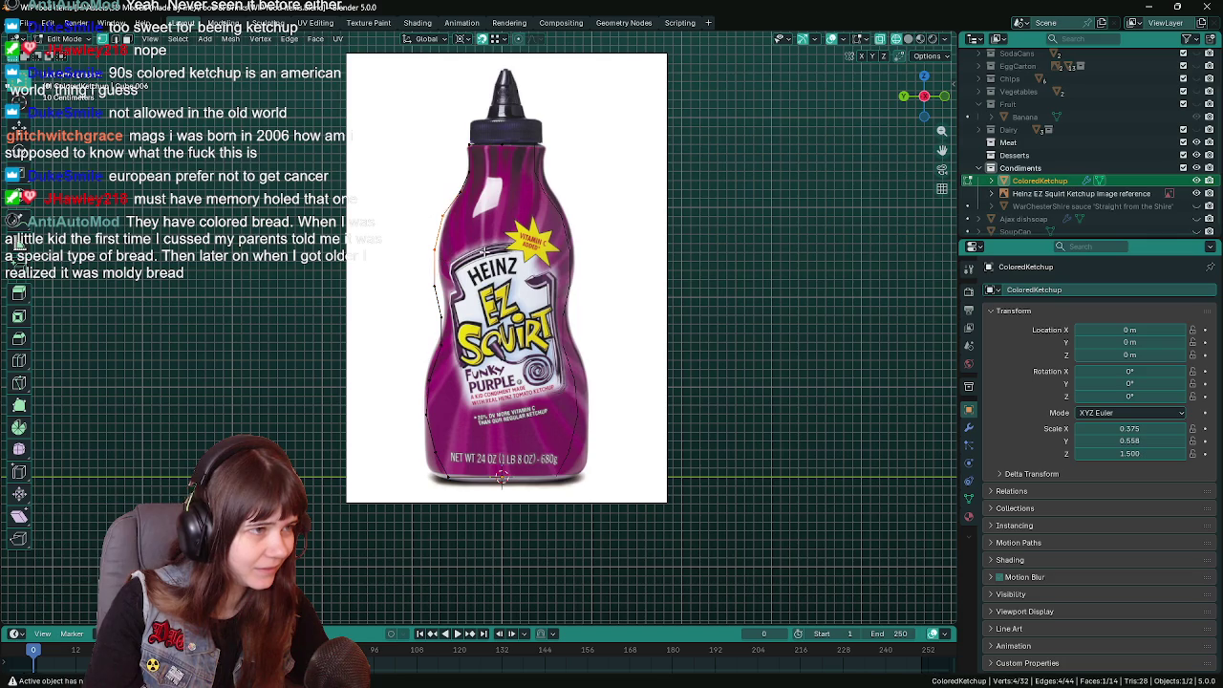
pyautogui.press('g')
pyautogui.press('y')
pyautogui.click(488, 253)
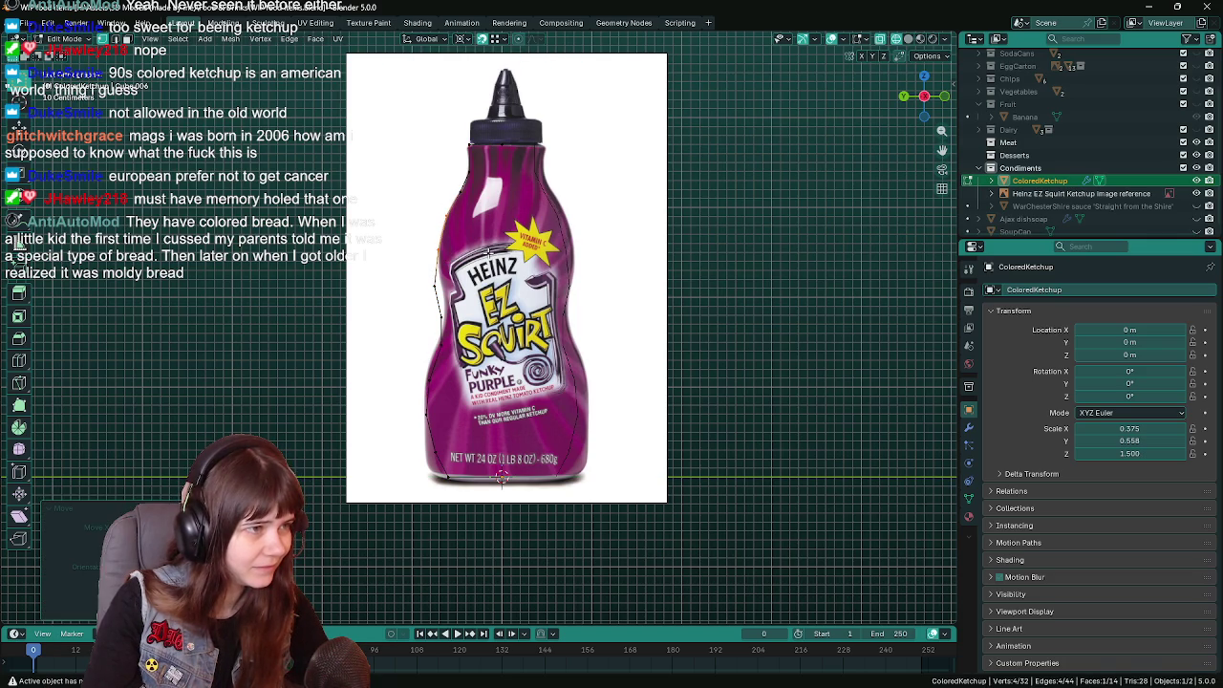
pyautogui.moveTo(405, 273); pyautogui.dragTo(421, 276)
pyautogui.moveTo(464, 339); pyautogui.dragTo(449, 321)
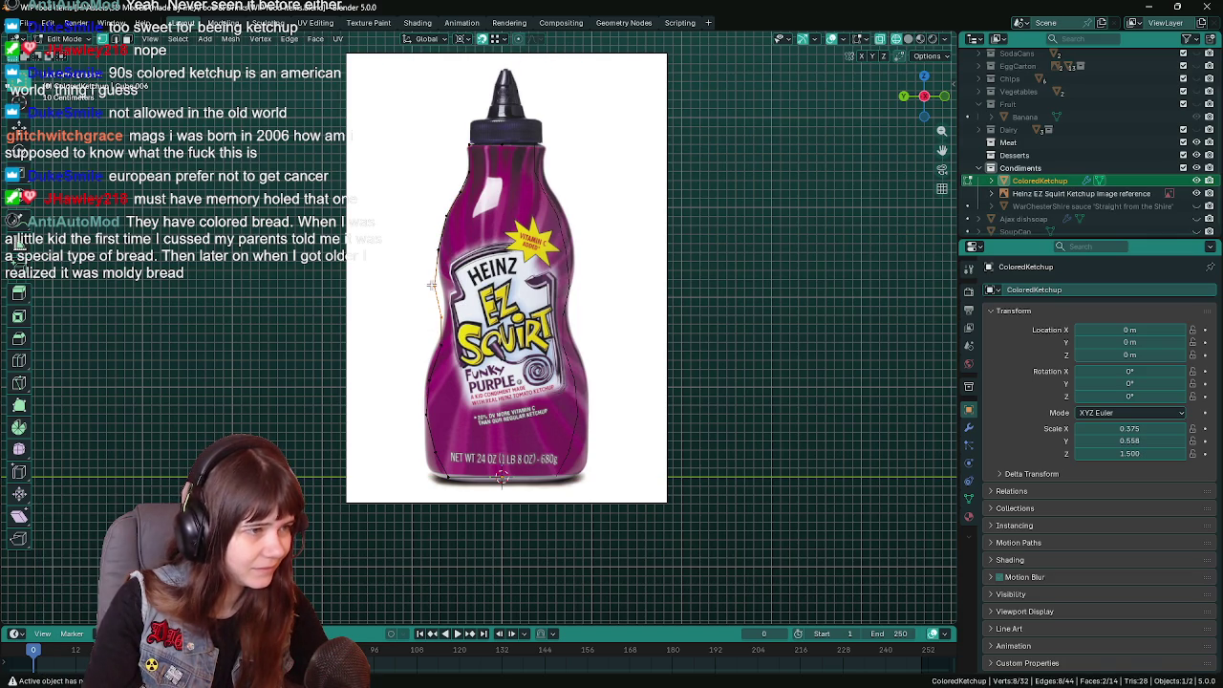
pyautogui.press('g')
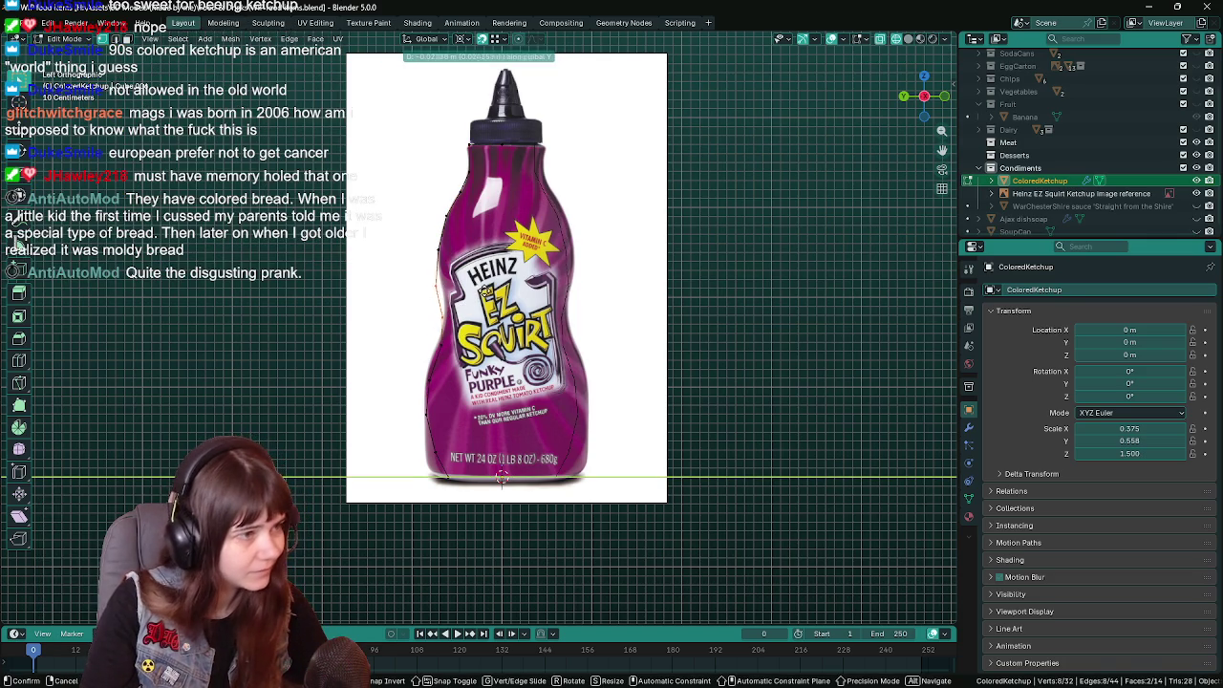
pyautogui.click(435, 320)
# Slide two more groups of side vertices along Y onto the reference outline.
pyautogui.moveTo(430, 323); pyautogui.dragTo(444, 316)
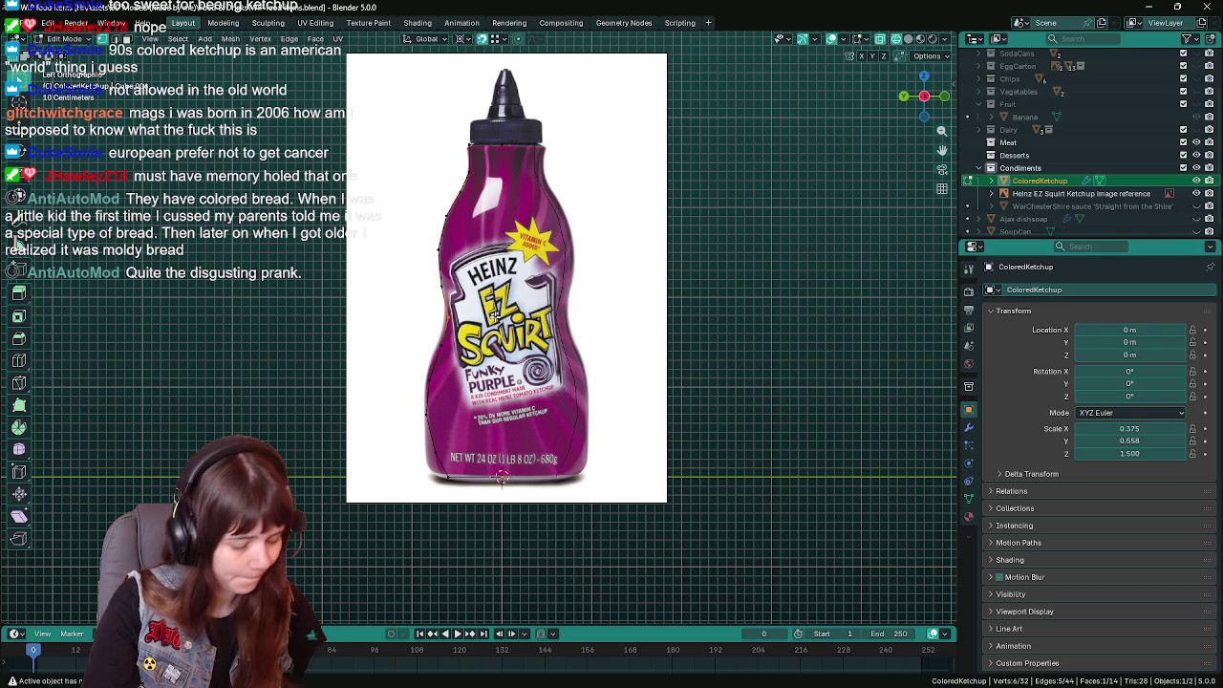
pyautogui.press('g')
pyautogui.press('y')
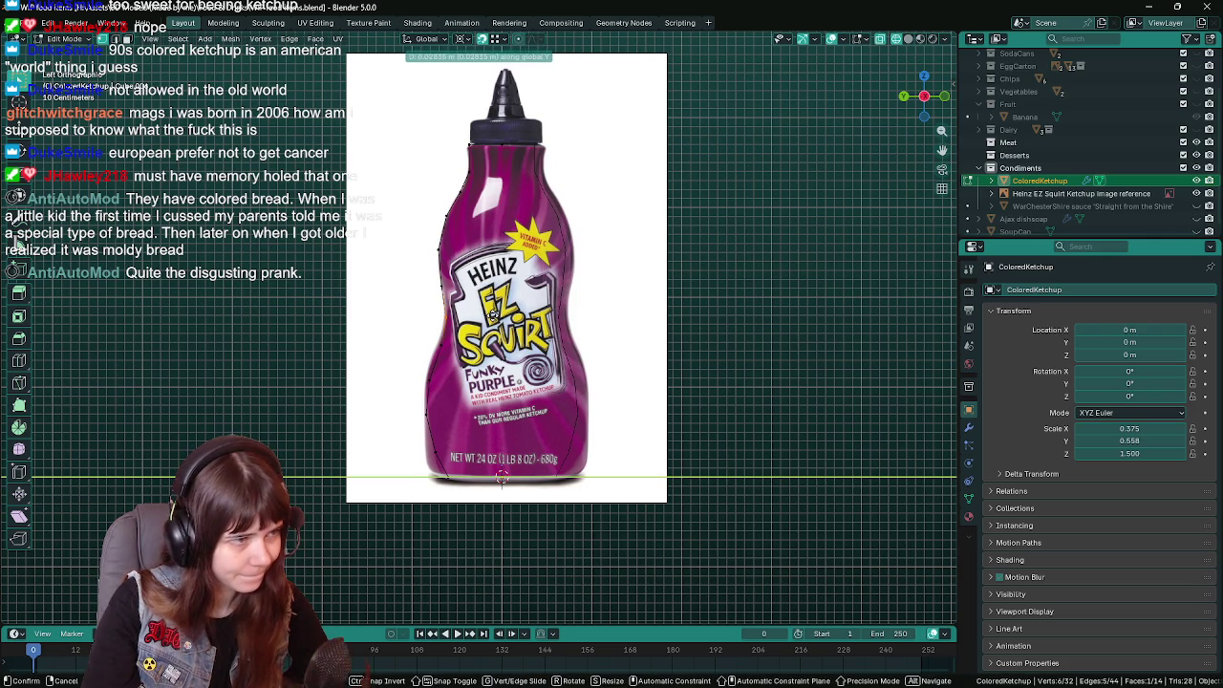
pyautogui.click(495, 314)
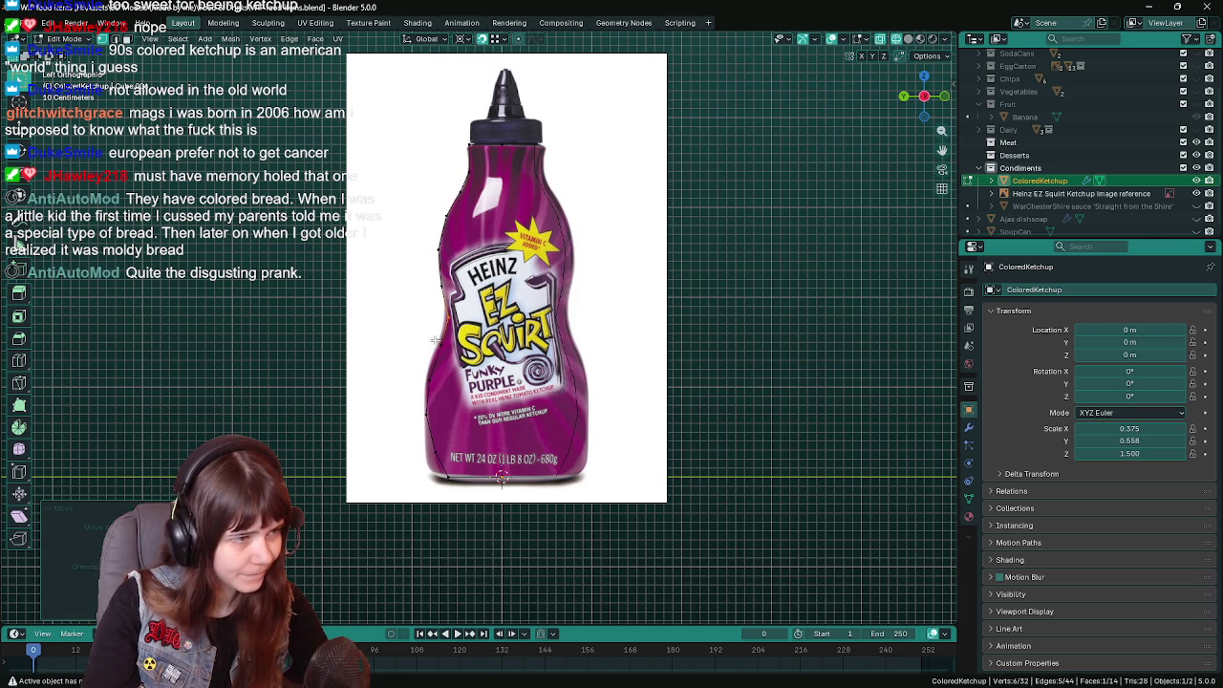
pyautogui.click(501, 477)
pyautogui.press('g')
pyautogui.press('y')
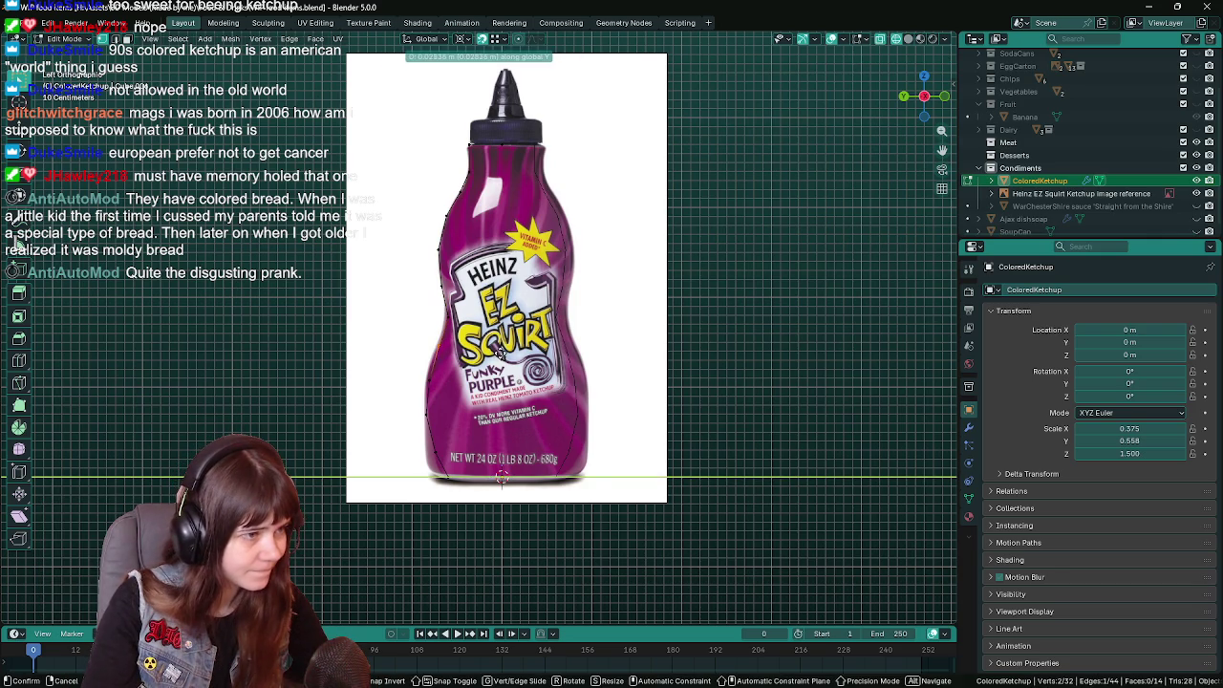
pyautogui.click(497, 355)
# Reposition the lower side vertices along Y, discarding two unwanted attempts.
pyautogui.press('g')
pyautogui.press('y')
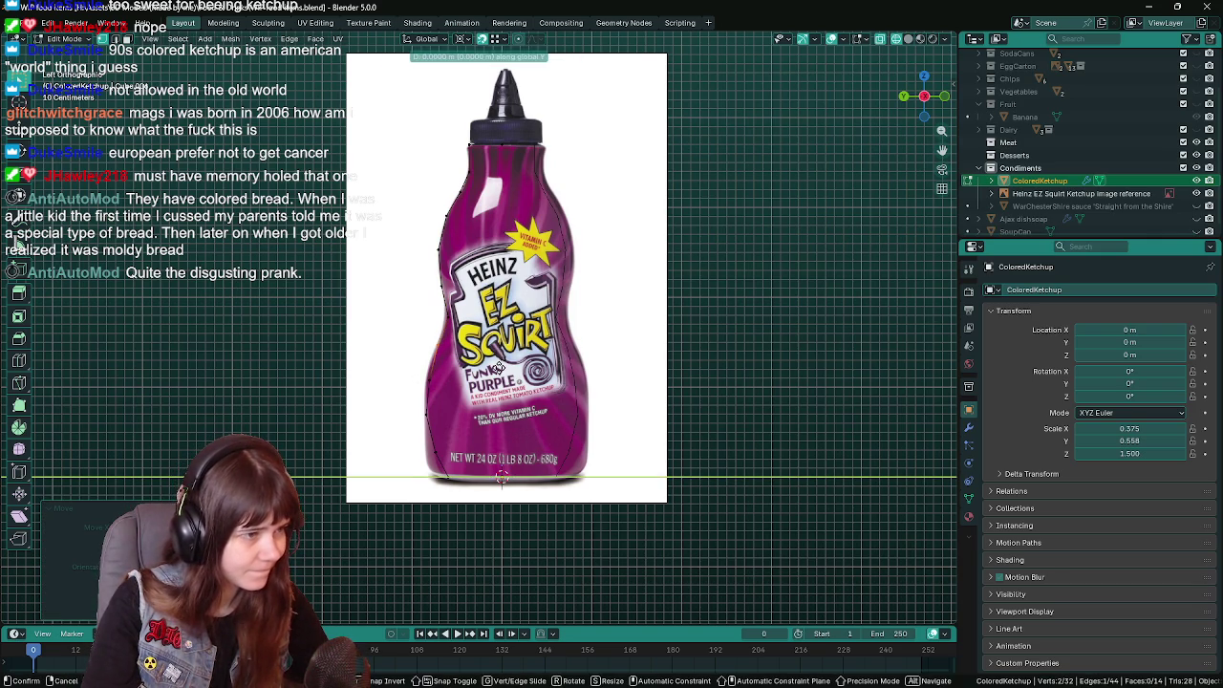
pyautogui.rightClick(499, 368)
pyautogui.keyDown('shift'); pyautogui.click(480, 408); pyautogui.keyUp('shift')
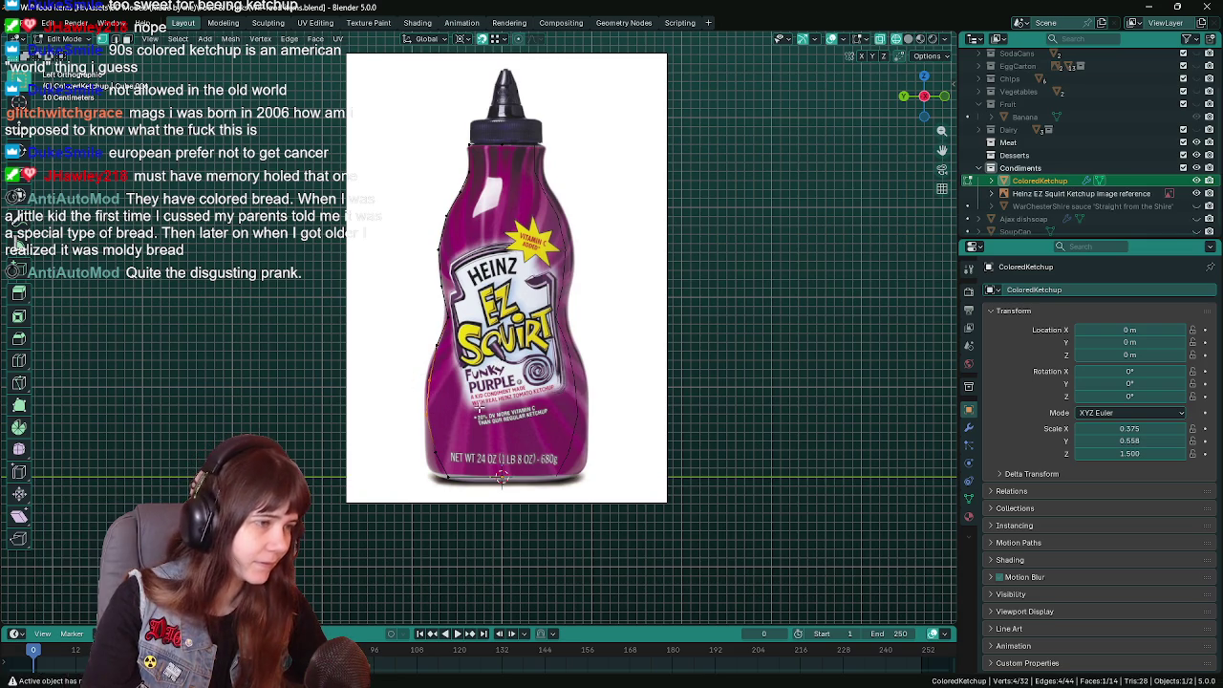
pyautogui.press('g')
pyautogui.press('y')
pyautogui.rightClick(477, 405)
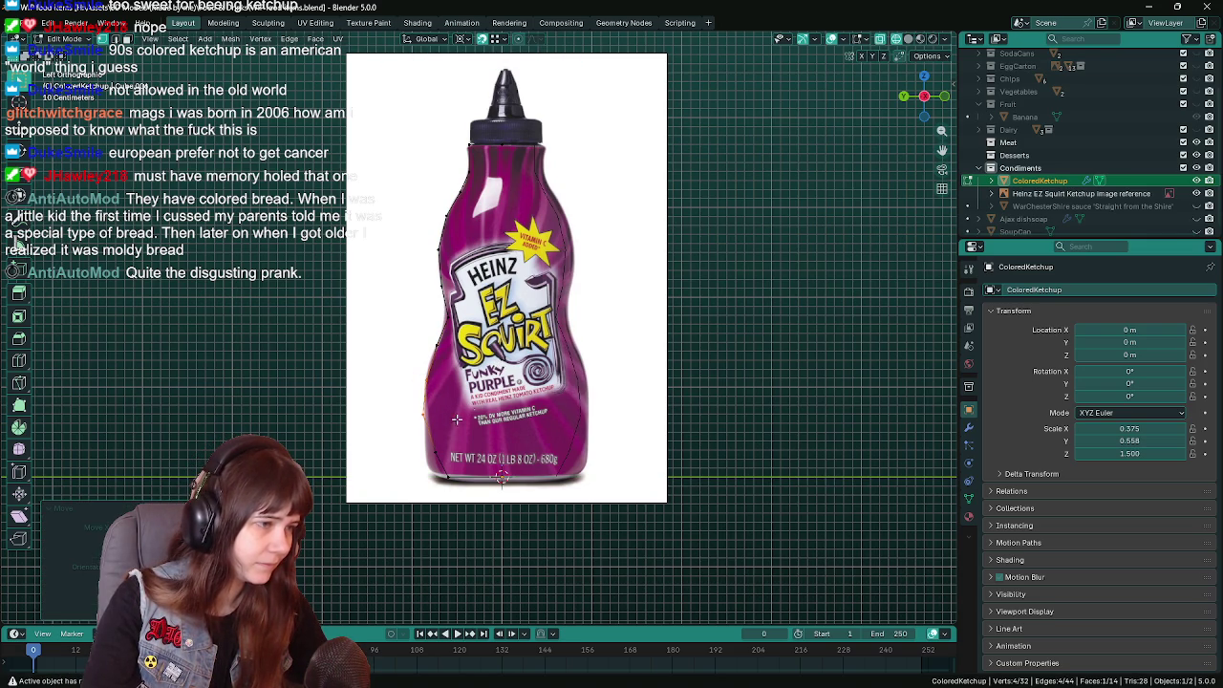
pyautogui.press('g')
pyautogui.press('y')
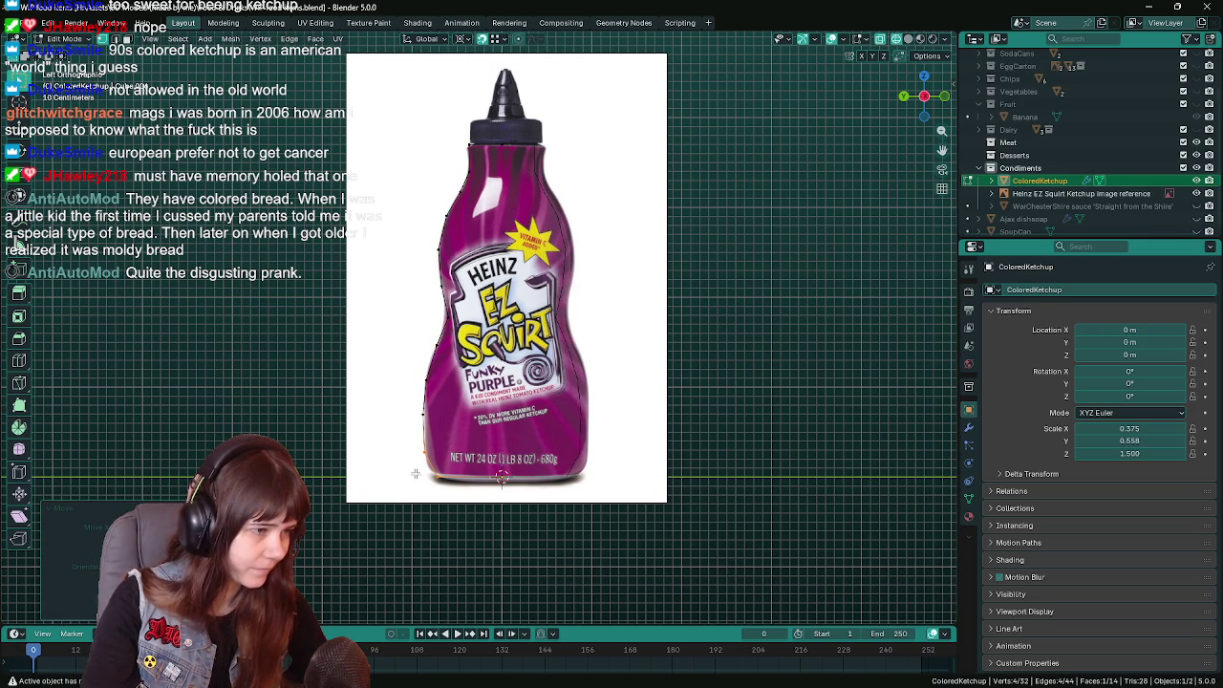
pyautogui.press('g')
pyautogui.press('y')
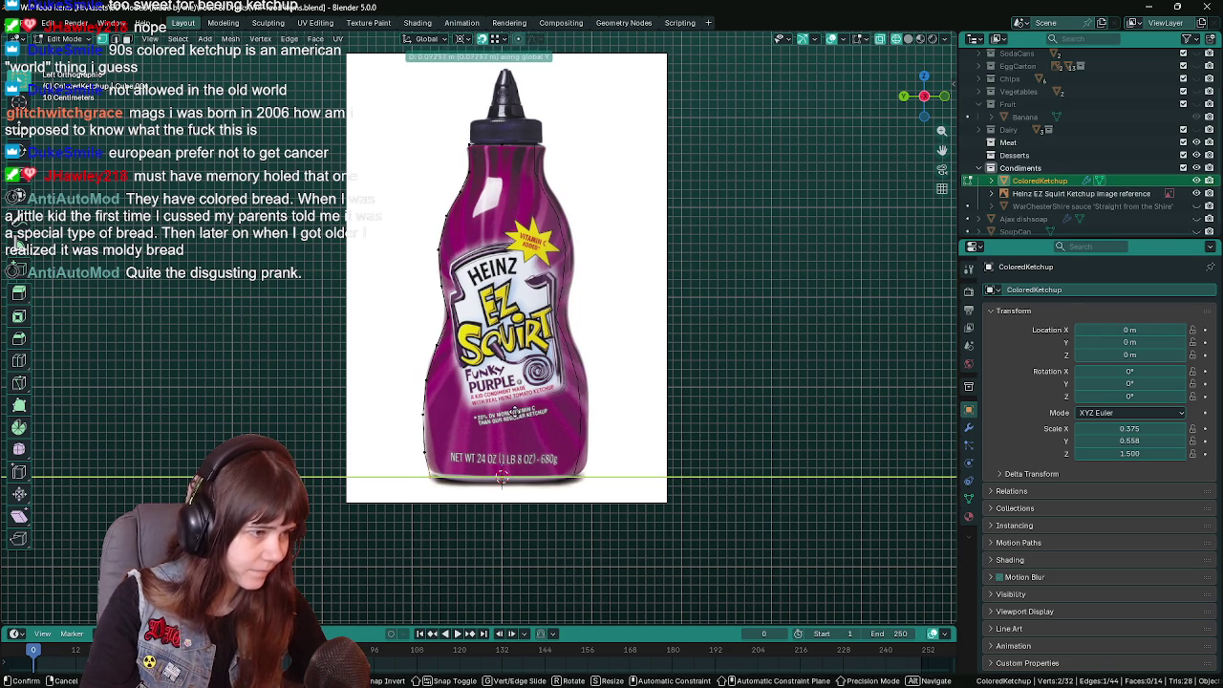
pyautogui.click(528, 385)
# Save, make a final Y move of the selected vertices, save again and leave Edit Mode.
pyautogui.hotkey('ctrl', 's')
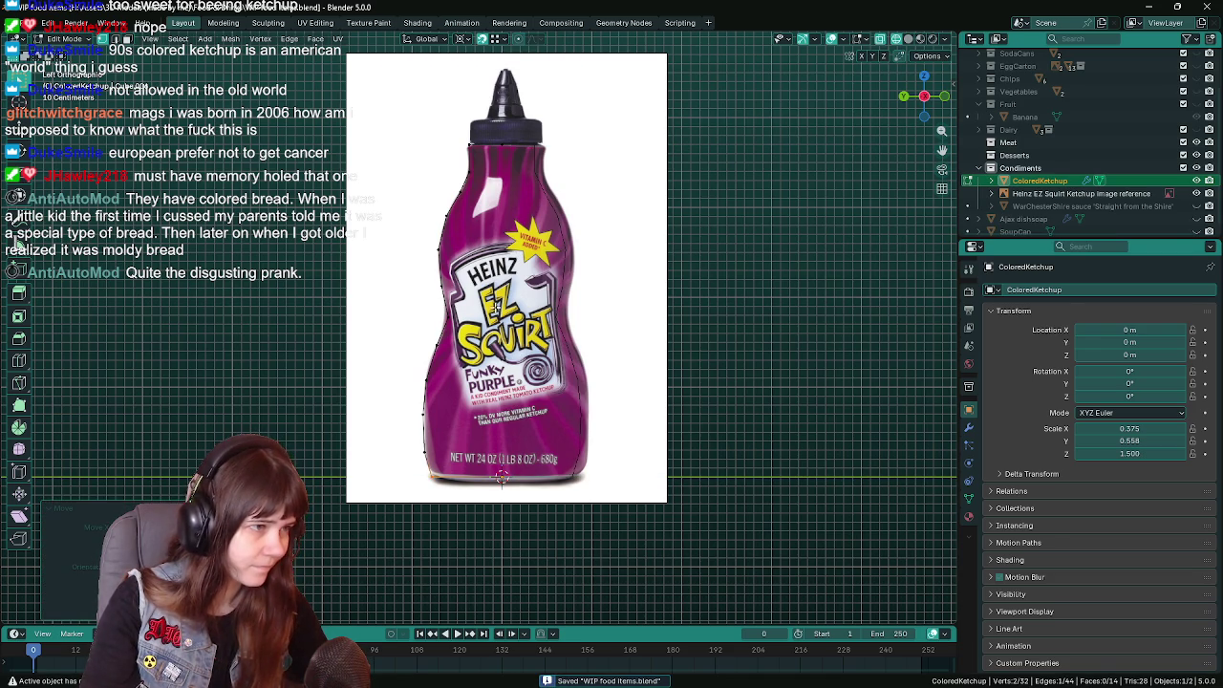
pyautogui.keyDown('shift'); pyautogui.scroll(1, 497, 306); pyautogui.keyUp('shift')
pyautogui.press('g')
pyautogui.press('y')
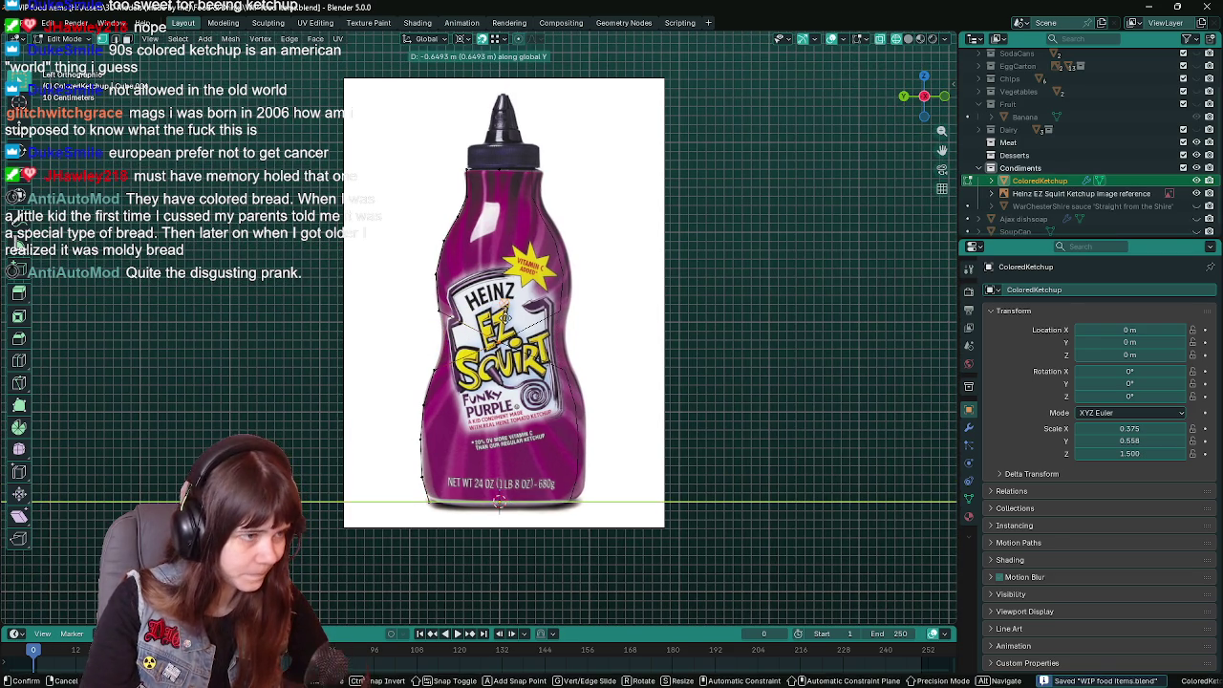
pyautogui.click(798, 308)
pyautogui.hotkey('ctrl', 's')
pyautogui.press('Tab')
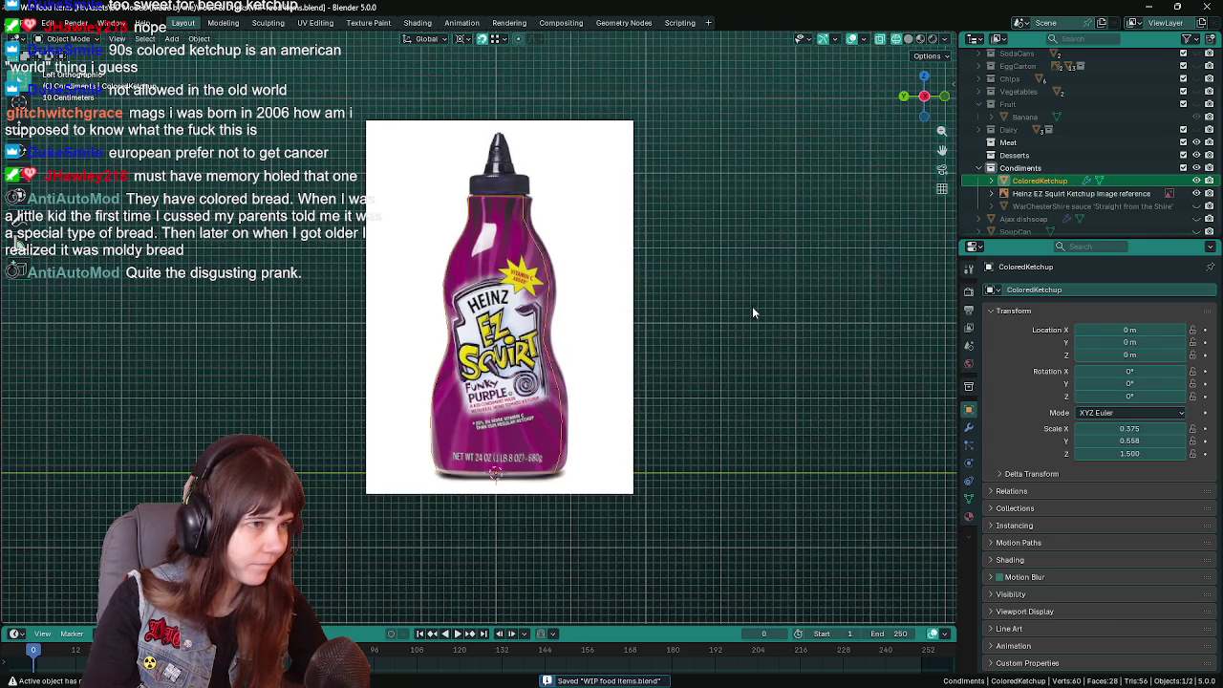
# Compare the outline with the Heinz EZ Squirt reference hidden and shown in side view, then save.
pyautogui.moveTo(743, 310)
pyautogui.mouseDown(button='middle')
pyautogui.moveTo(656, 369)
pyautogui.moveTo(606, 368)
pyautogui.moveTo(726, 345)
pyautogui.mouseUp(button='middle')
pyautogui.press('ctrl+KP_3')
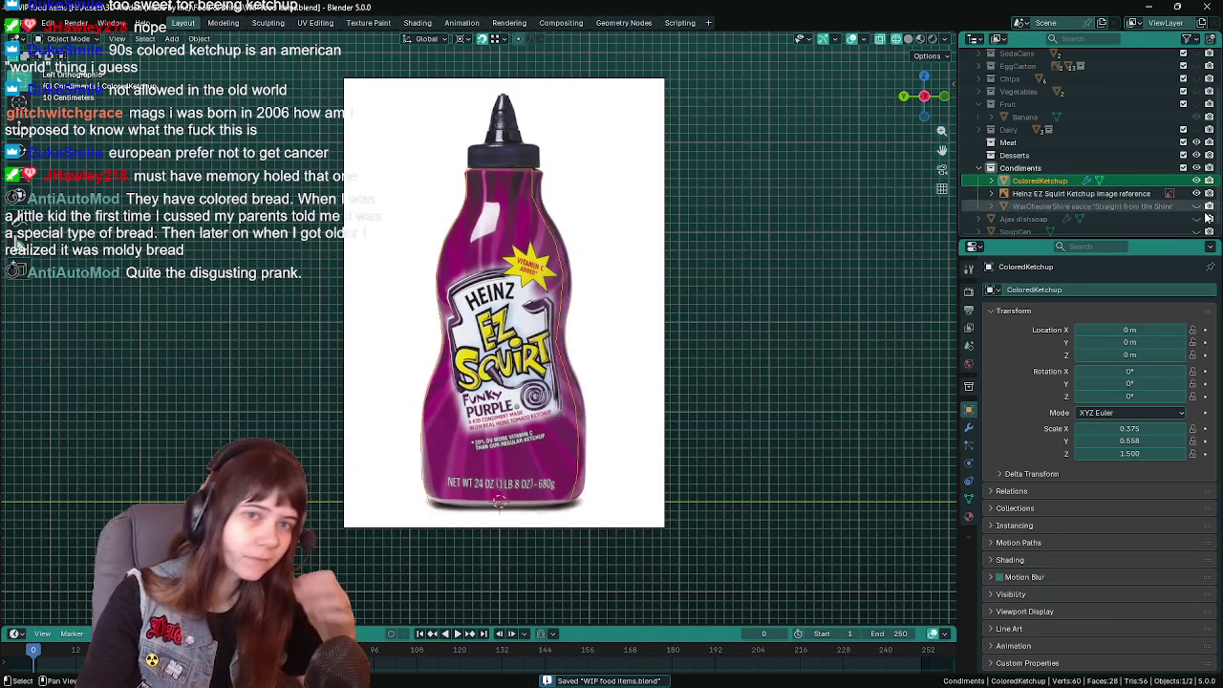
pyautogui.click(1195, 194)
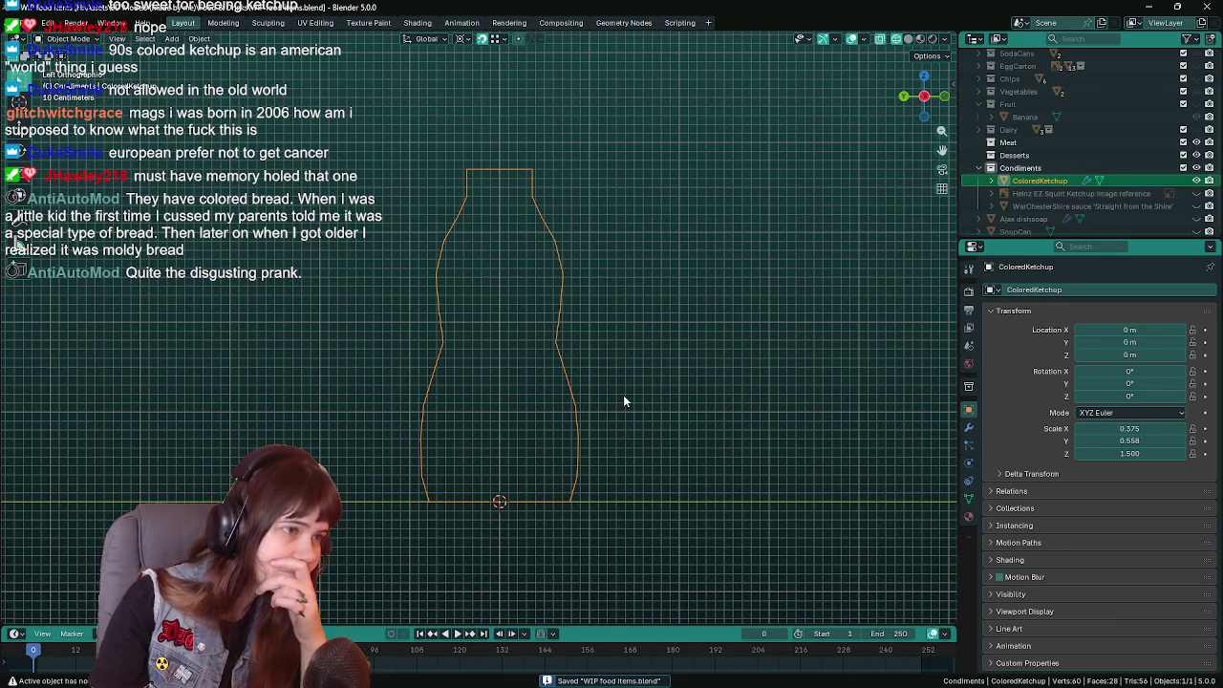
pyautogui.scroll(1, 709, 417)
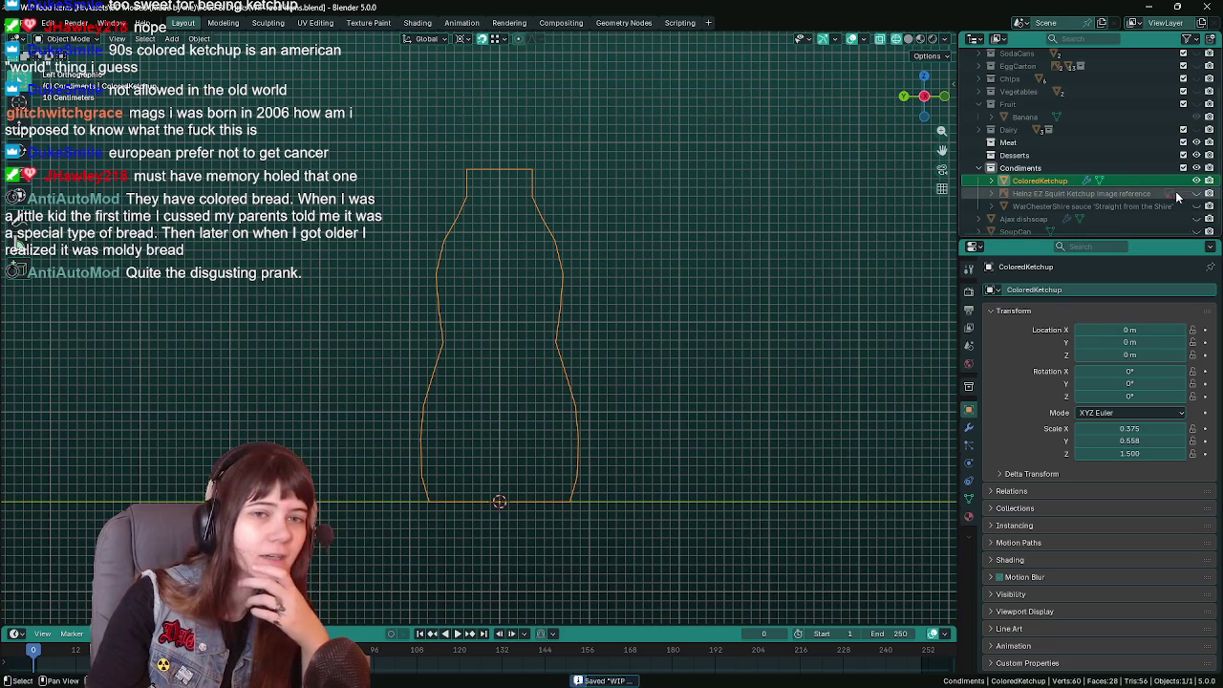
pyautogui.click(1195, 194)
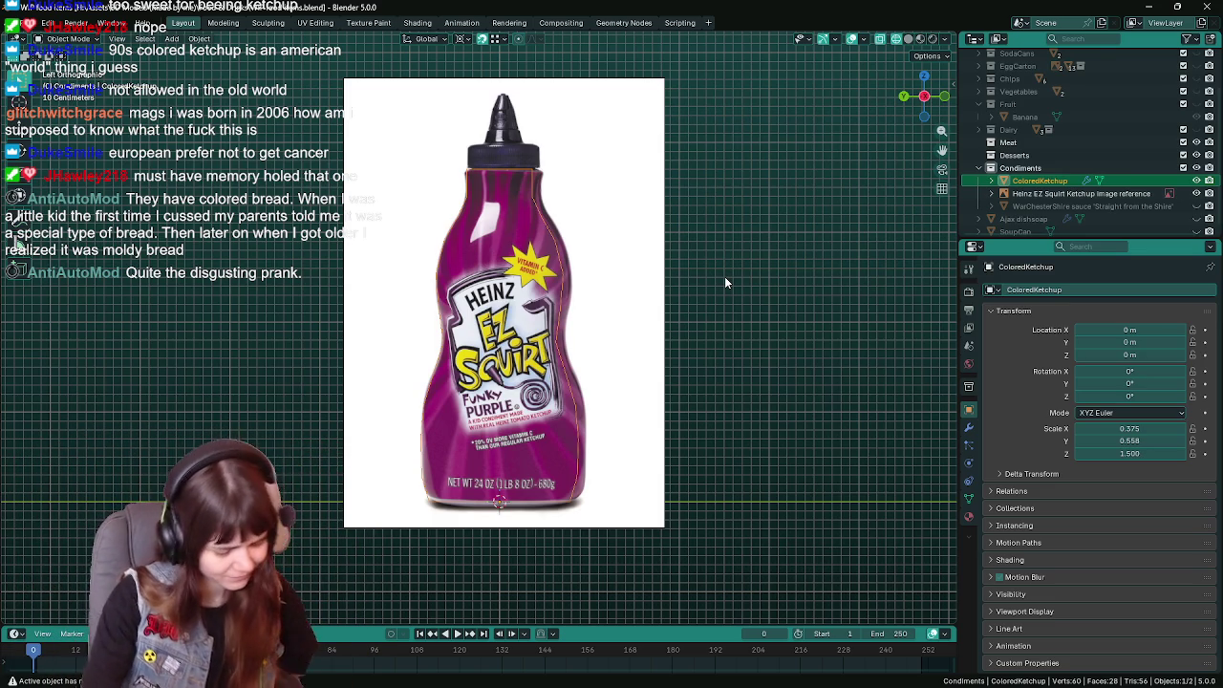
pyautogui.hotkey('ctrl', 's')
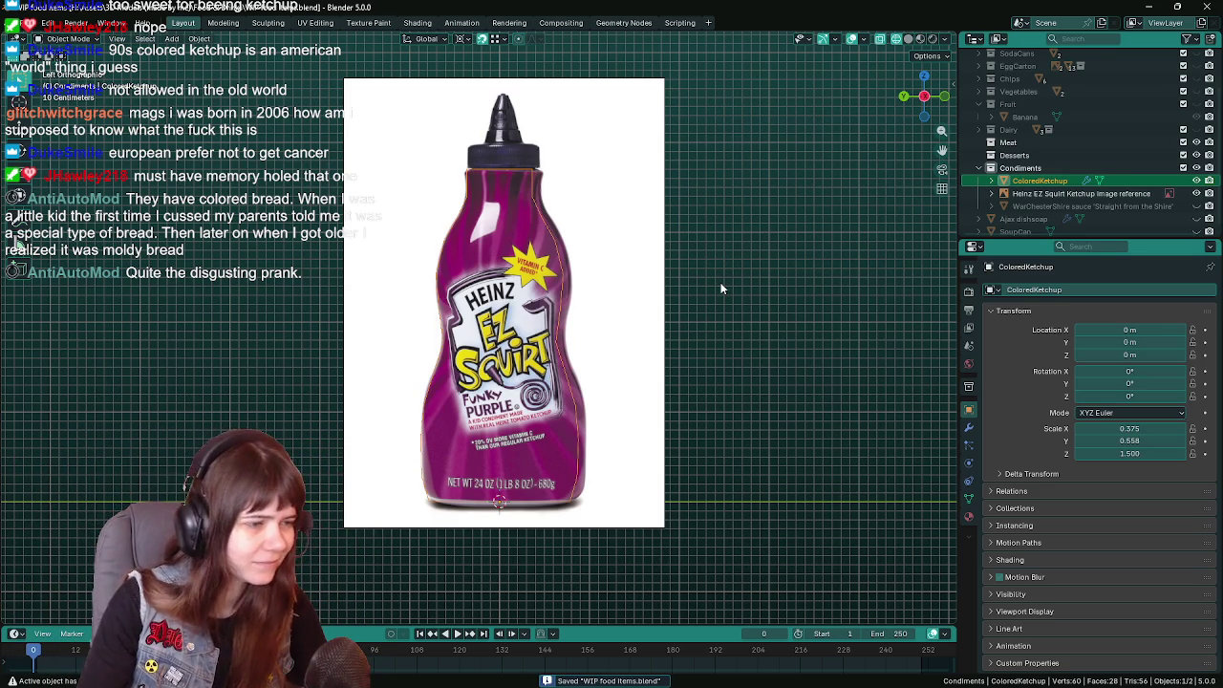
# Nudge the reference image along Y to −0.009 m, reselect ColoredKetchup and save.
pyautogui.click(664, 345)
pyautogui.press('g')
pyautogui.press('y')
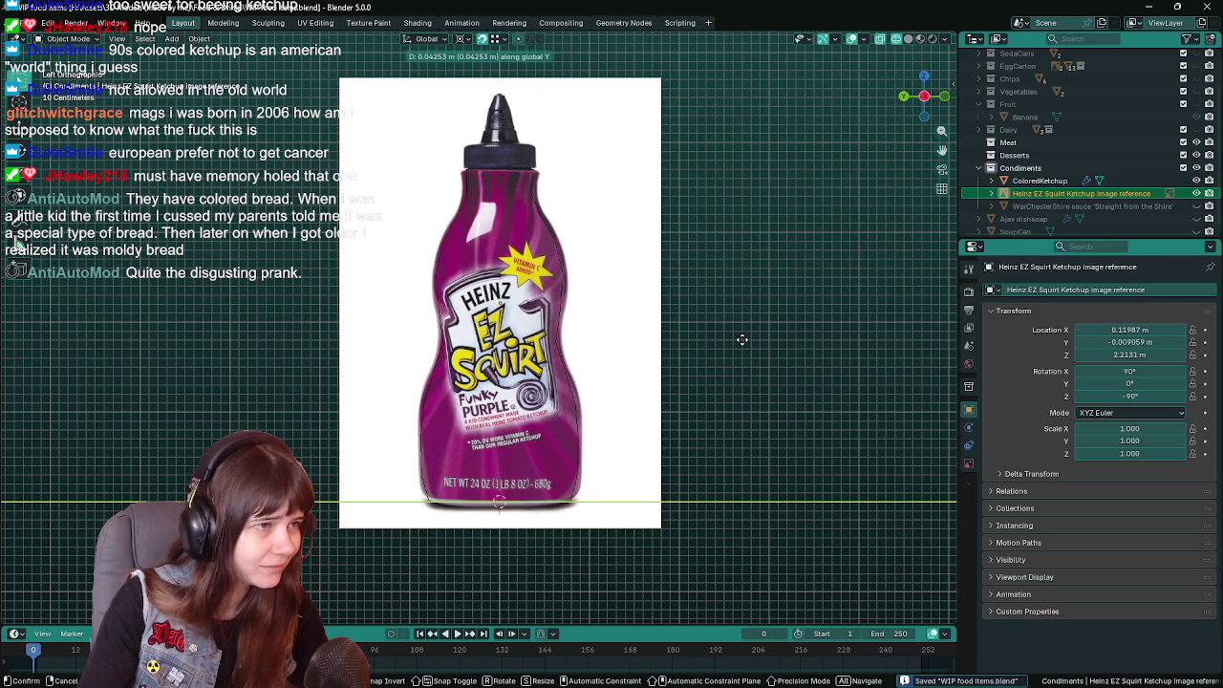
pyautogui.click(741, 339)
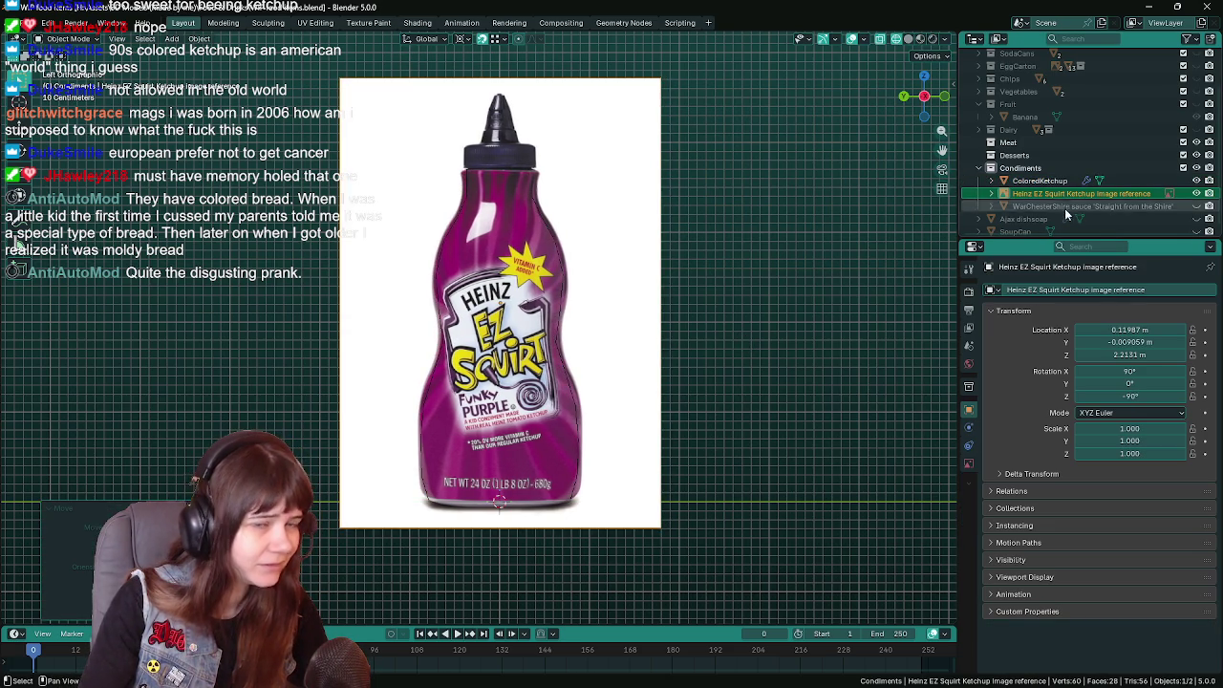
pyautogui.click(1042, 180)
pyautogui.hotkey('ctrl', 's')
pyautogui.press('Tab')
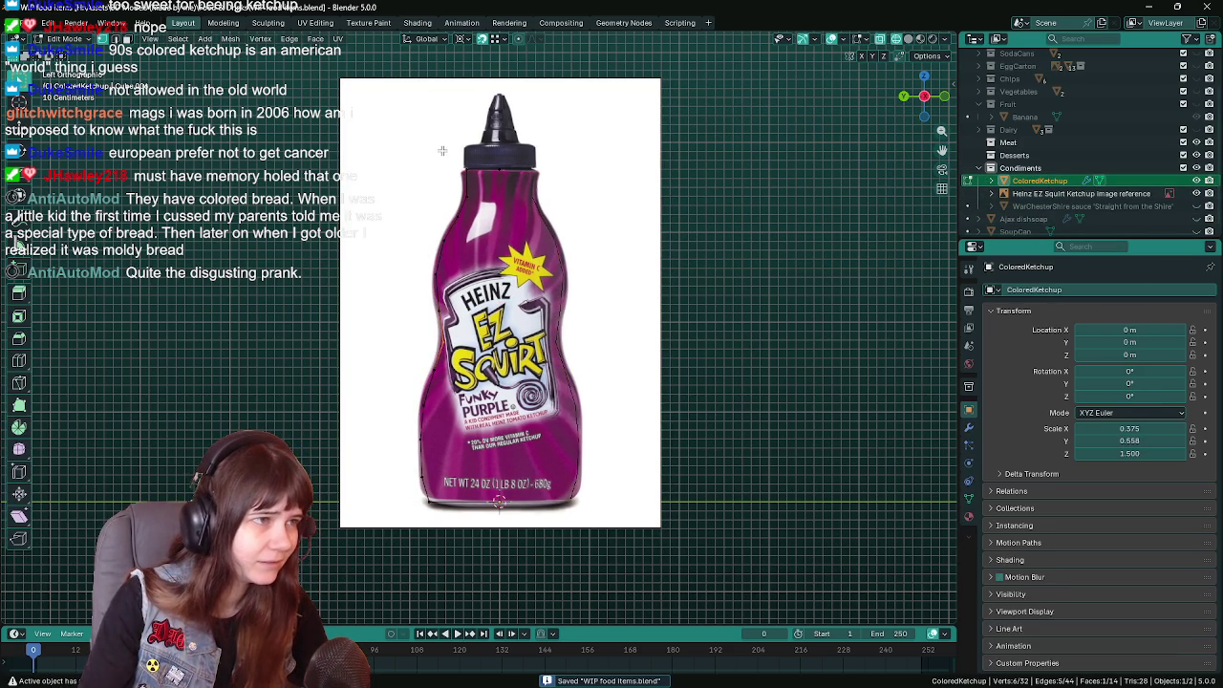
# Select the connected bottle outline vertices, trying and cancelling a Y scale.
pyautogui.moveTo(487, 208); pyautogui.dragTo(489, 210)
pyautogui.press('ctrl+KP_Add')
pyautogui.press('ctrl+KP_Add')
pyautogui.press('ctrl+KP_Add')
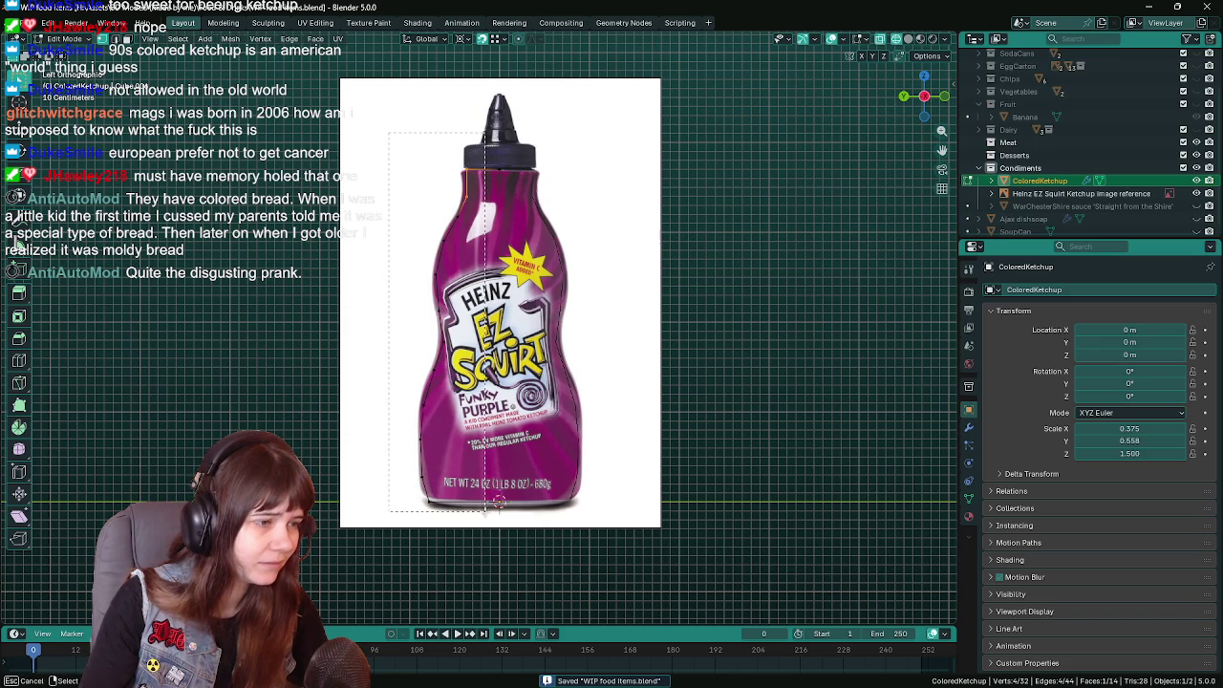
pyautogui.press('s')
pyautogui.press('y')
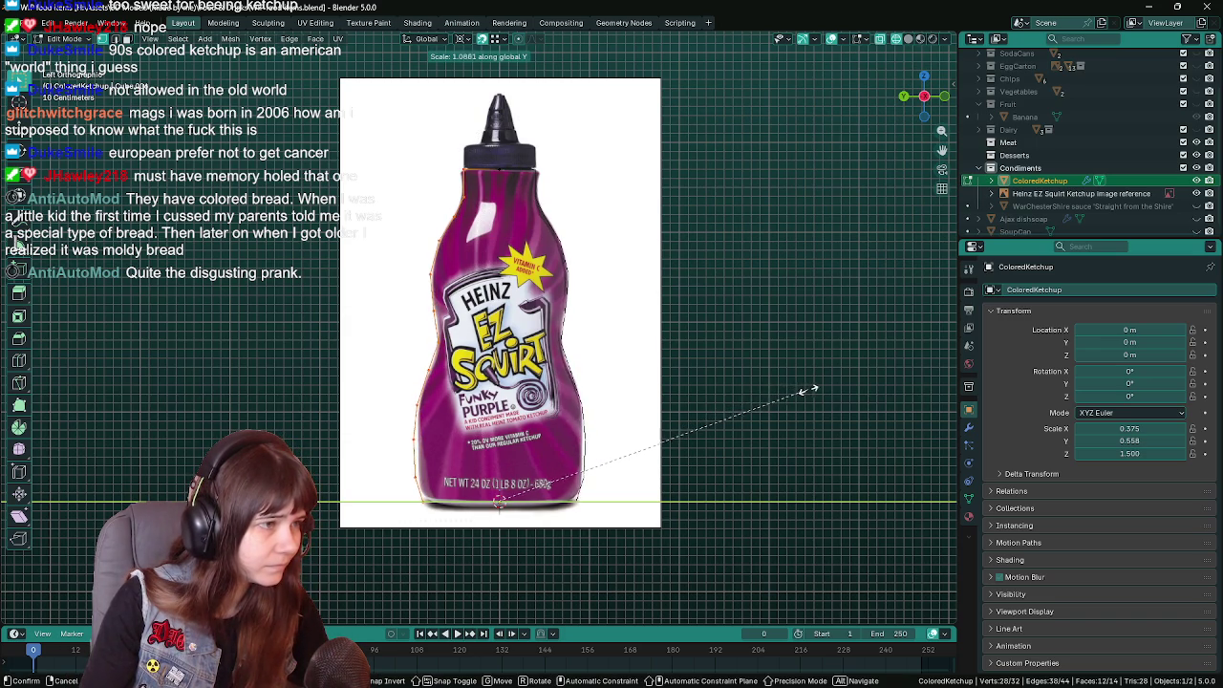
pyautogui.press('Escape')
# Move three left-side outline vertices onto the reference silhouette.
pyautogui.click(418, 445)
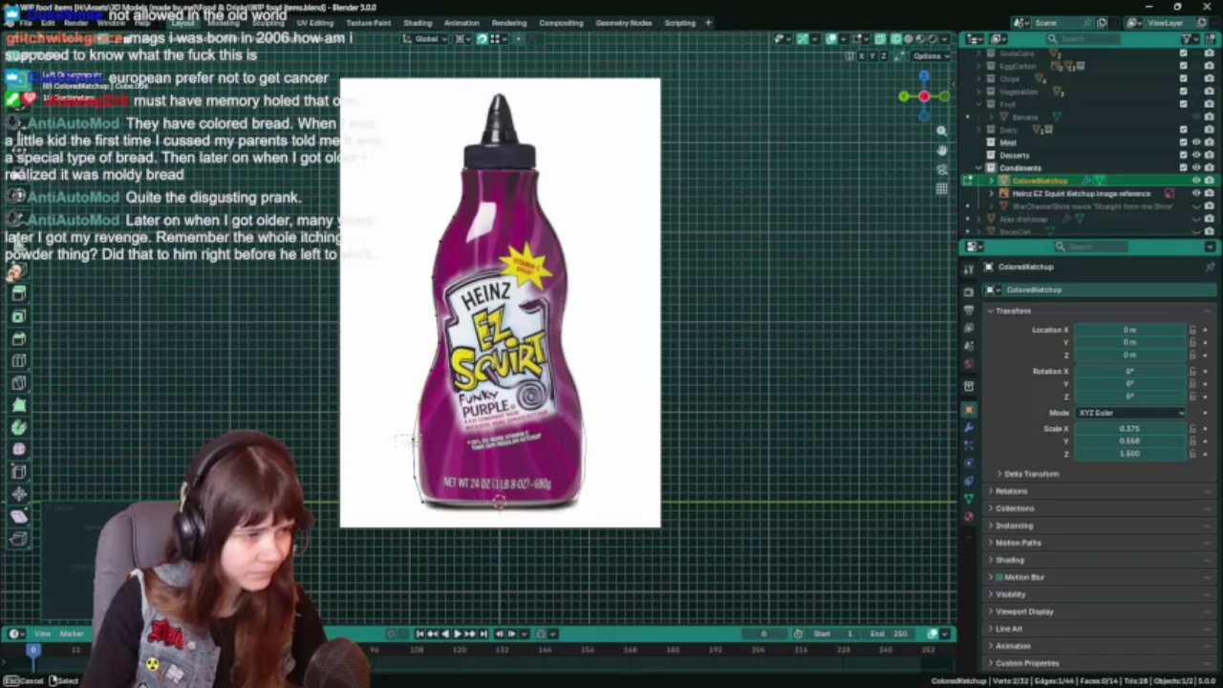
pyautogui.press('g')
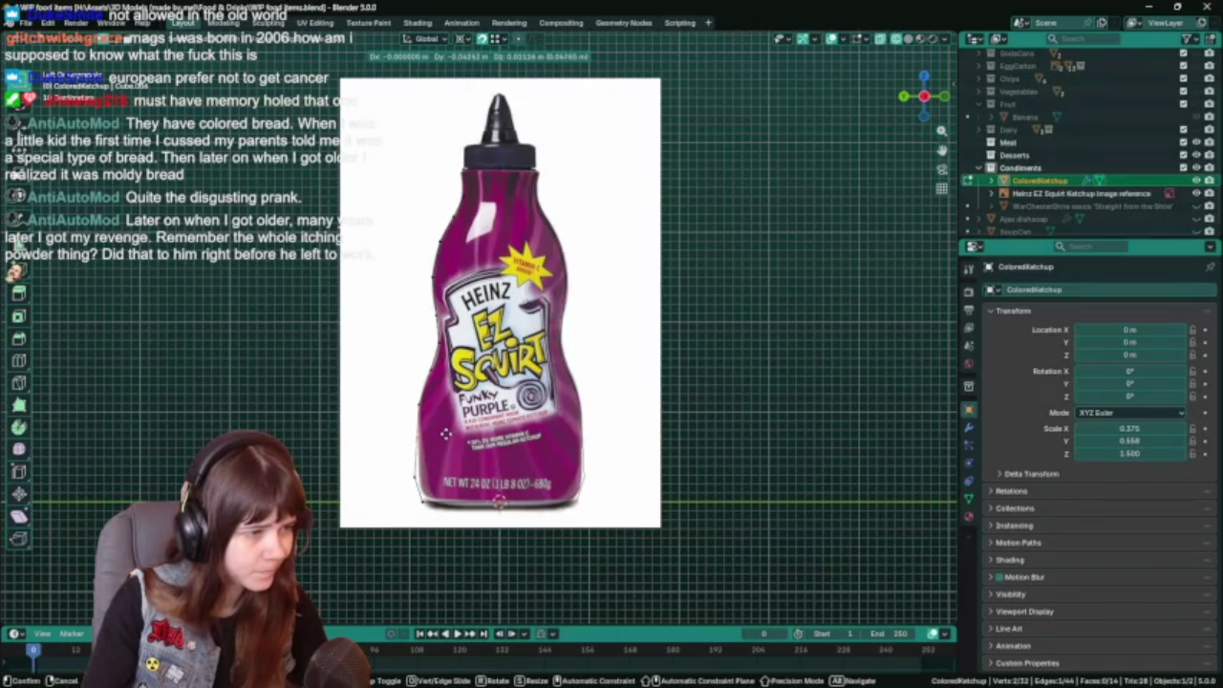
pyautogui.click(447, 433)
pyautogui.press('g')
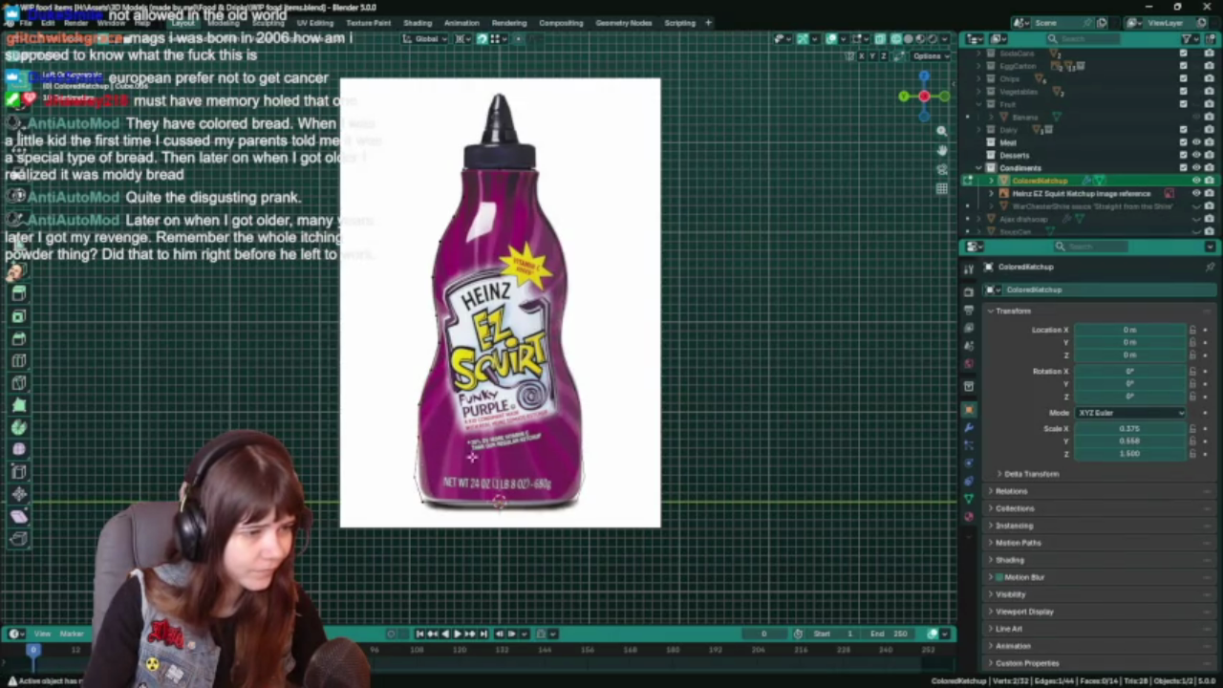
pyautogui.click(477, 452)
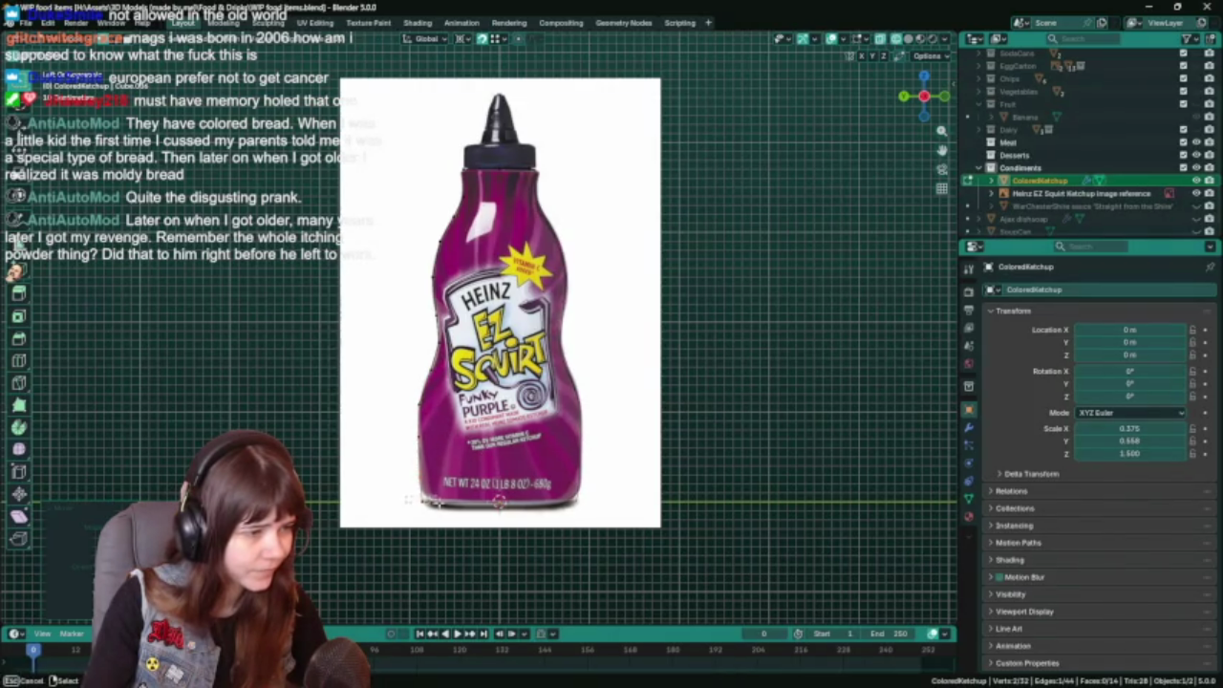
pyautogui.press('g')
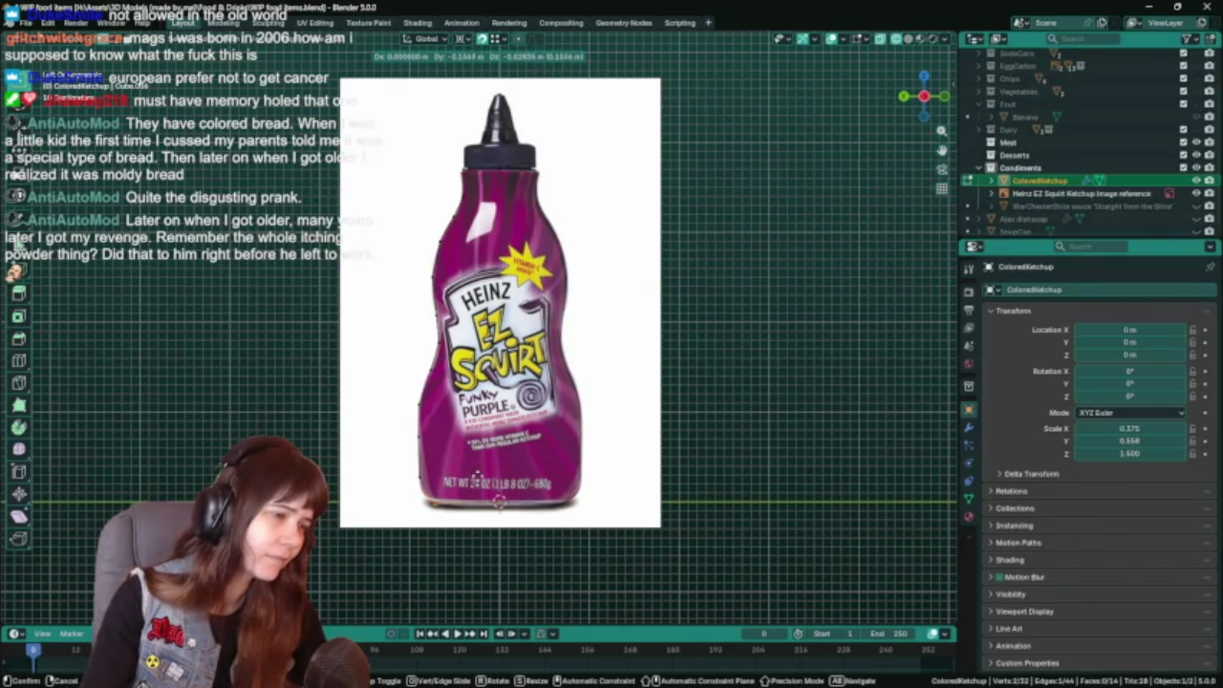
pyautogui.click(478, 474)
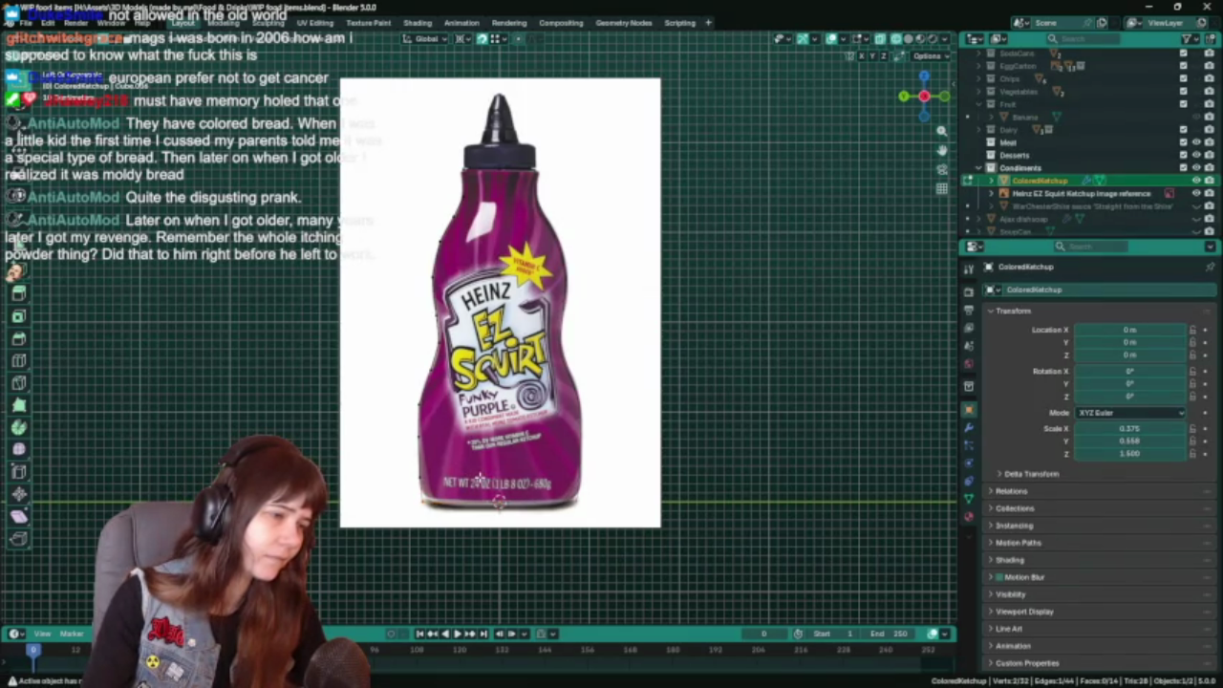
# Leave Edit Mode and start raising the Heinz reference image along Z.
pyautogui.press('Tab')
pyautogui.click(617, 476)
pyautogui.press('g')
pyautogui.press('z')
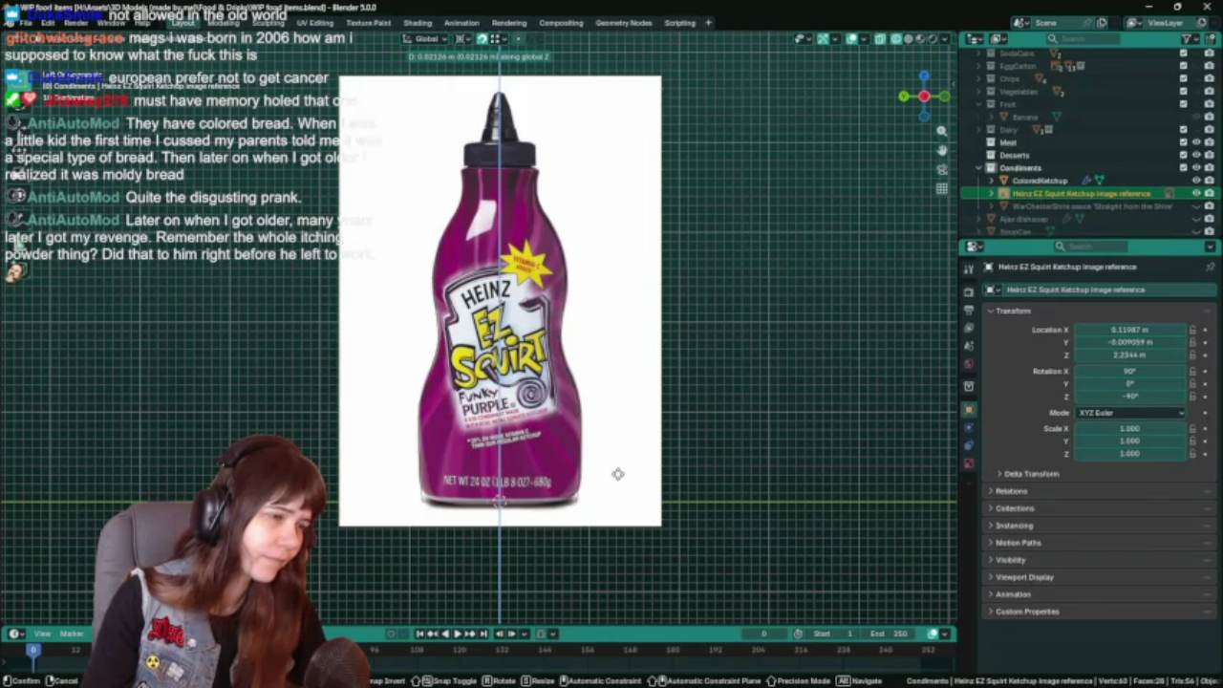
# Cancel the reference move, save, and reposition ColoredKetchup's bottom outline vertex in Edit Mode.
pyautogui.rightClick(617, 474)
pyautogui.hotkey('ctrl', 's')
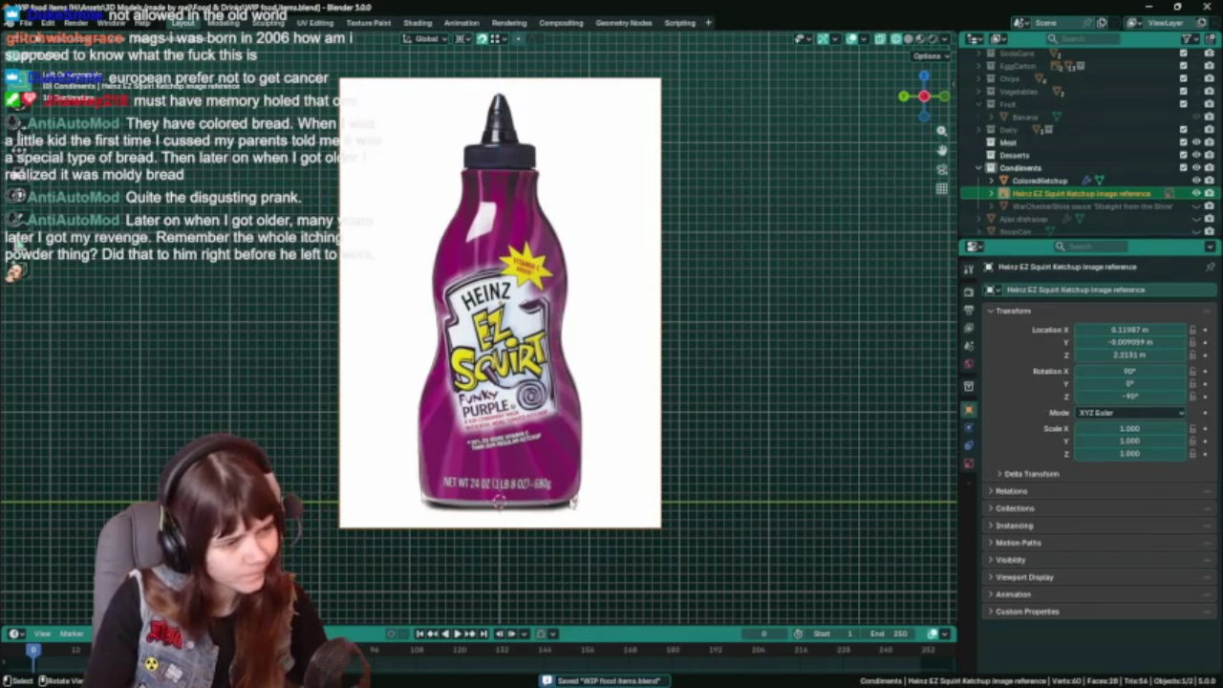
pyautogui.click(1040, 179)
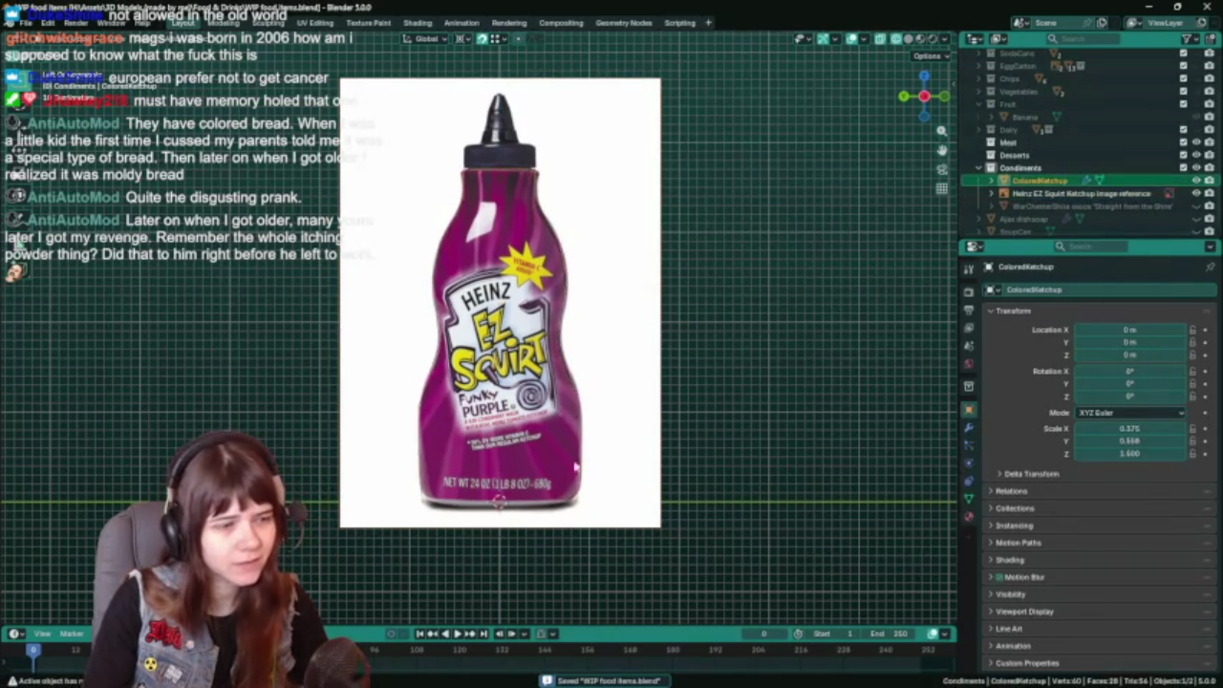
pyautogui.press('Tab')
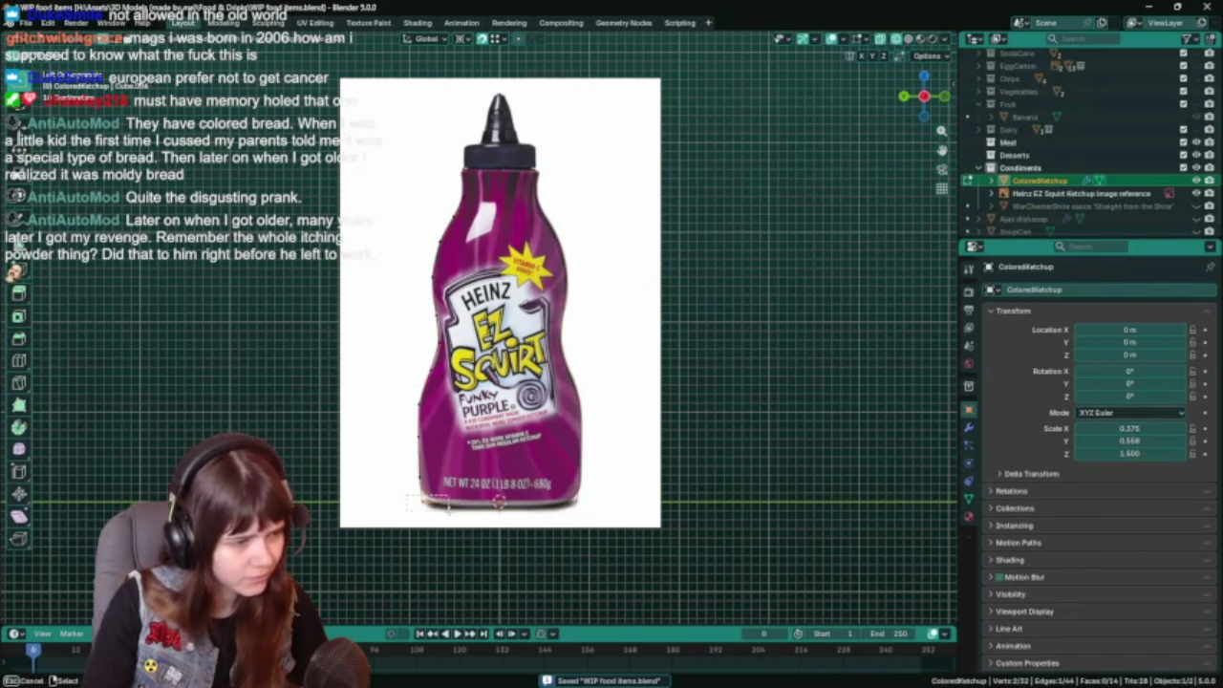
pyautogui.press('g')
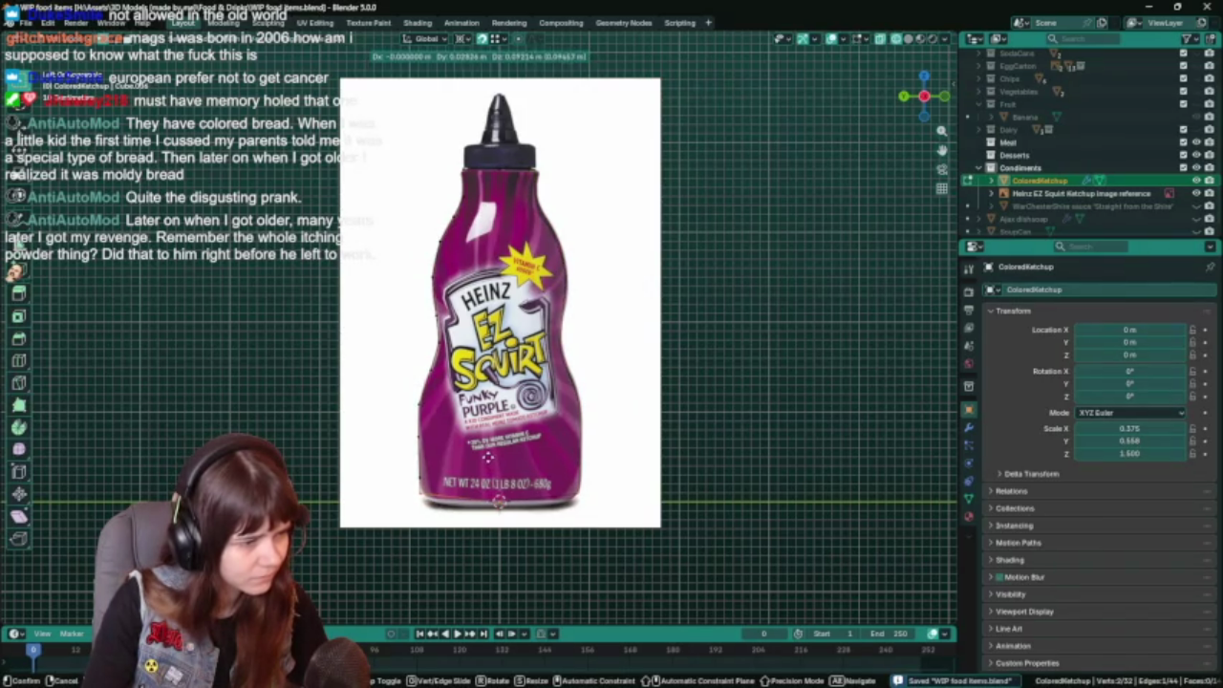
pyautogui.press('g')
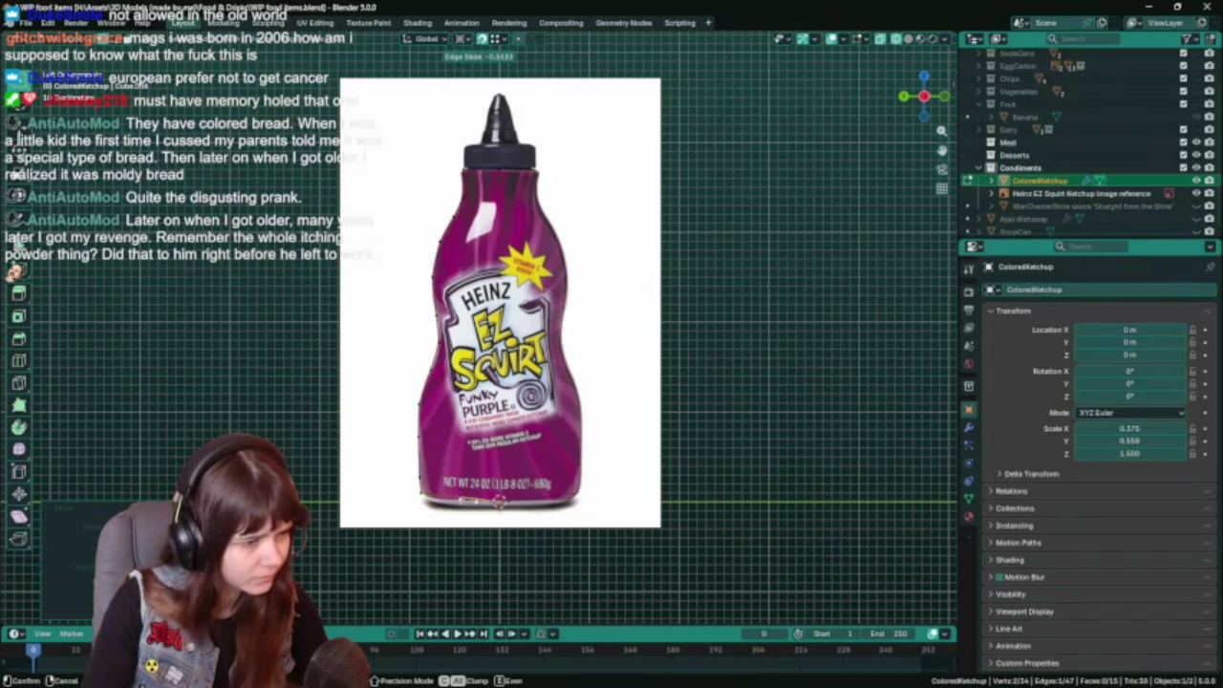
pyautogui.press('g')
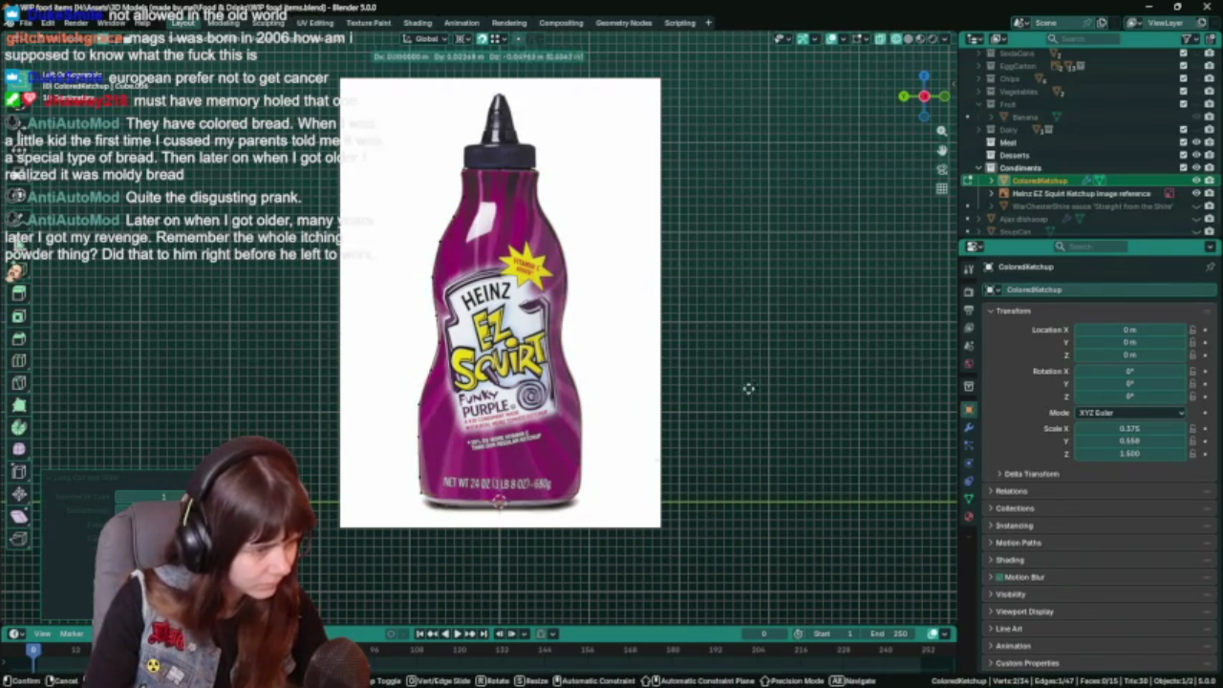
pyautogui.click(669, 454)
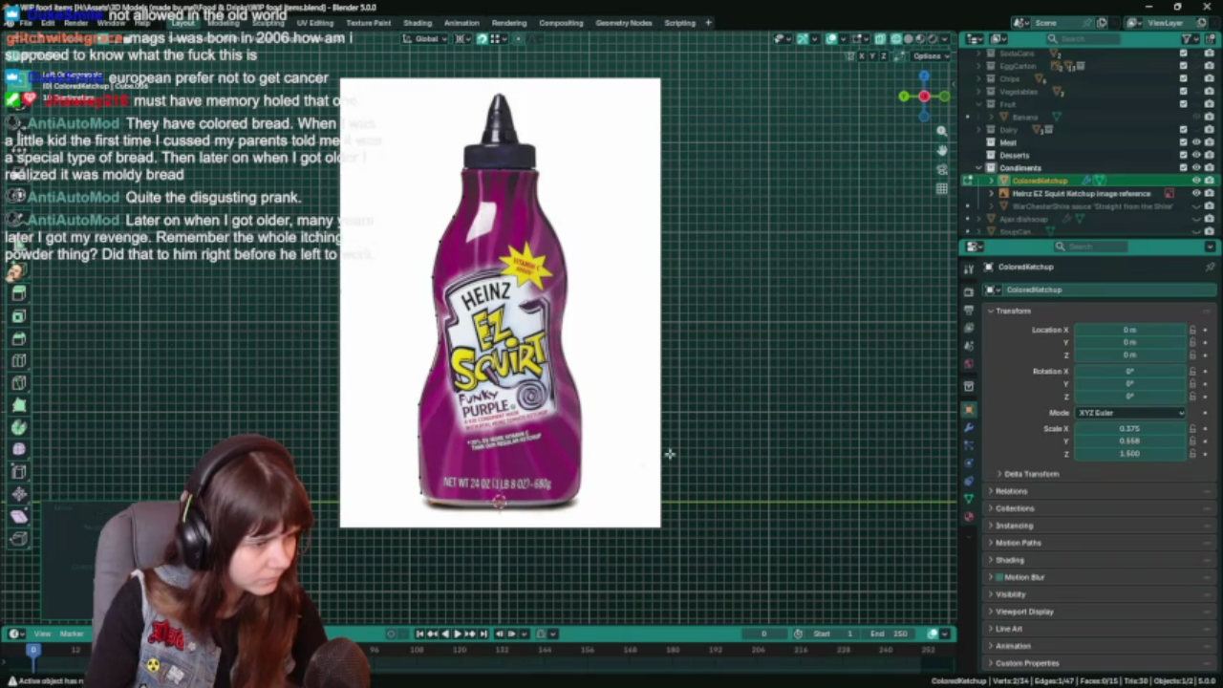
# Move three more lower outline vertices onto the bottle's edge, one constrained to Z.
pyautogui.press('g')
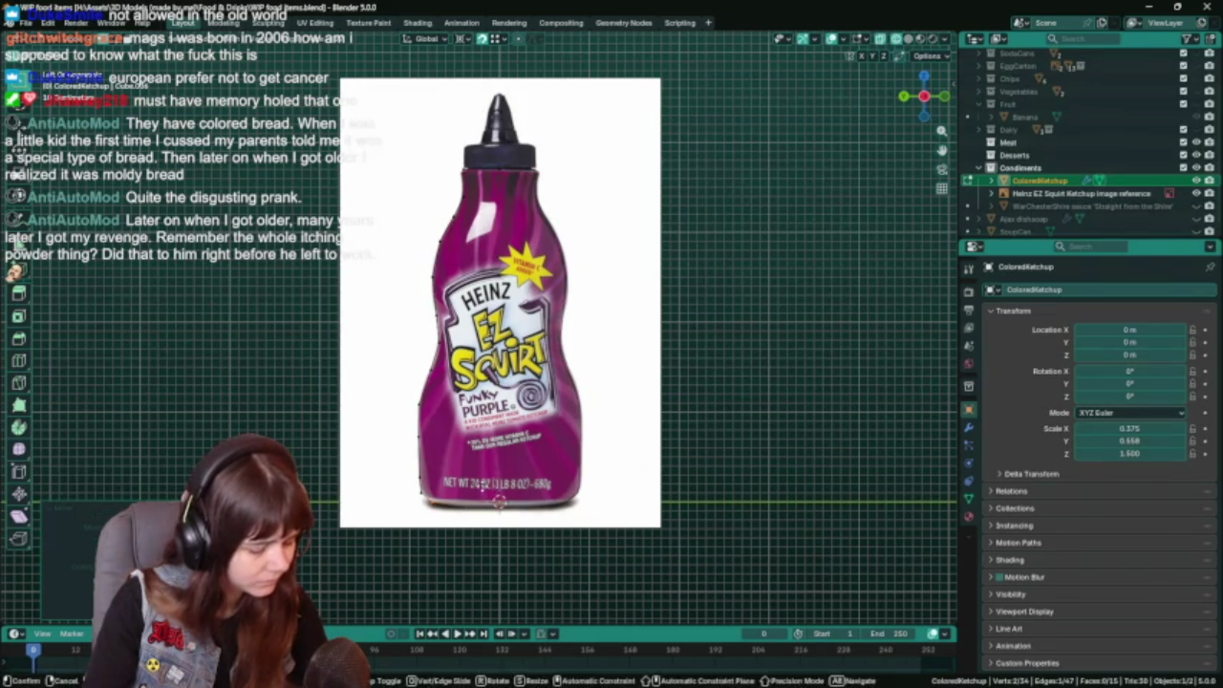
pyautogui.click(485, 498)
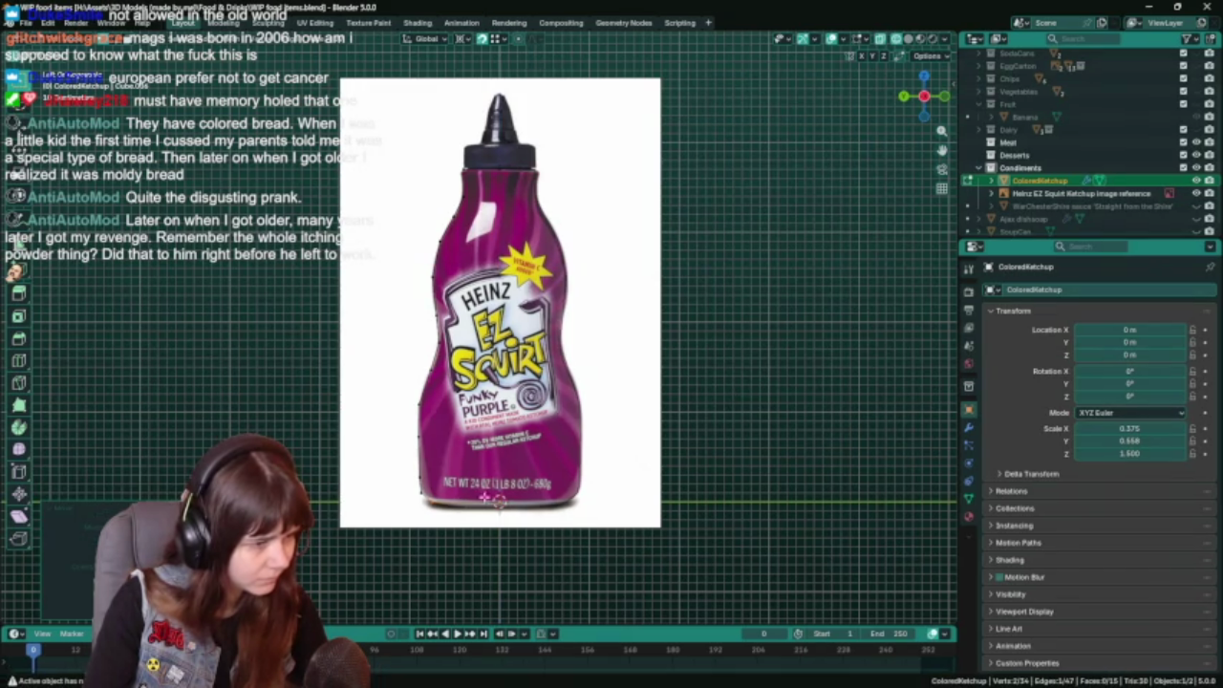
pyautogui.press('g')
pyautogui.press('z')
pyautogui.click(534, 468)
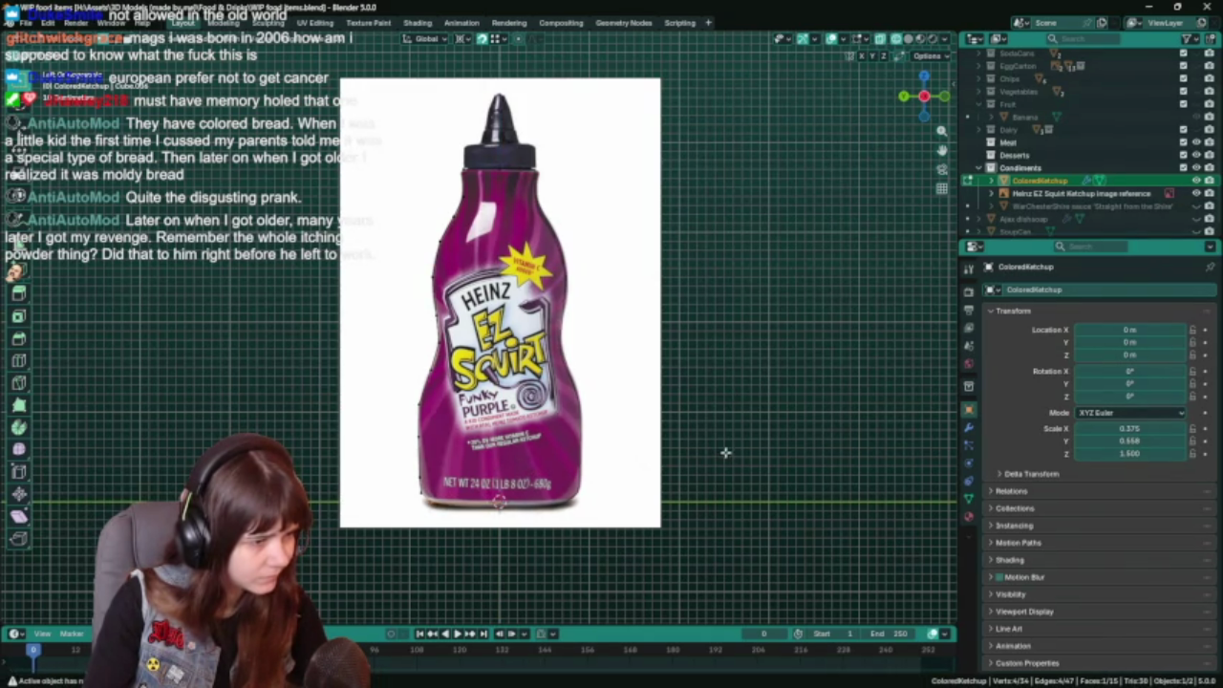
pyautogui.press('g')
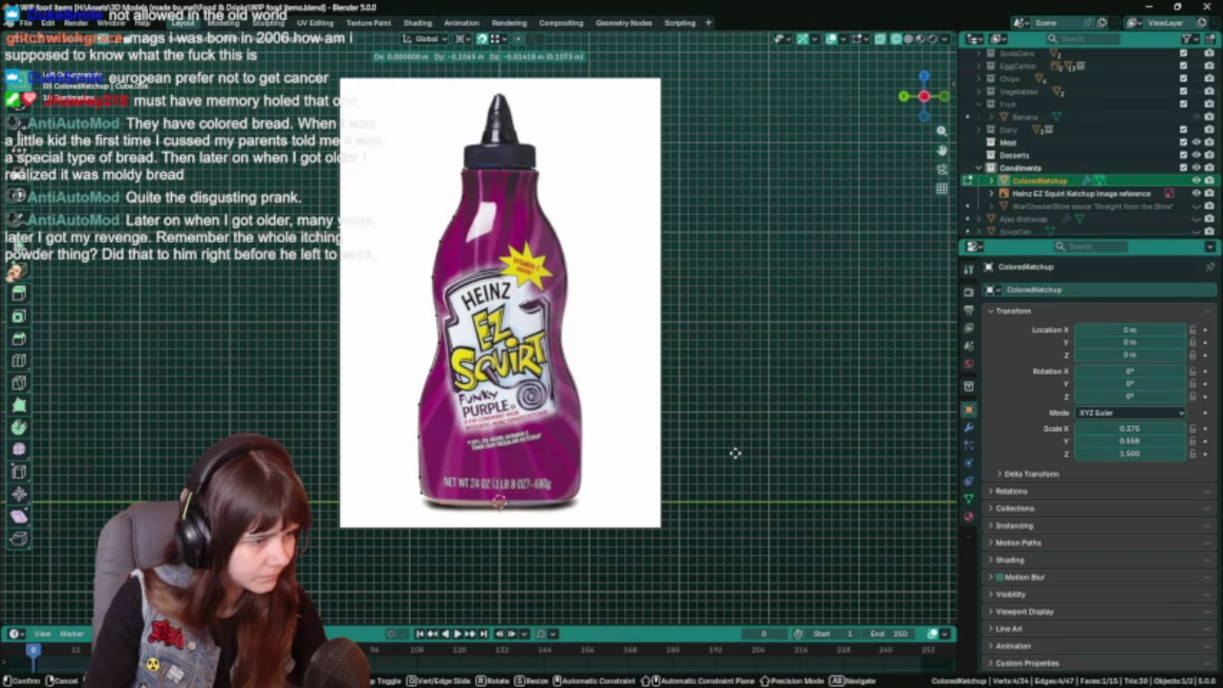
pyautogui.click(760, 457)
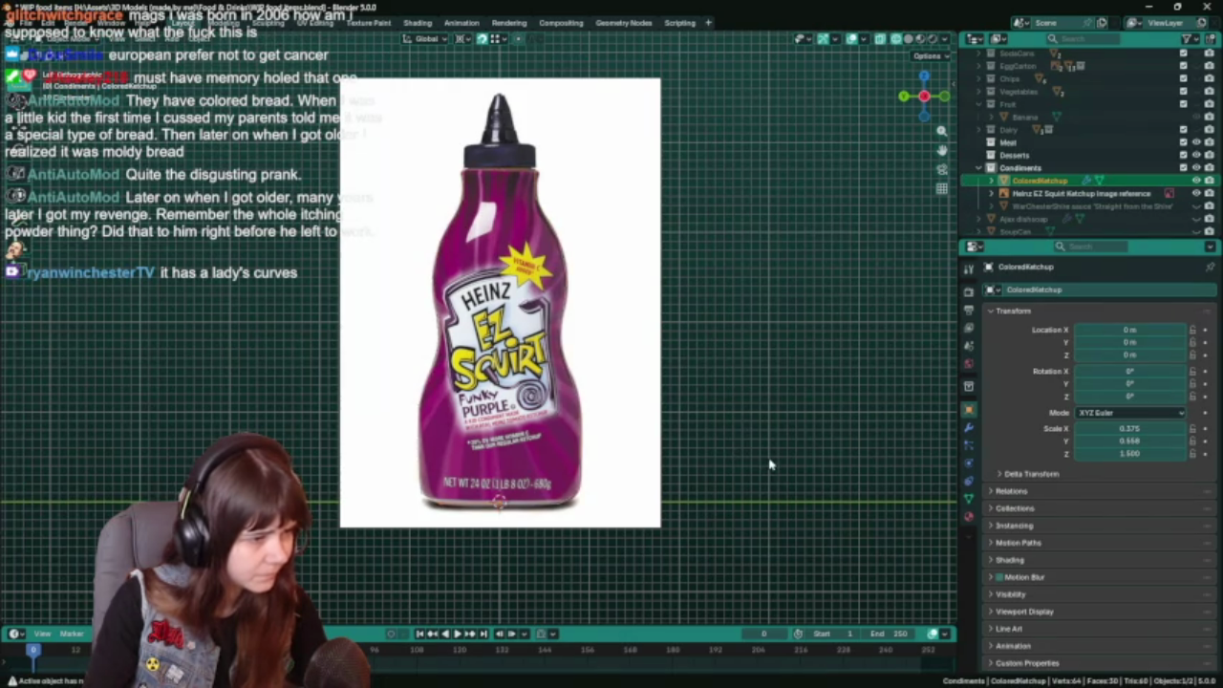
# Leave Edit Mode, save WIP food items.blend, and re-enter Edit Mode on ColoredKetchup.
pyautogui.press('Tab')
pyautogui.scroll(-1, 770, 465)
pyautogui.hotkey('ctrl', 's')
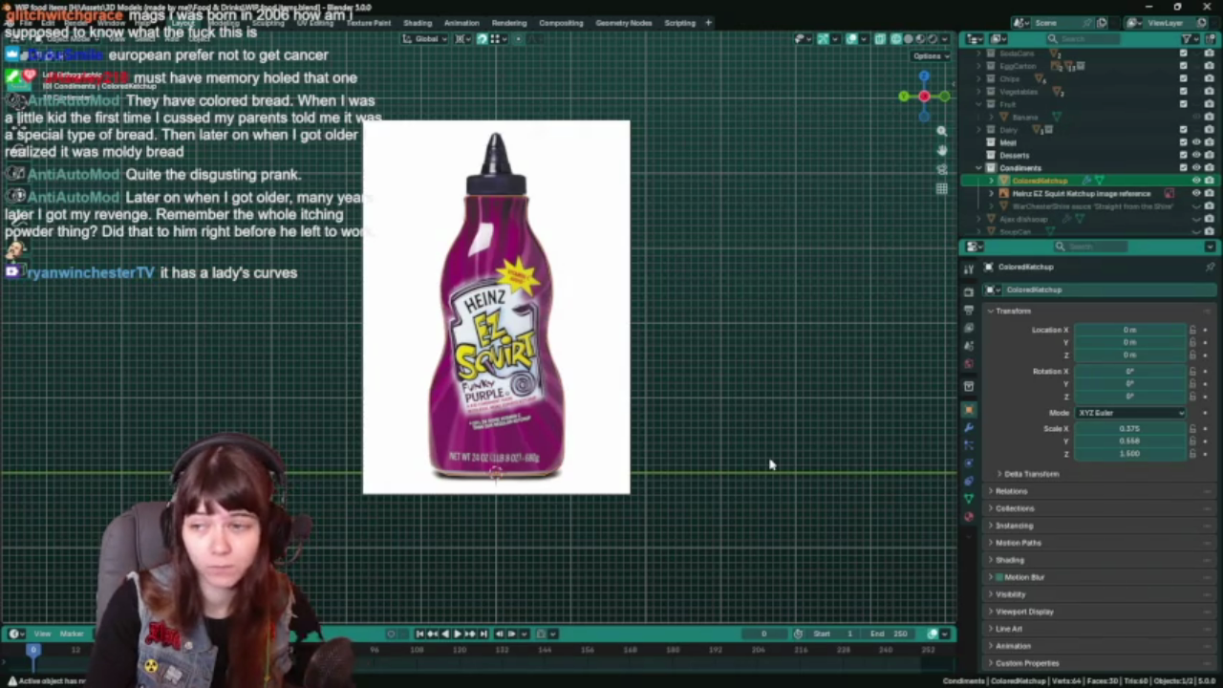
pyautogui.hotkey('ctrl', 's')
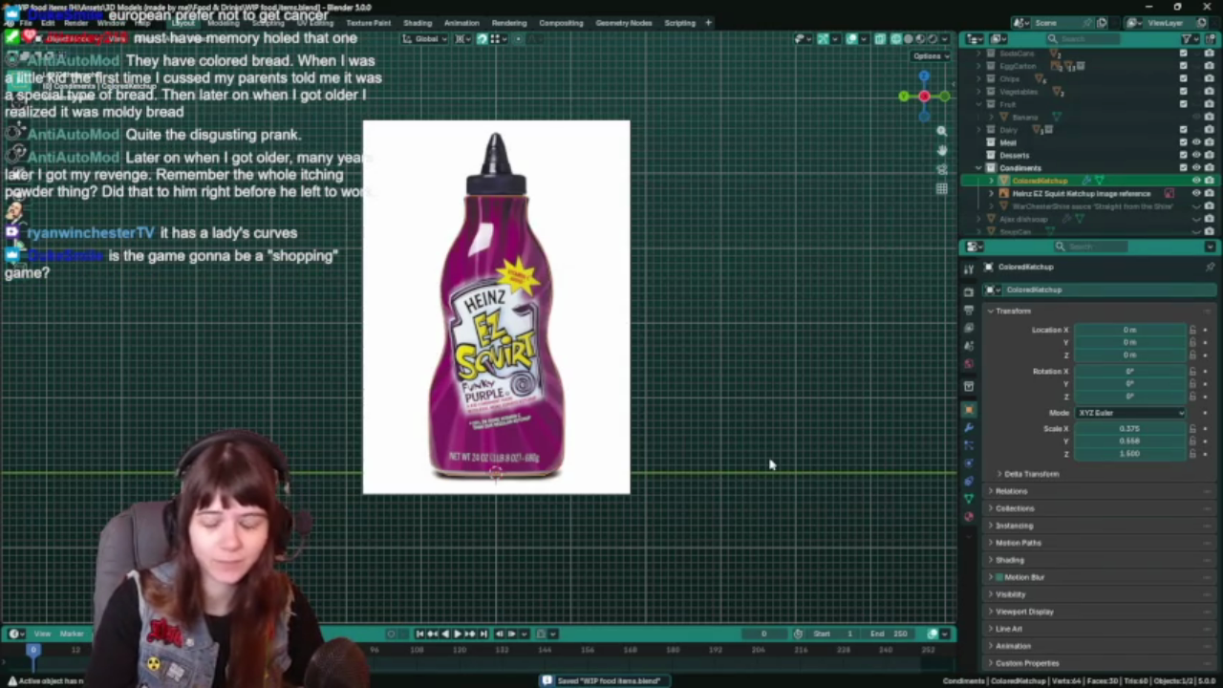
pyautogui.press('Tab')
pyautogui.scroll(1, 606, 415)
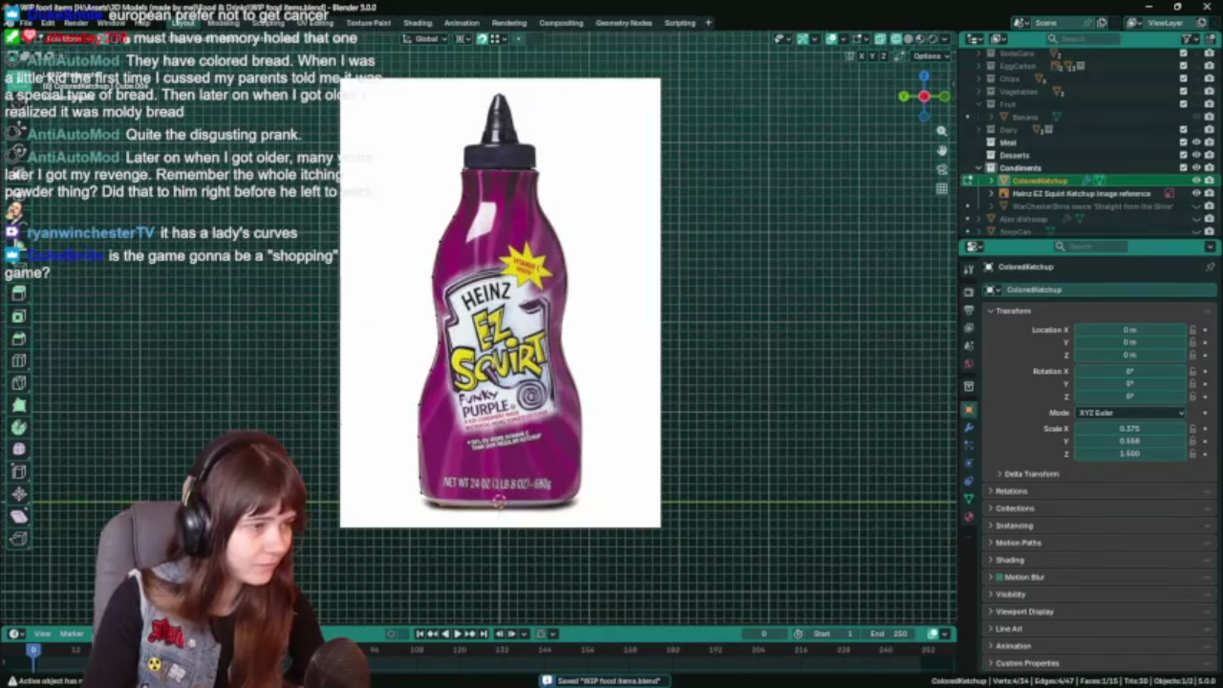
# Move the selected outline vertices, then extend the selection and move them again.
pyautogui.scroll(1, 442, 380)
pyautogui.press('g')
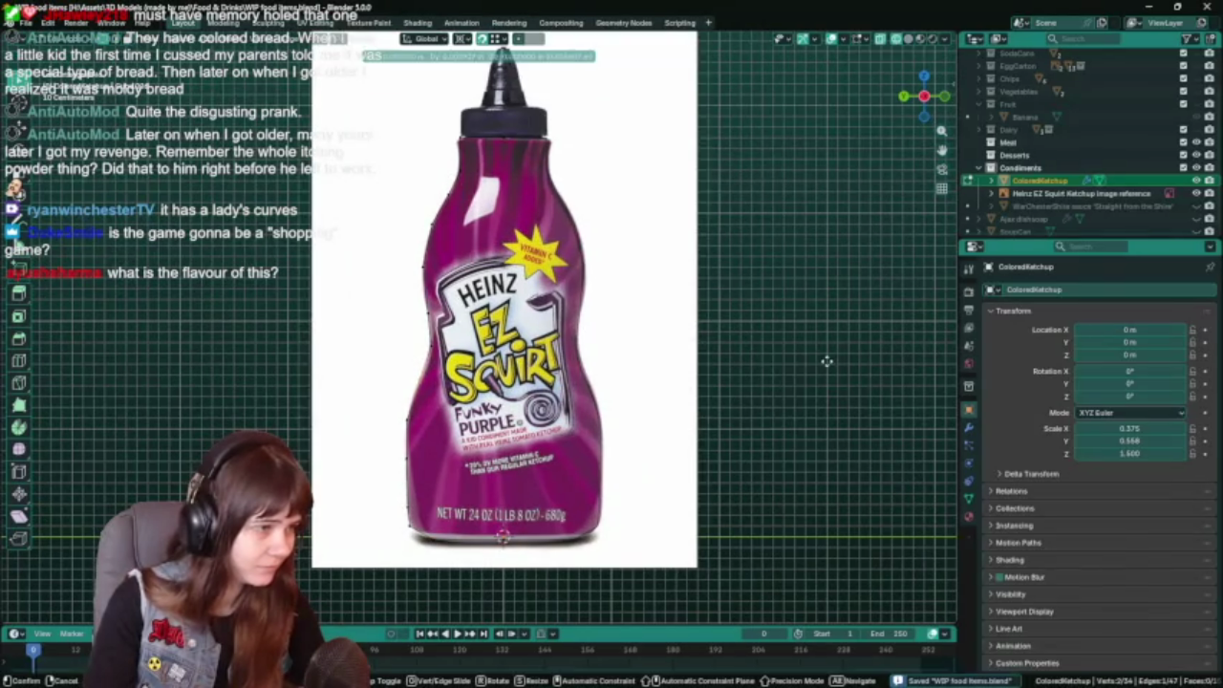
pyautogui.click(825, 368)
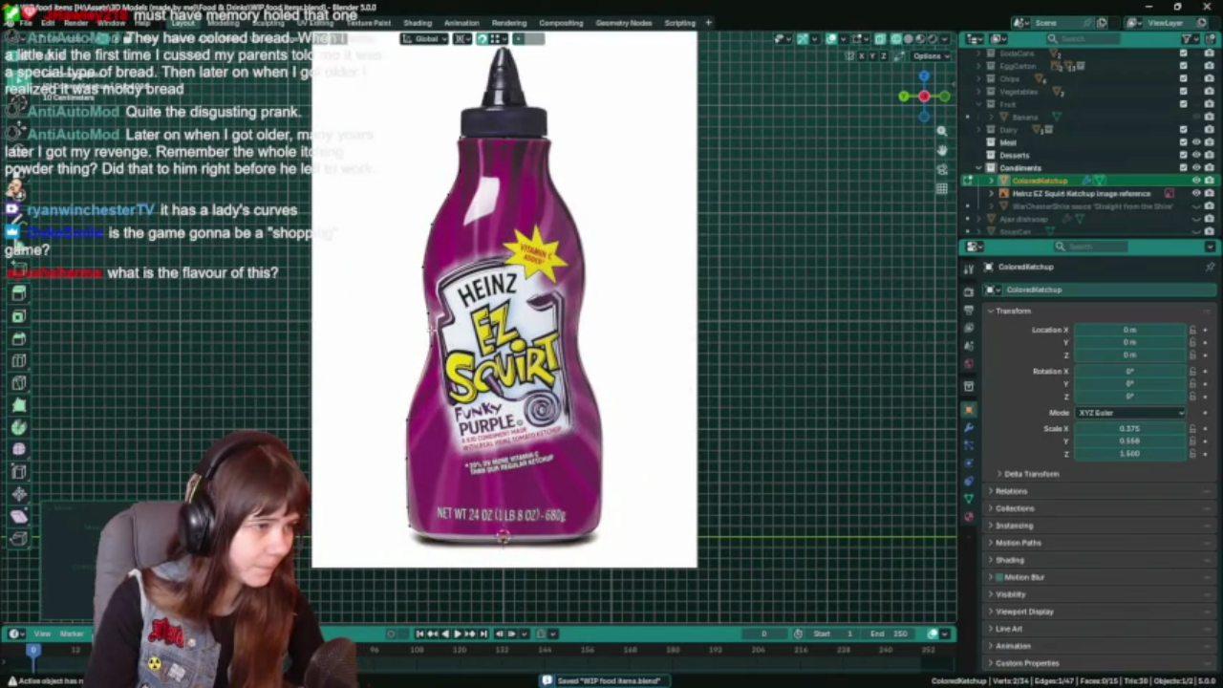
pyautogui.moveTo(418, 346); pyautogui.dragTo(594, 362)
pyautogui.press('g')
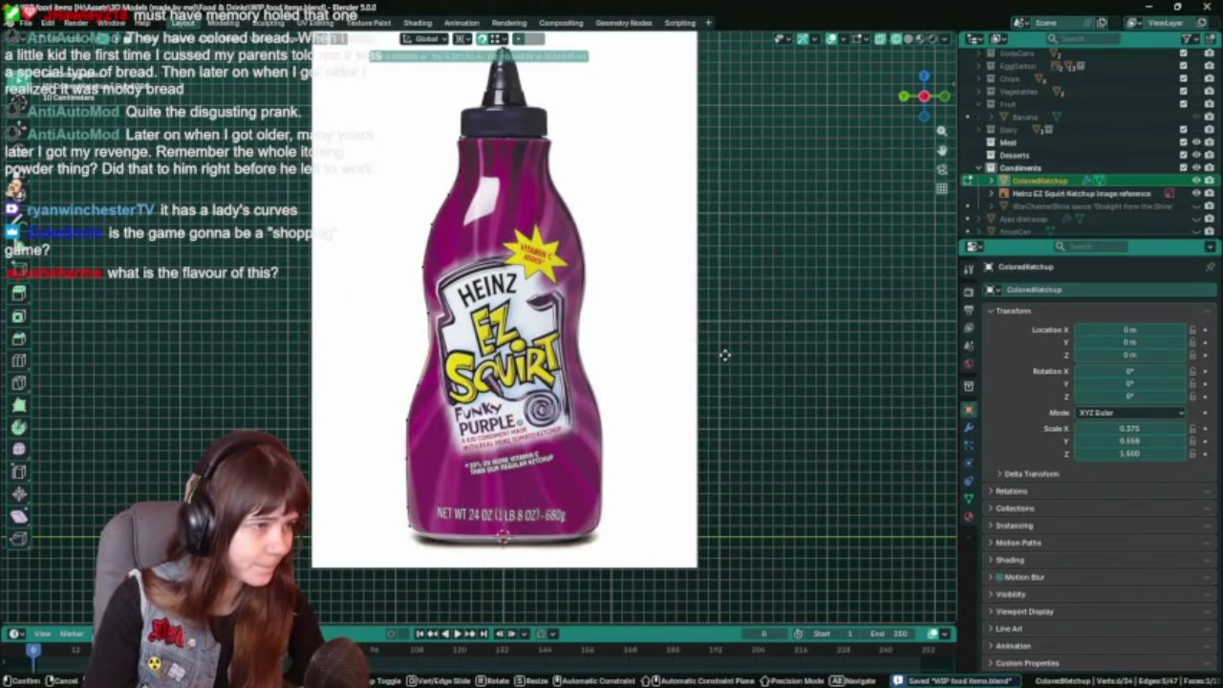
pyautogui.click(725, 354)
# Return to Object Mode and compare the outline with the Heinz reference hidden and shown.
pyautogui.press('Tab')
pyautogui.scroll(-1, 725, 355)
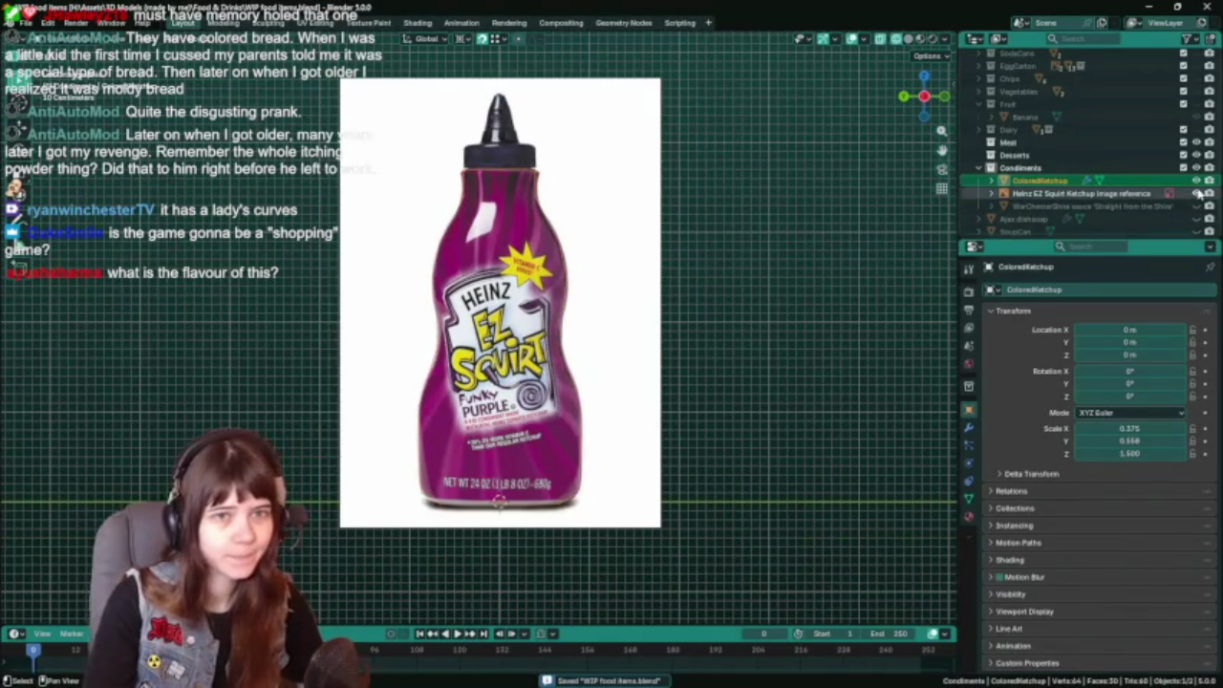
pyautogui.click(1197, 193)
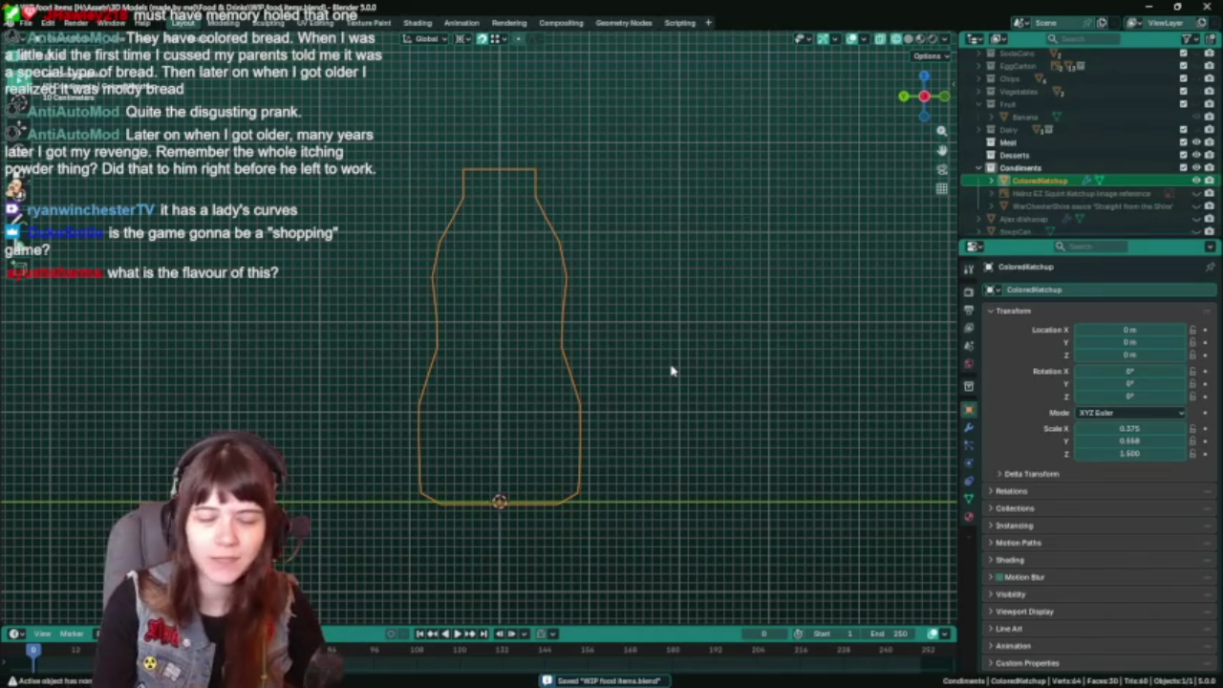
pyautogui.click(1196, 193)
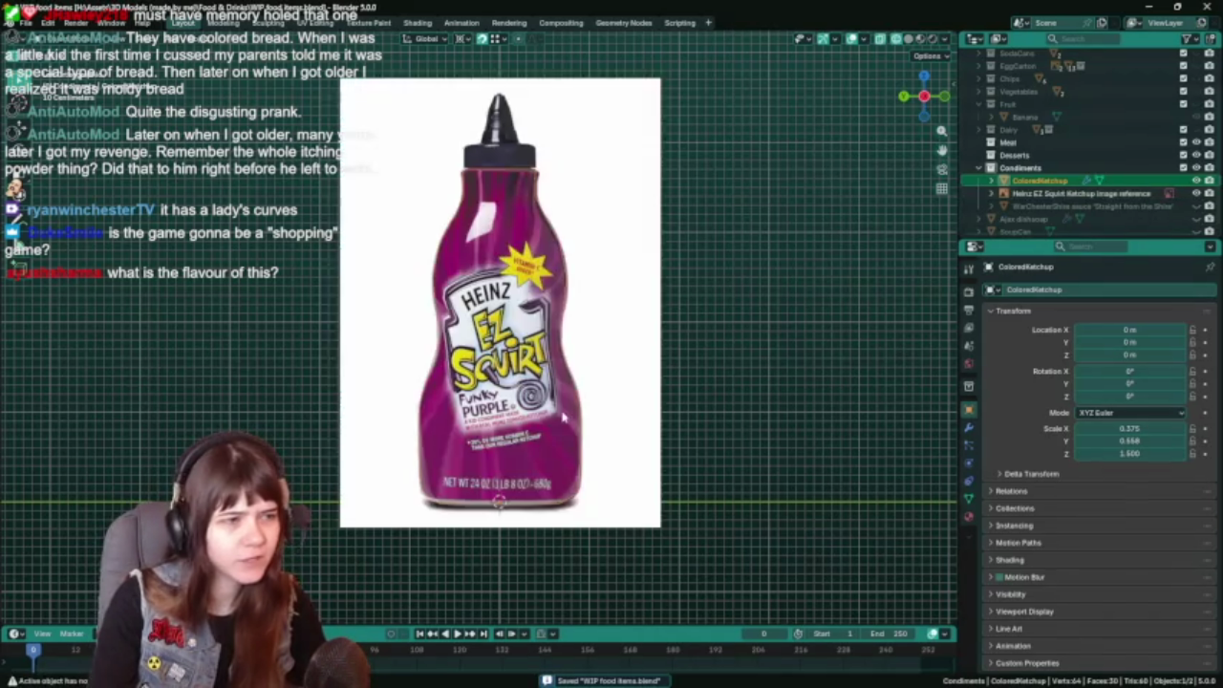
pyautogui.scroll(1, 562, 416)
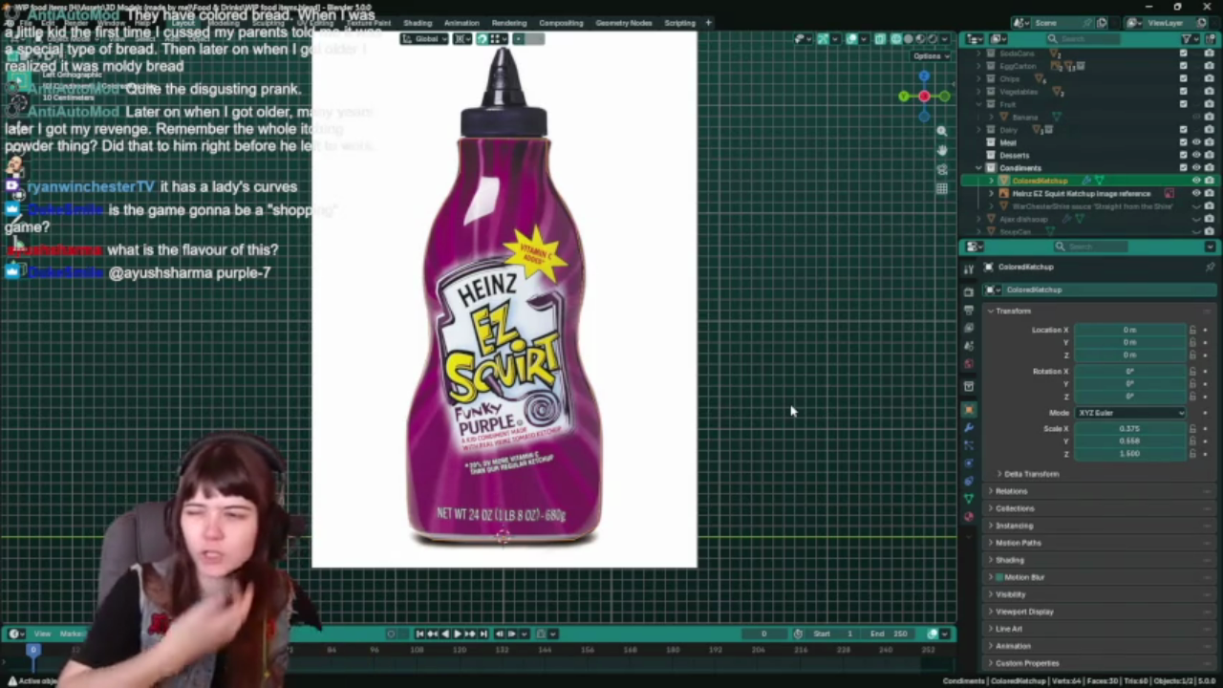
# Save the blend file and move two sets of profile vertices in Edit Mode.
pyautogui.hotkey('ctrl', 's')
pyautogui.press('Tab')
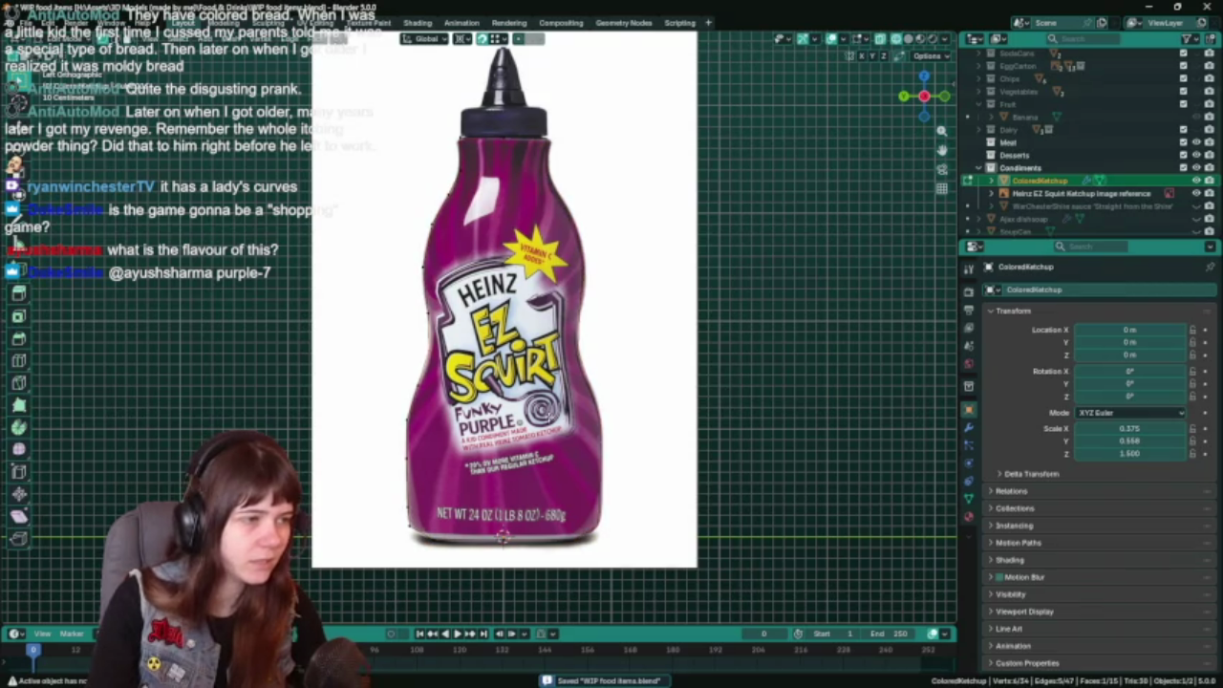
pyautogui.press('g')
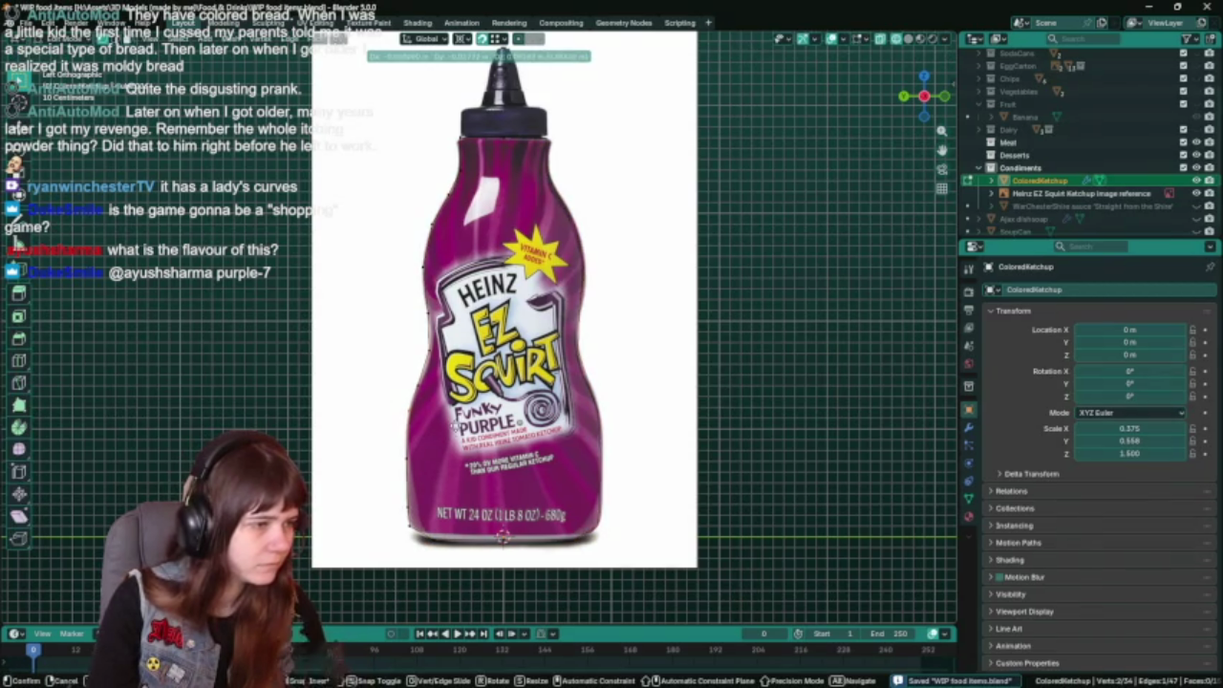
pyautogui.press('Return')
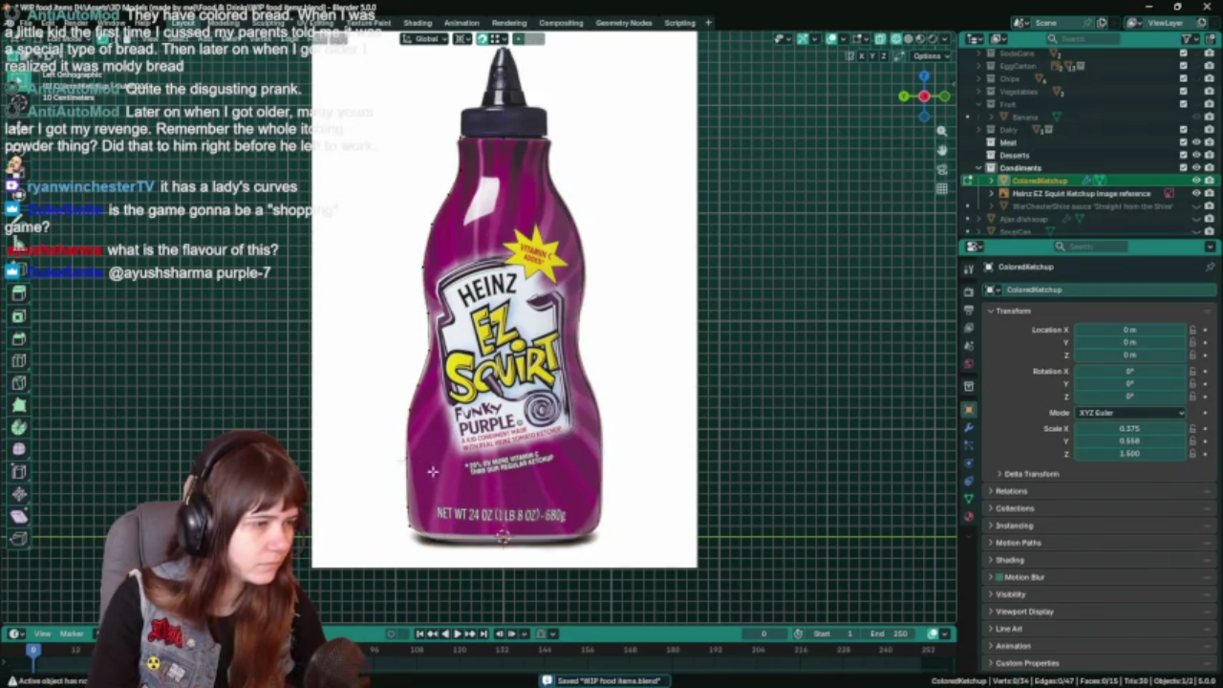
pyautogui.press('g')
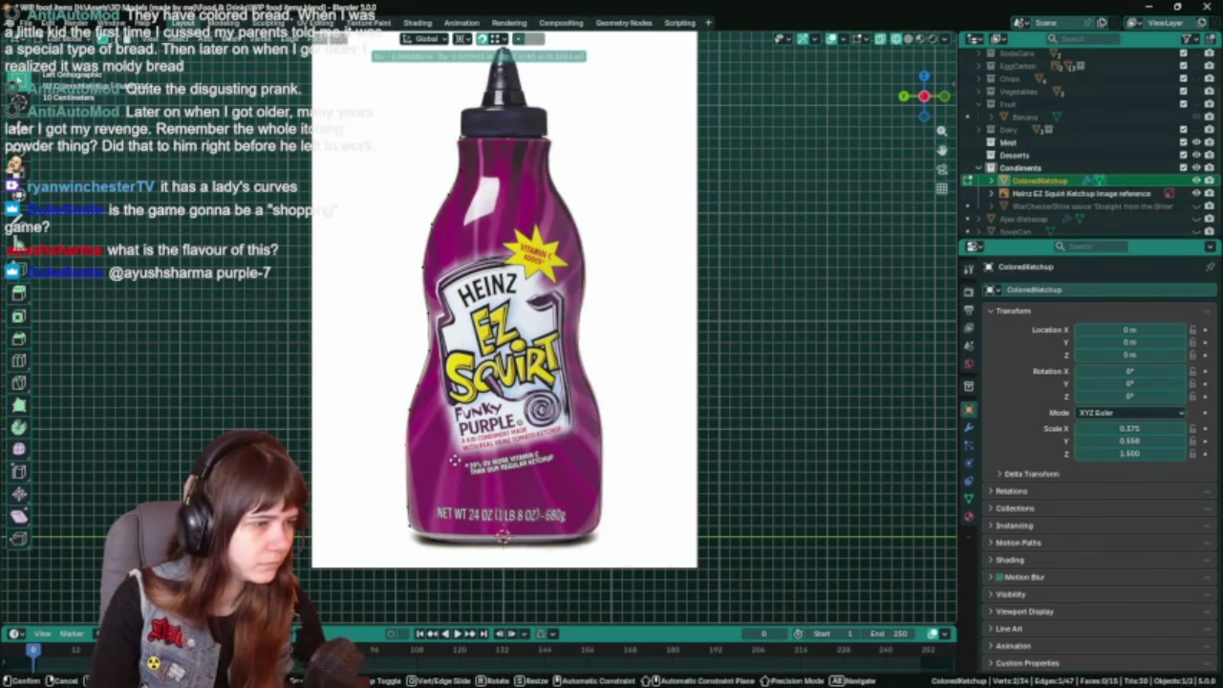
pyautogui.press('Return')
# Move newly picked lower vertices, then check the outline with the reference hidden and shown.
pyautogui.click(388, 498)
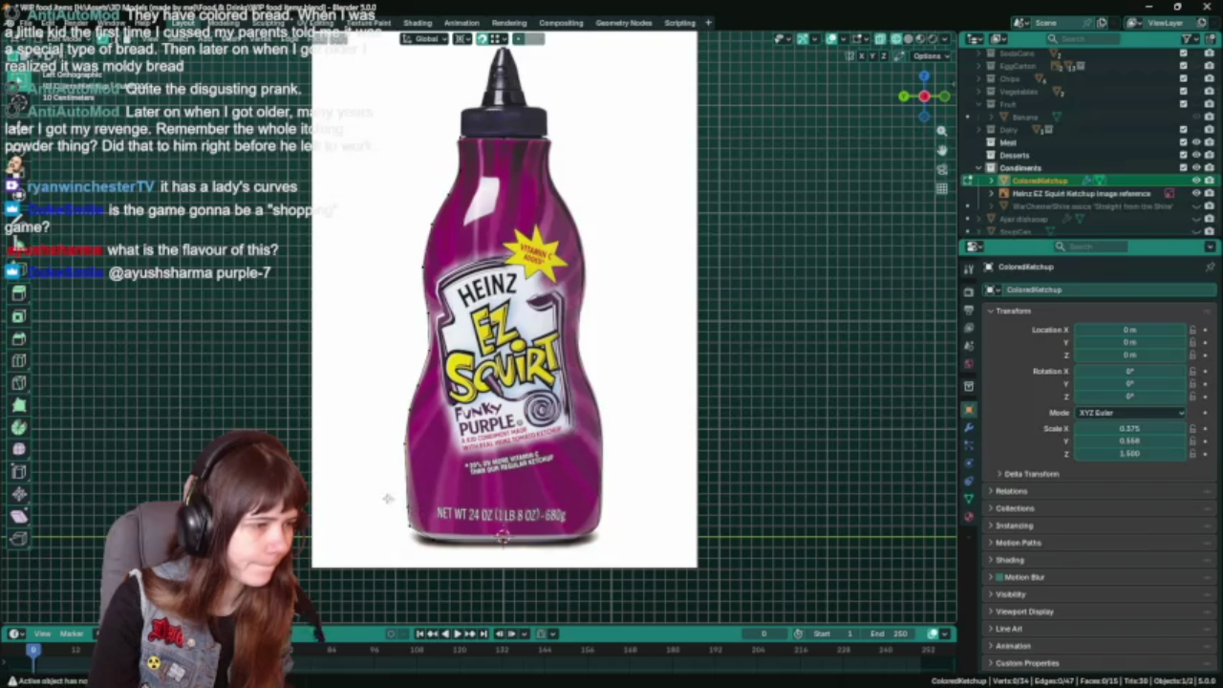
pyautogui.press('g')
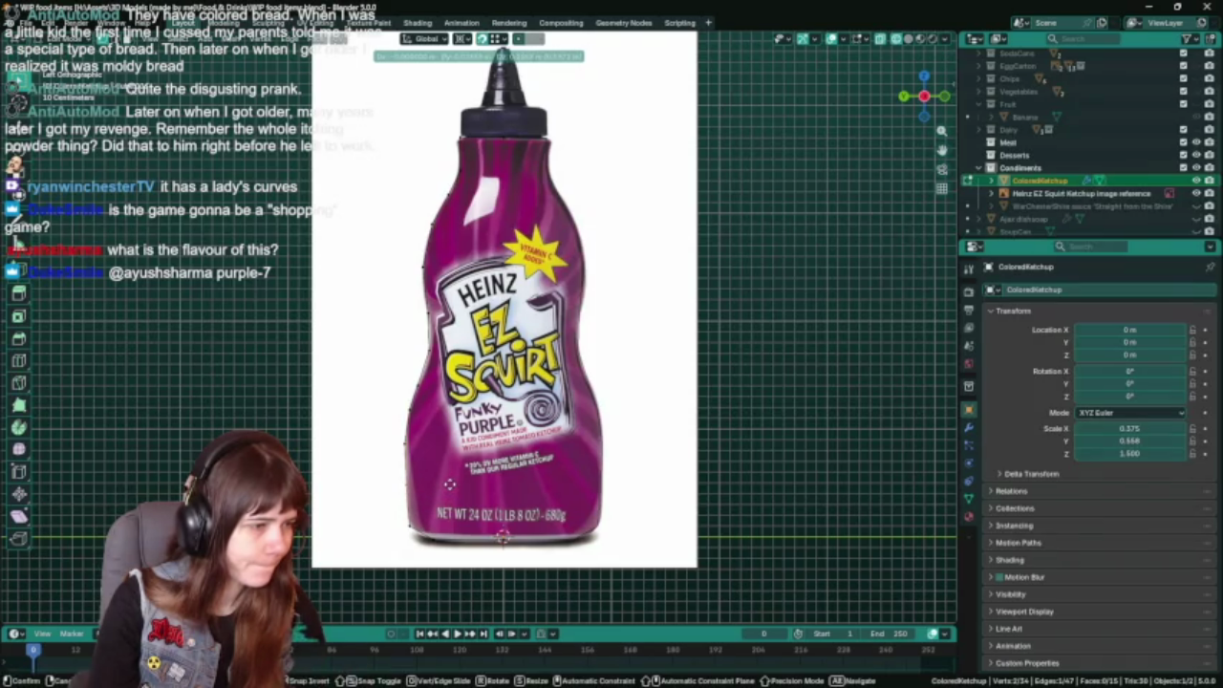
pyautogui.click(449, 485)
pyautogui.press('Tab')
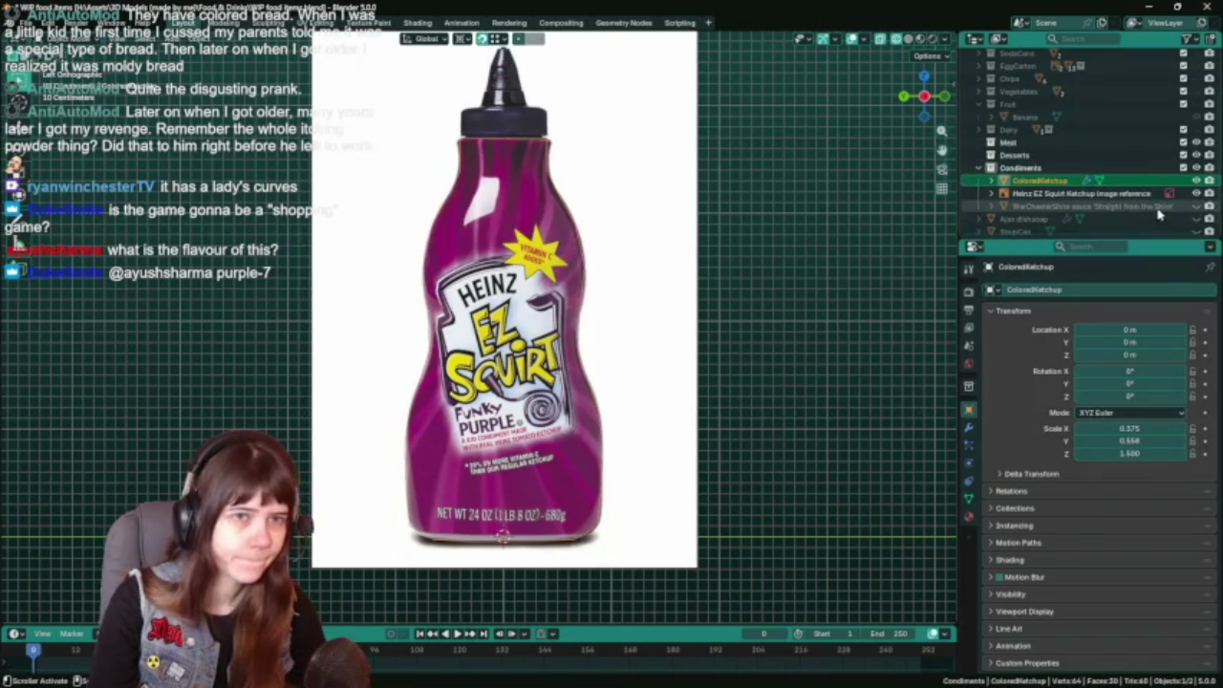
pyautogui.click(1196, 193)
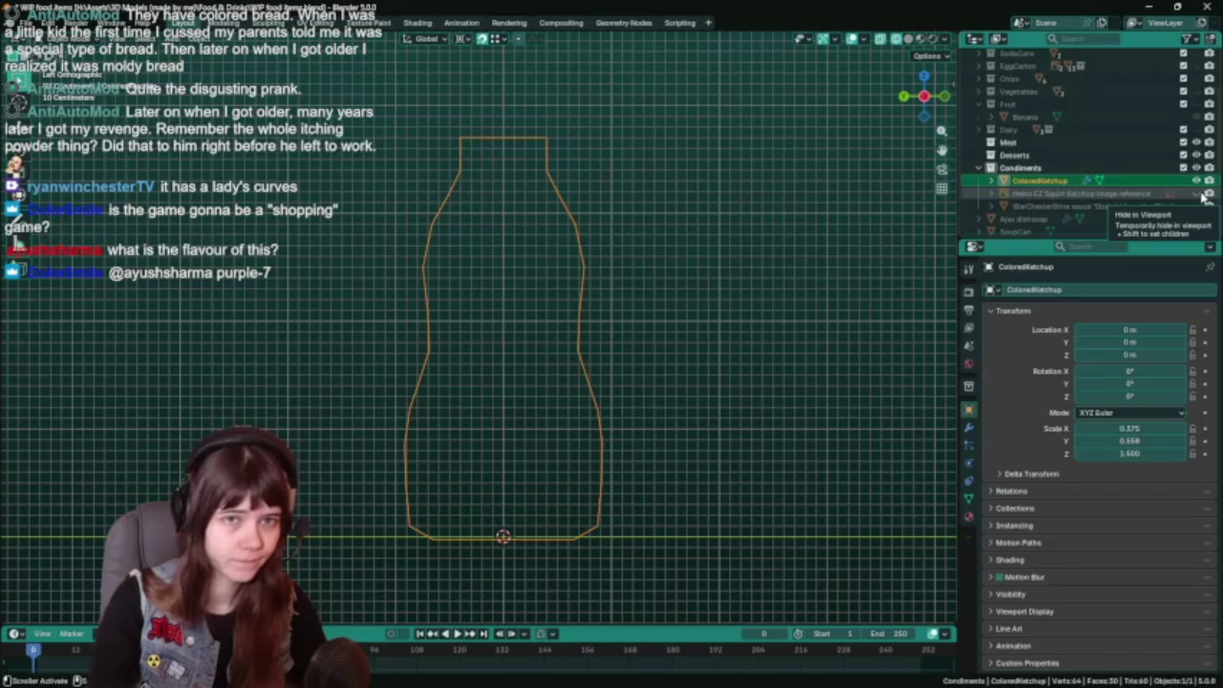
pyautogui.click(1202, 194)
# Reposition the selected vertices and extrude a new edge segment on the profile.
pyautogui.press('Tab')
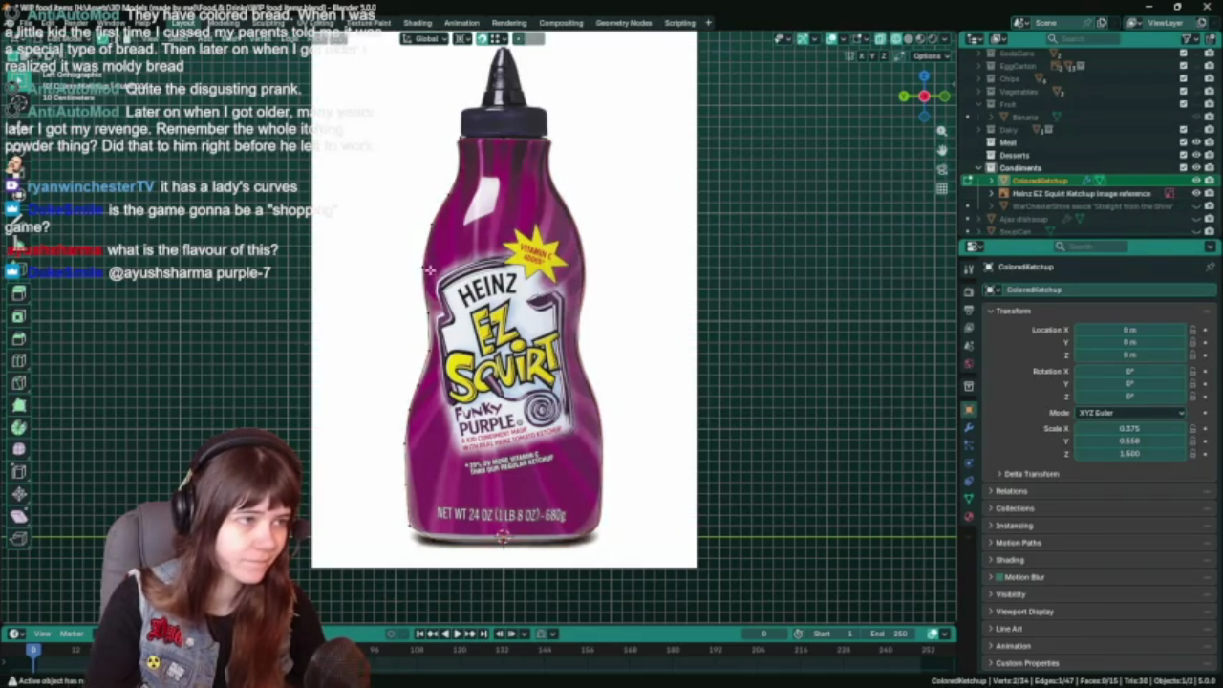
pyautogui.press('g')
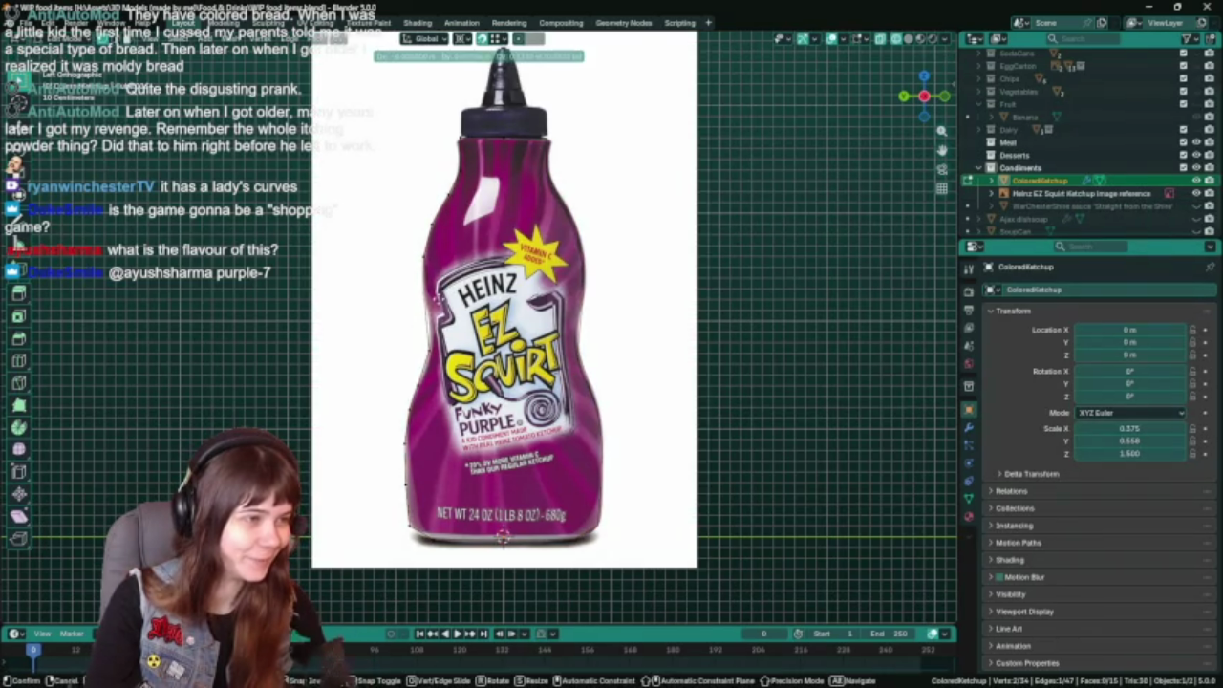
pyautogui.click(437, 295)
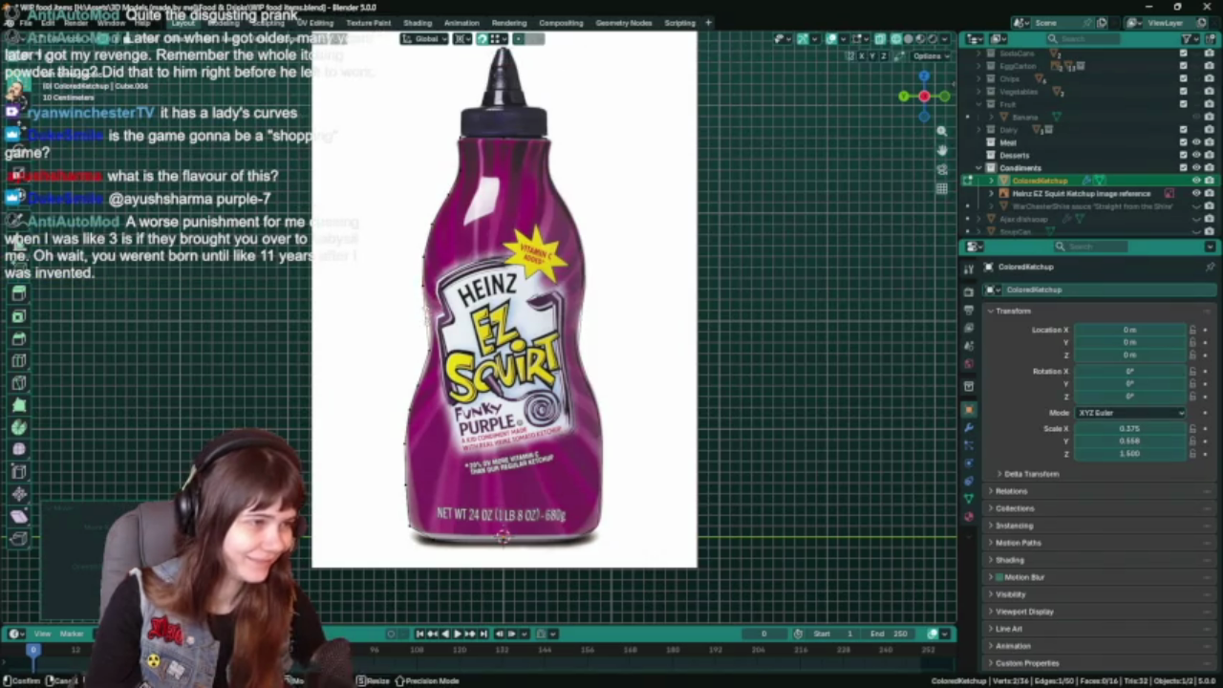
pyautogui.press('e')
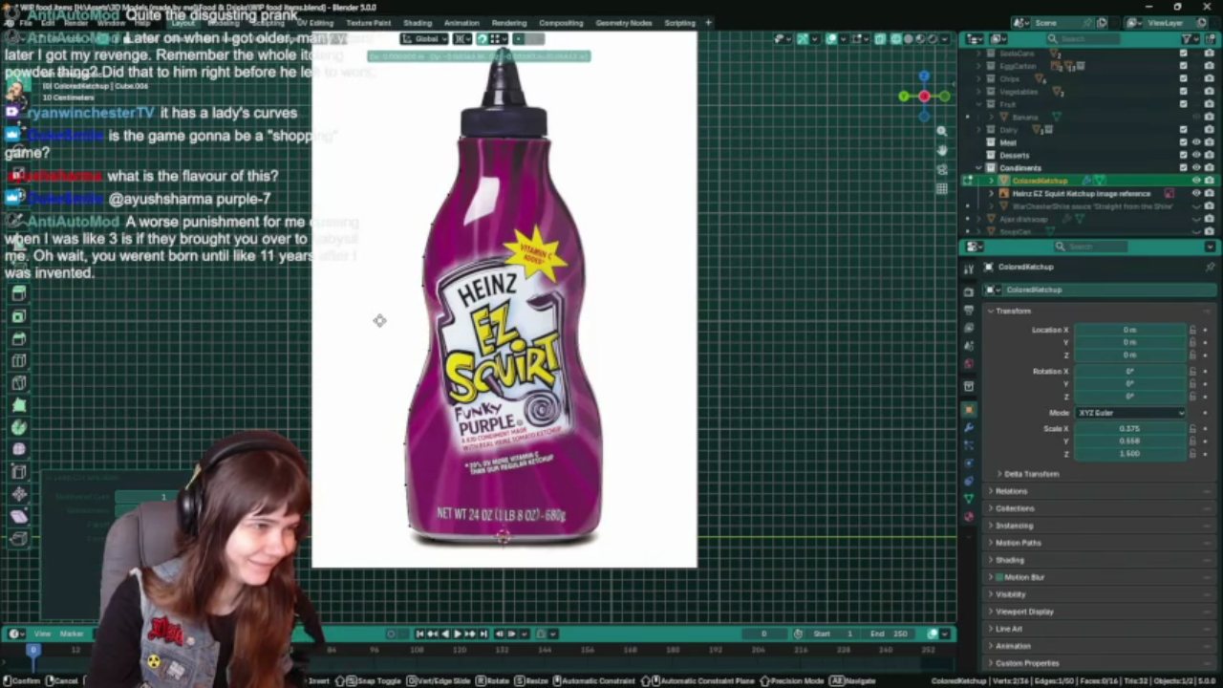
pyautogui.click(380, 320)
# Adjust the neighbouring vertices, hide the Heinz reference image and save the file.
pyautogui.keyDown('ctrl'); pyautogui.click(423, 344); pyautogui.keyUp('ctrl')
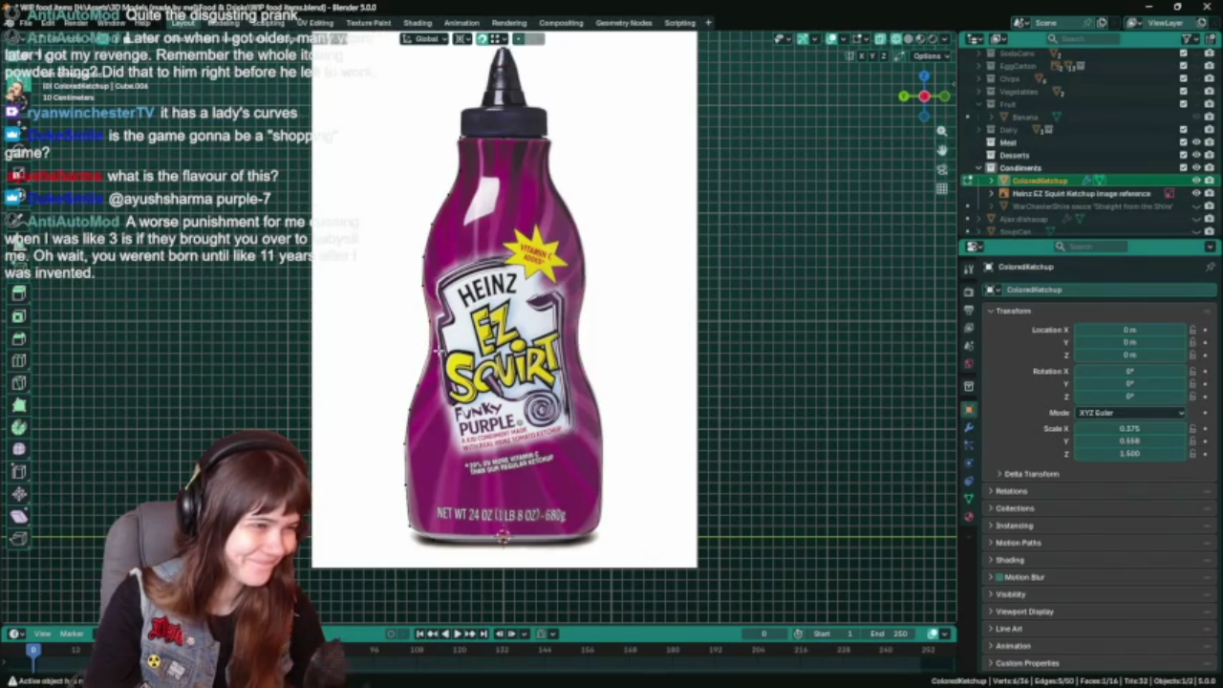
pyautogui.press('g')
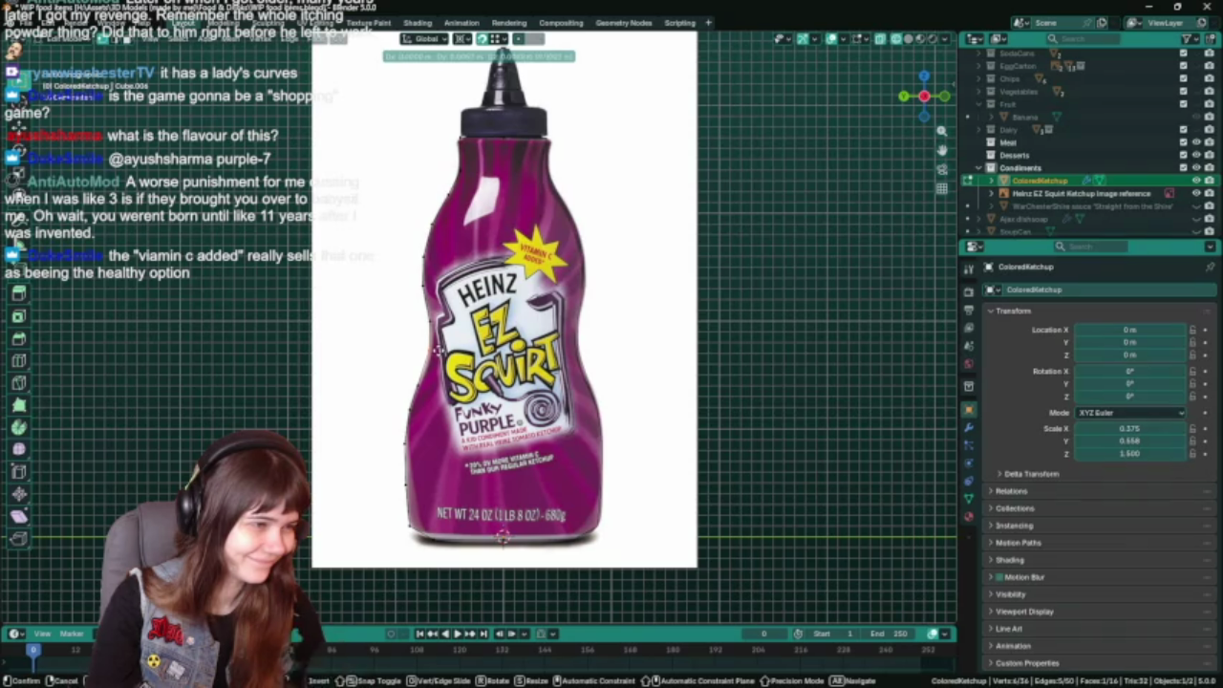
pyautogui.click(436, 351)
pyautogui.press('Tab')
pyautogui.click(1195, 194)
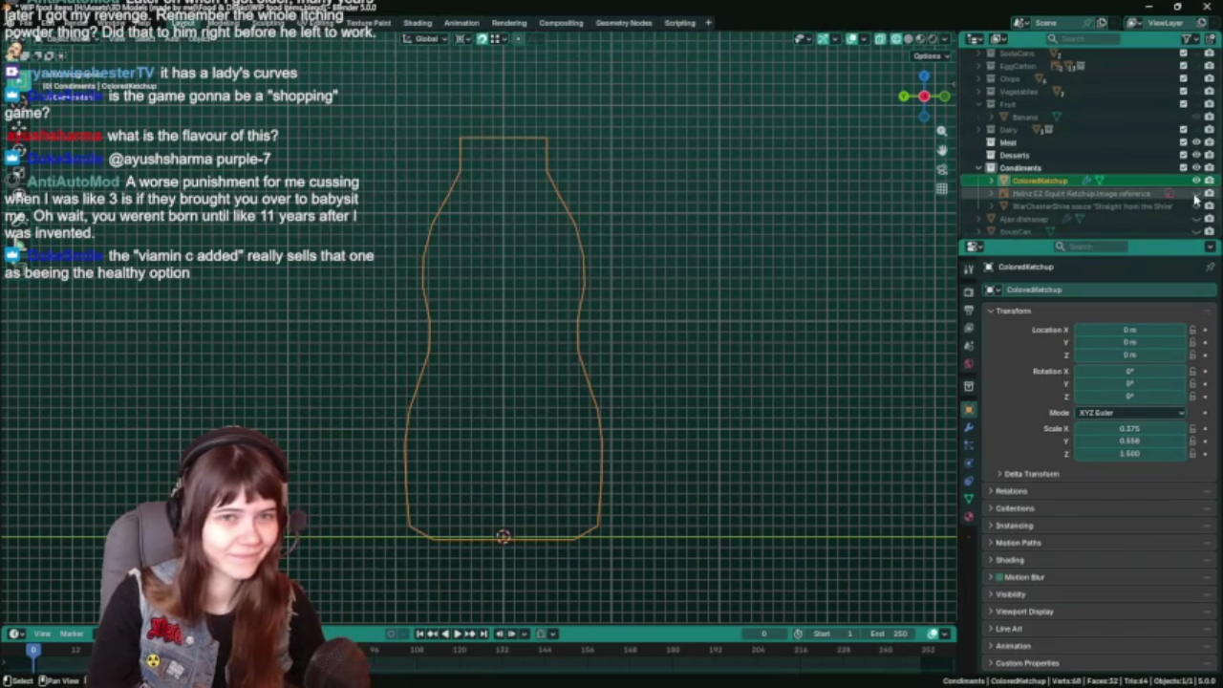
pyautogui.scroll(-1, 775, 380)
pyautogui.hotkey('ctrl', 's')
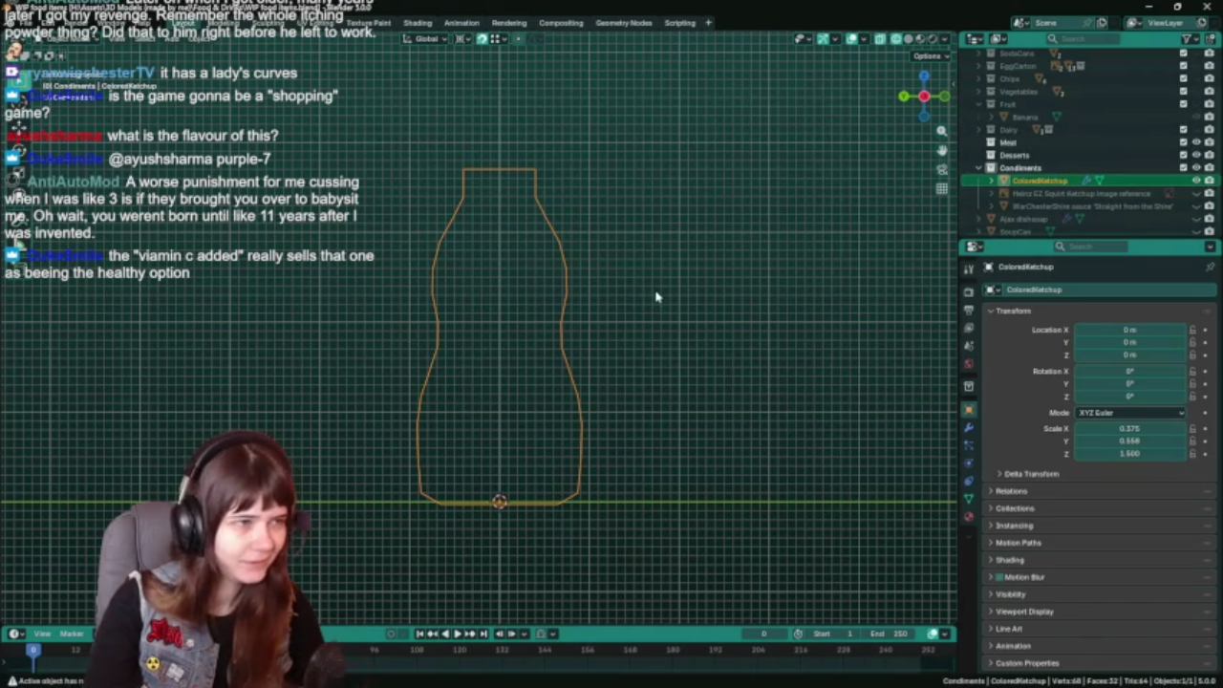
# Save the file, show the Heinz reference image again and enter Edit Mode.
pyautogui.hotkey('ctrl', 's')
pyautogui.click(1197, 207)
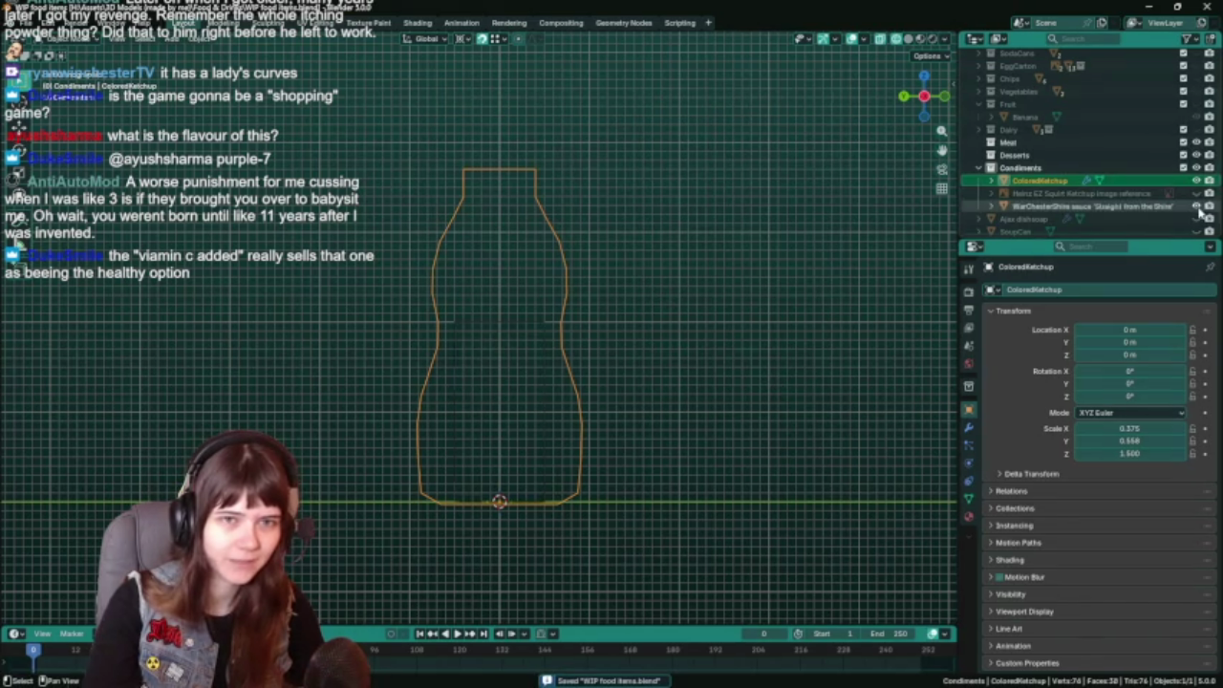
pyautogui.click(1196, 193)
pyautogui.press('Tab')
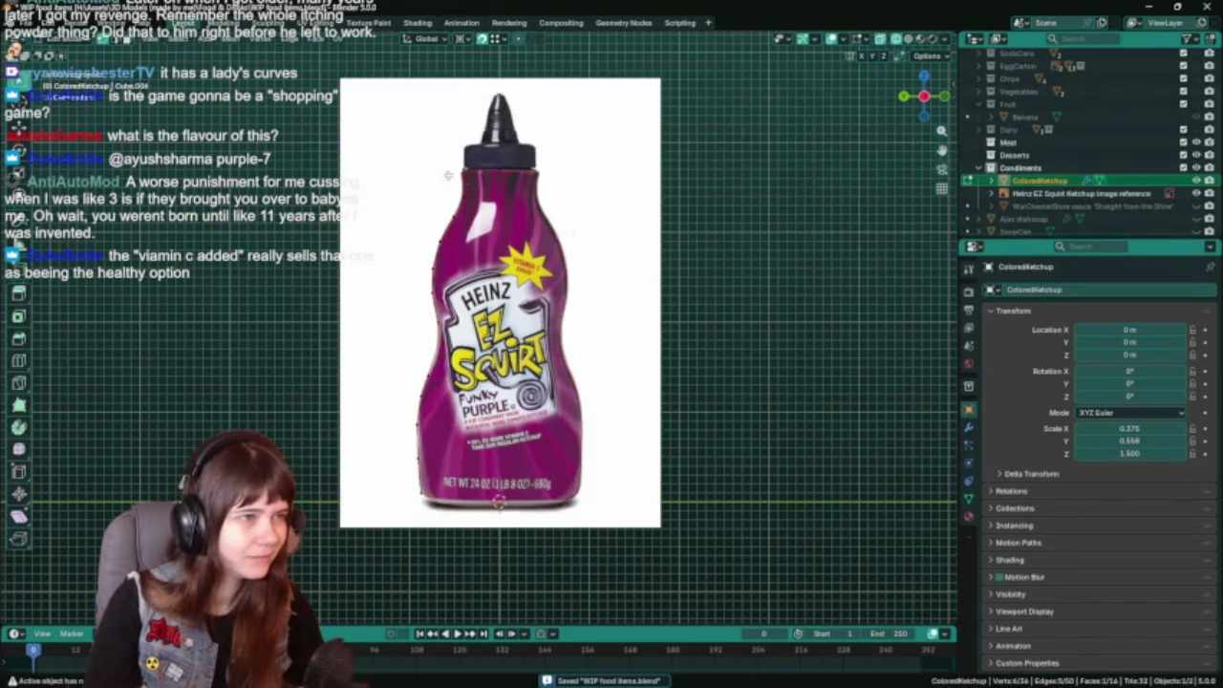
pyautogui.scroll(2, 447, 176)
# Move a vertex group vertically and a vertex pair onto the reference, then save.
pyautogui.moveTo(546, 187); pyautogui.dragTo(548, 187)
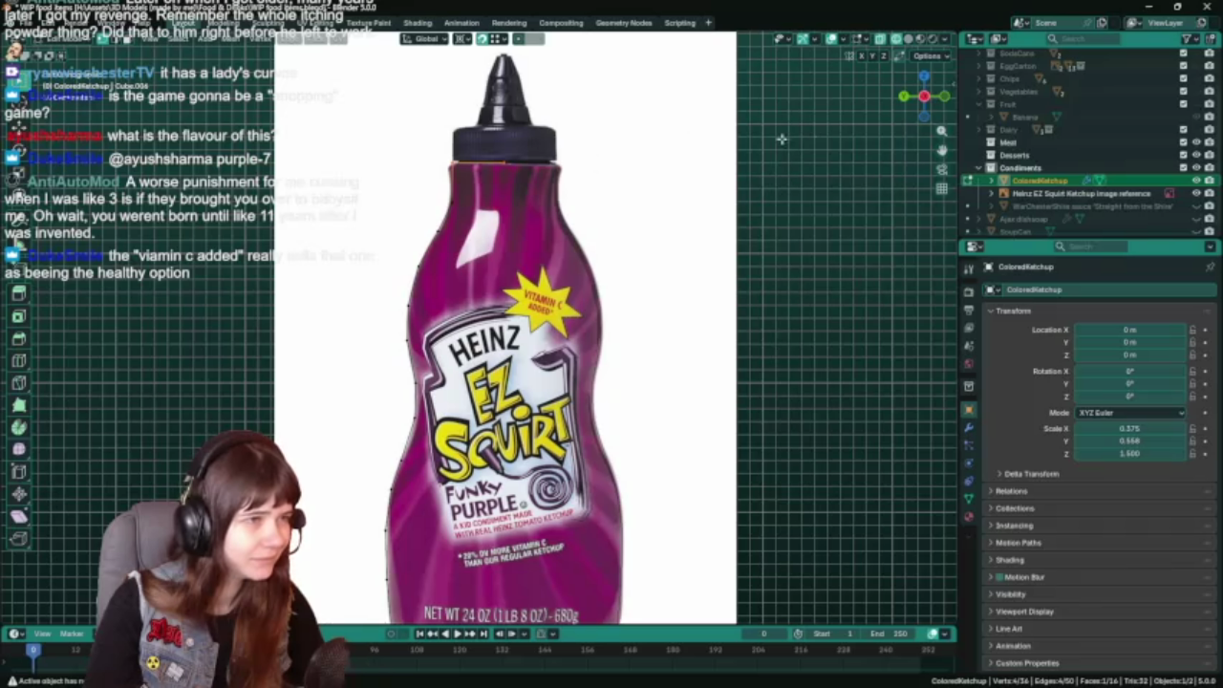
pyautogui.press('g')
pyautogui.press('z')
pyautogui.click(835, 145)
pyautogui.click(445, 160)
pyautogui.press('g')
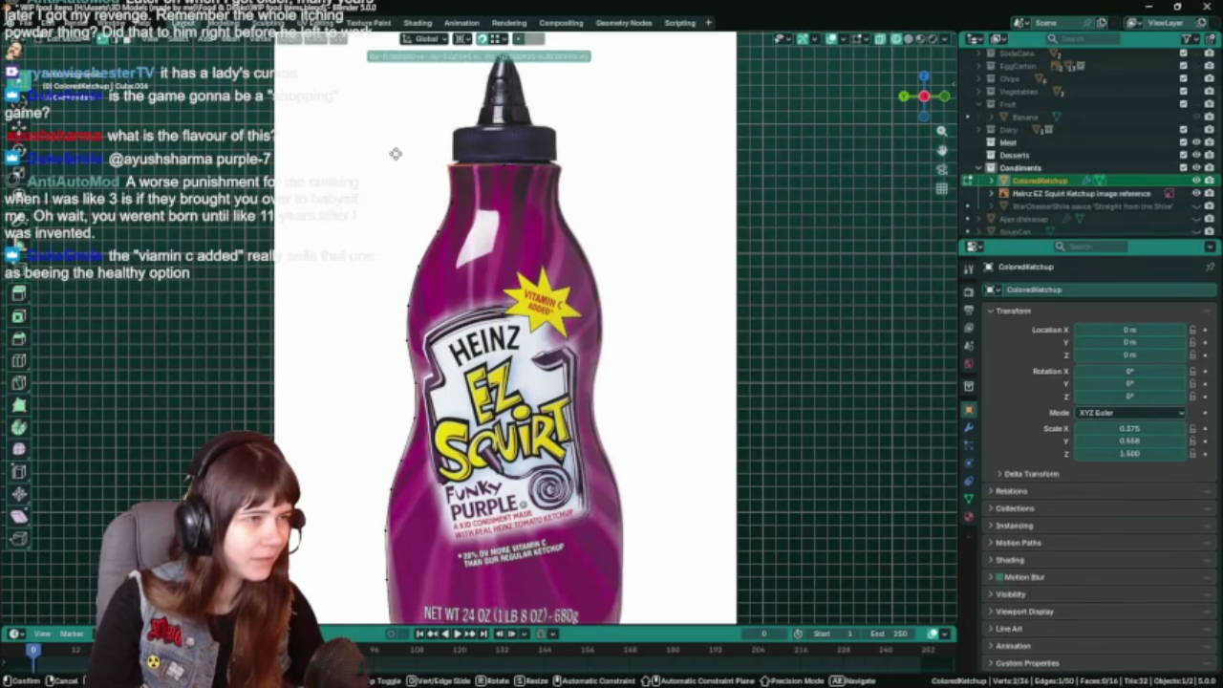
pyautogui.click(395, 153)
pyautogui.hotkey('ctrl', 's')
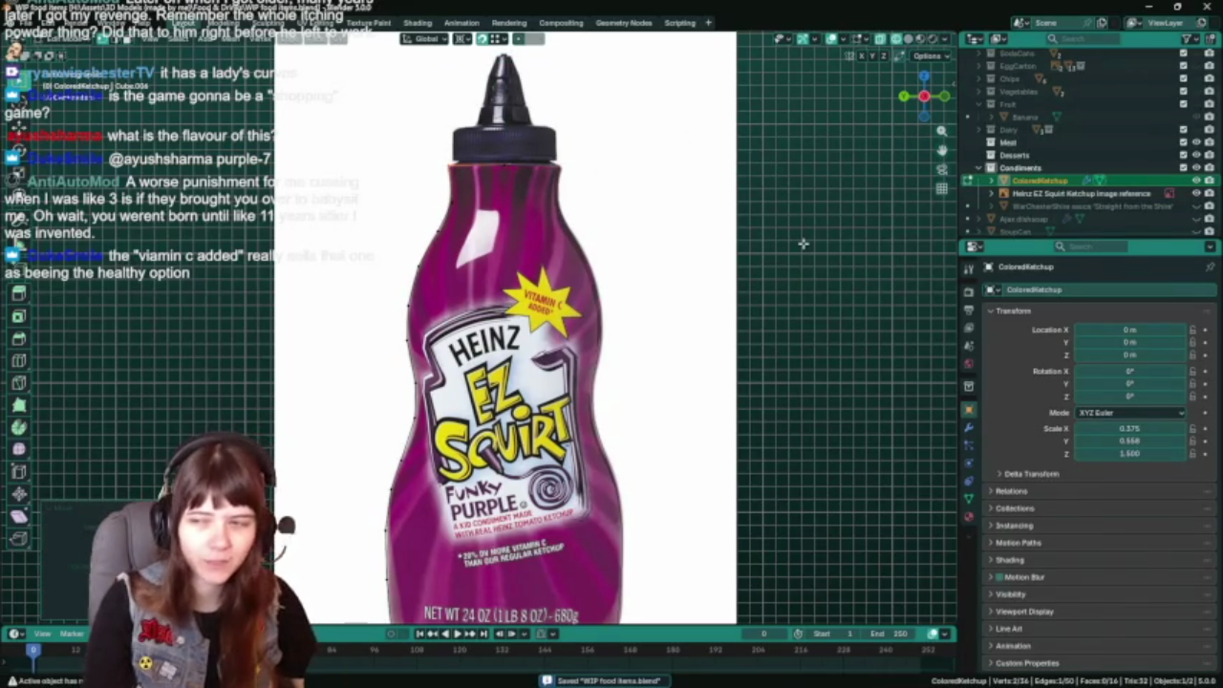
# Nudge the vertices vertically again, return to Object Mode and save.
pyautogui.press('g')
pyautogui.press('z')
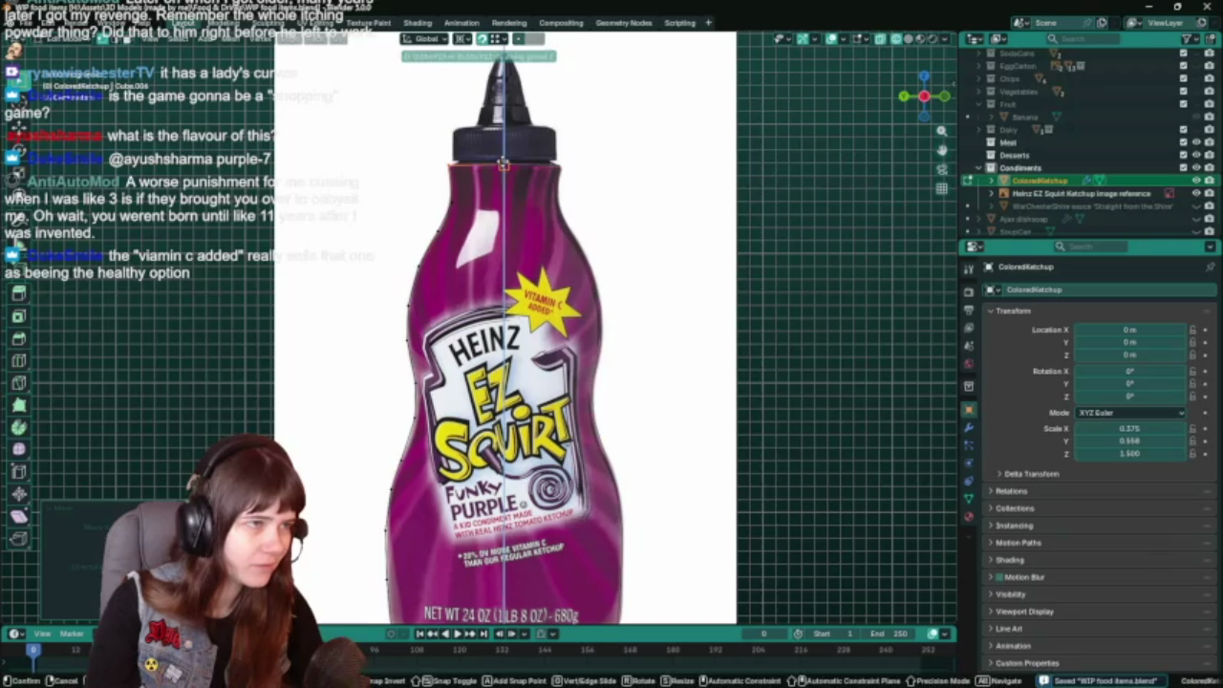
pyautogui.click(763, 199)
pyautogui.press('Tab')
pyautogui.scroll(-1, 755, 201)
pyautogui.hotkey('ctrl', 's')
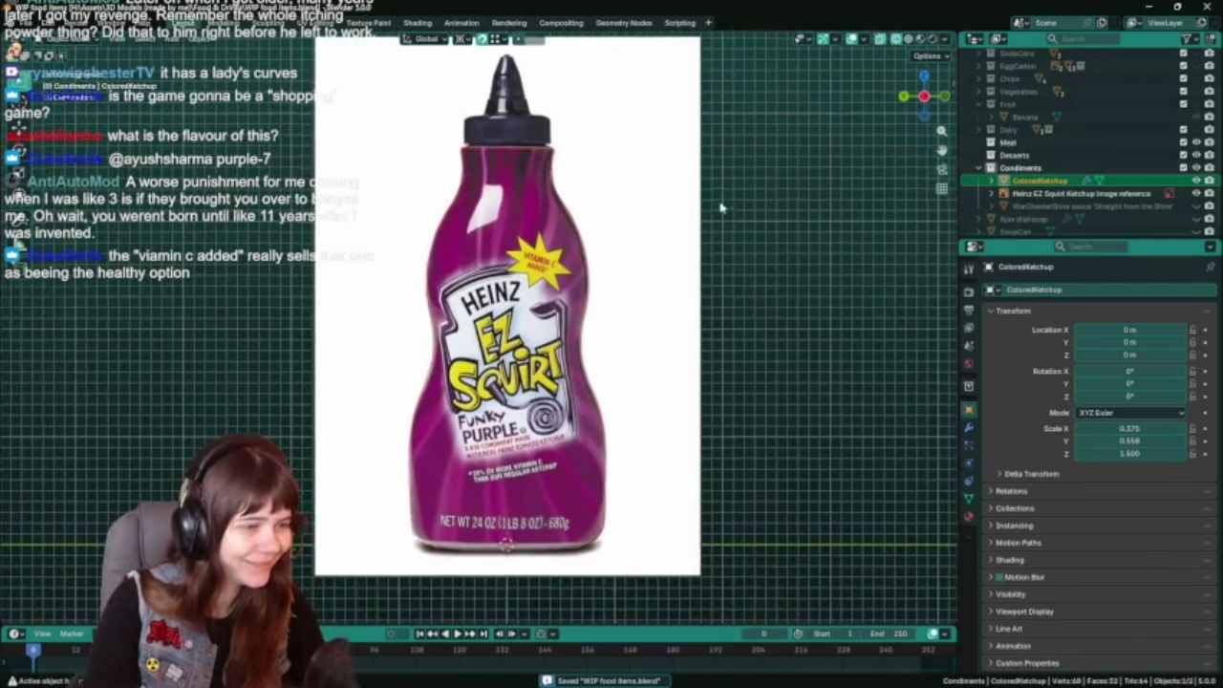
pyautogui.scroll(-1, 722, 219)
pyautogui.scroll(2, 722, 222)
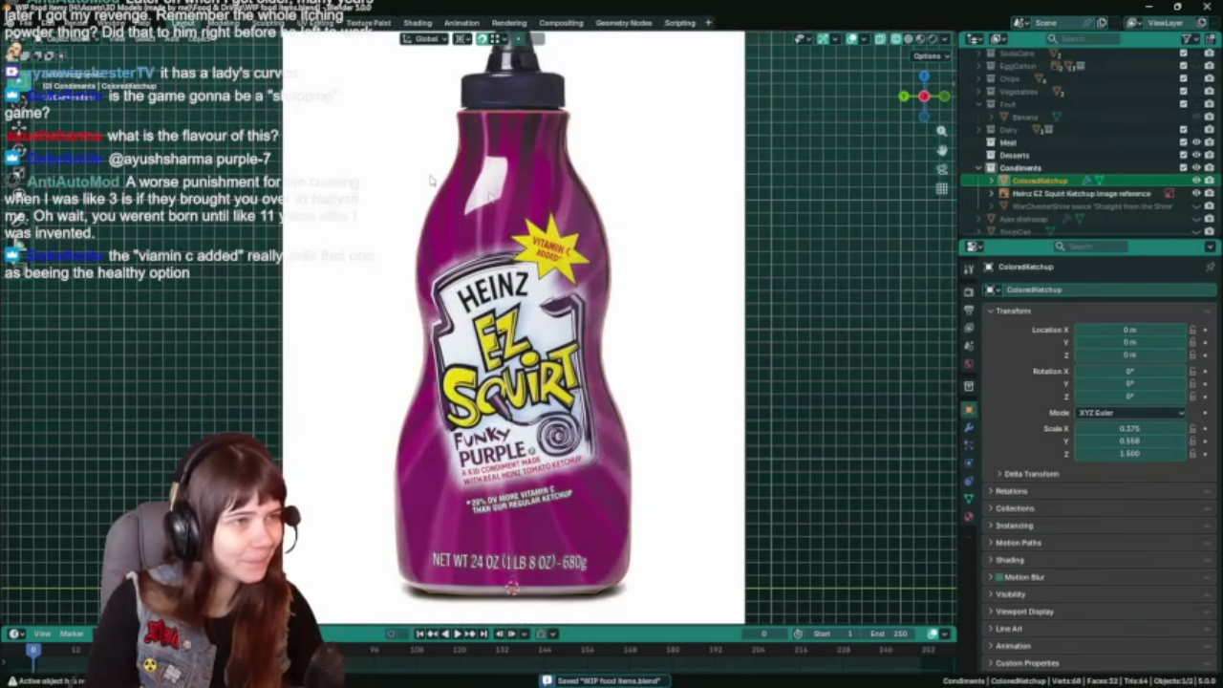
# Cancel a further vertex move, save, and orbit to a perspective view of the bottle.
pyautogui.press('Tab')
pyautogui.press('g')
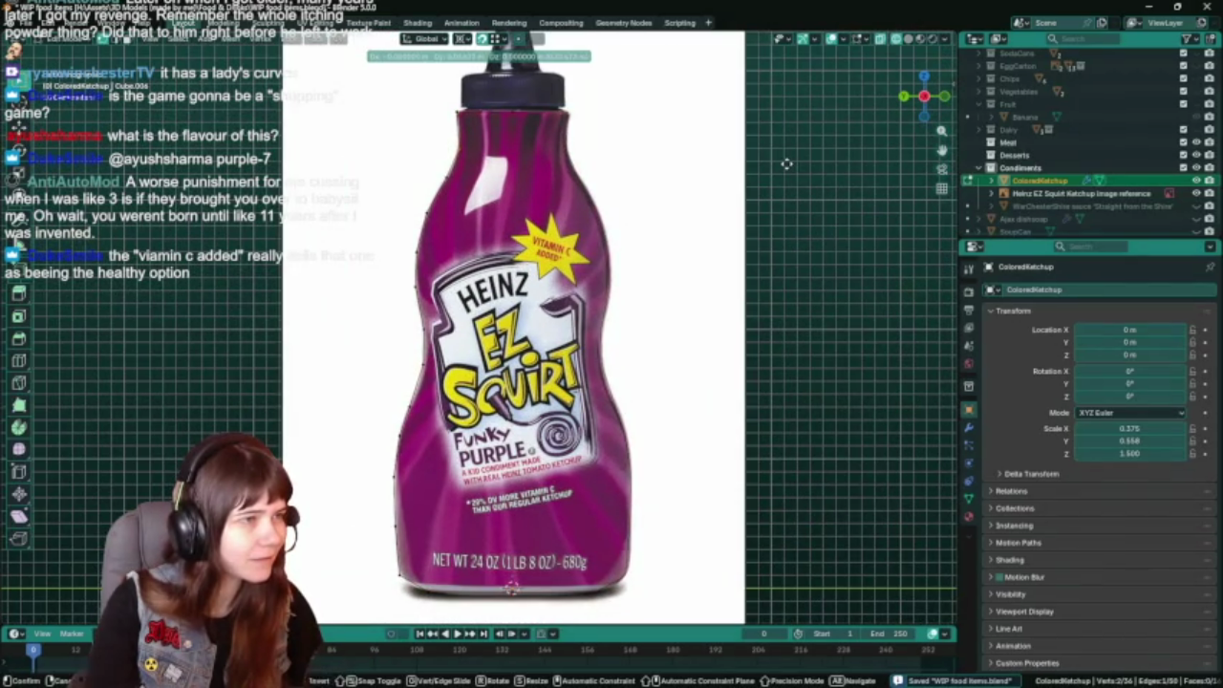
pyautogui.rightClick(786, 164)
pyautogui.press('Tab')
pyautogui.scroll(-1, 776, 323)
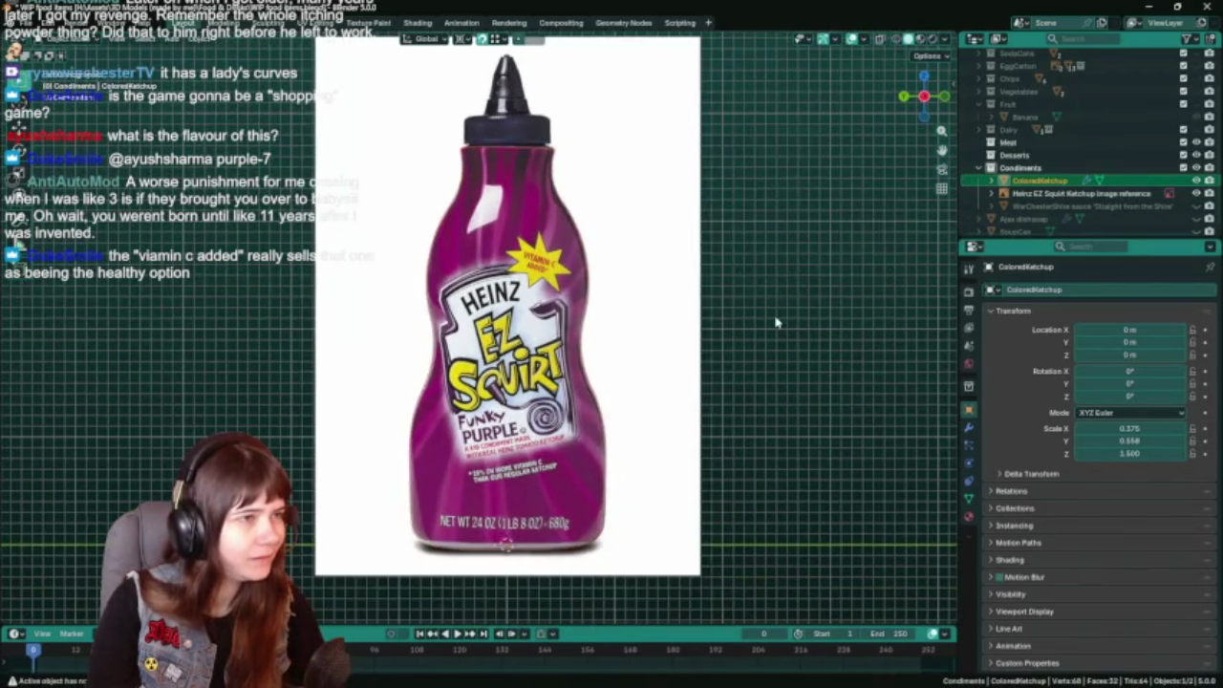
pyautogui.hotkey('ctrl', 's')
pyautogui.scroll(-3, 776, 323)
pyautogui.press('`')
pyautogui.moveTo(696, 306)
pyautogui.mouseDown(button='middle')
pyautogui.moveTo(622, 417)
pyautogui.moveTo(793, 387)
pyautogui.moveTo(691, 373)
pyautogui.mouseUp(button='middle')
pyautogui.press('s')
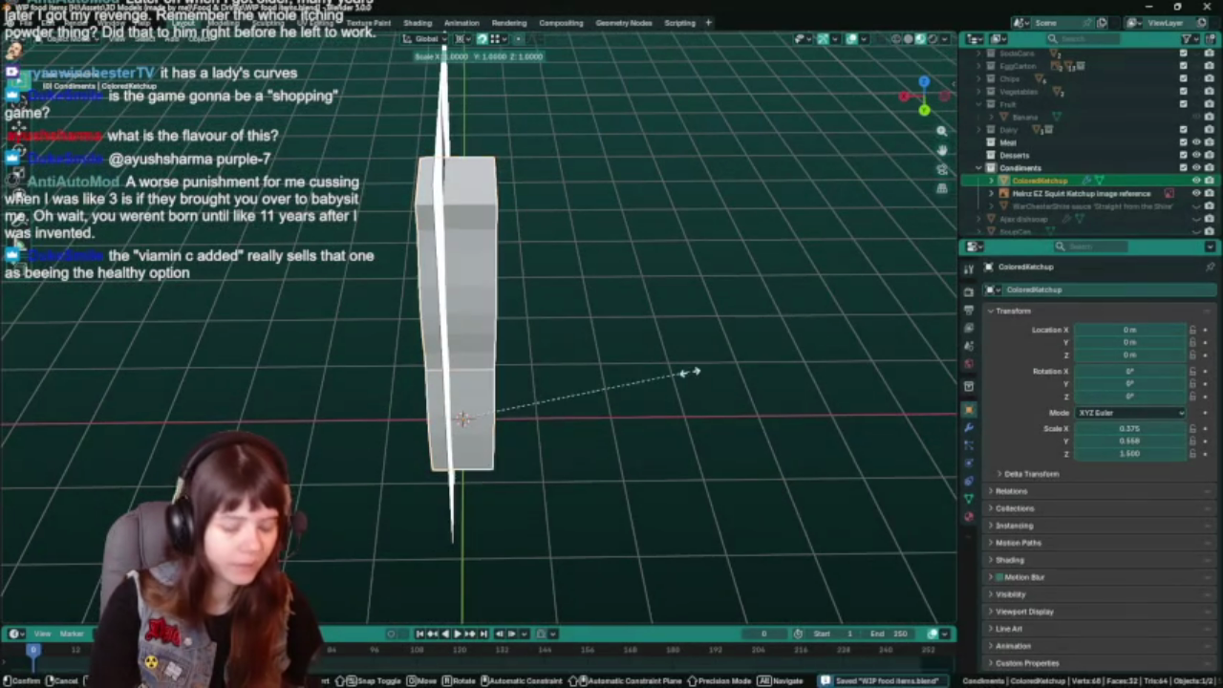
pyautogui.press('x')
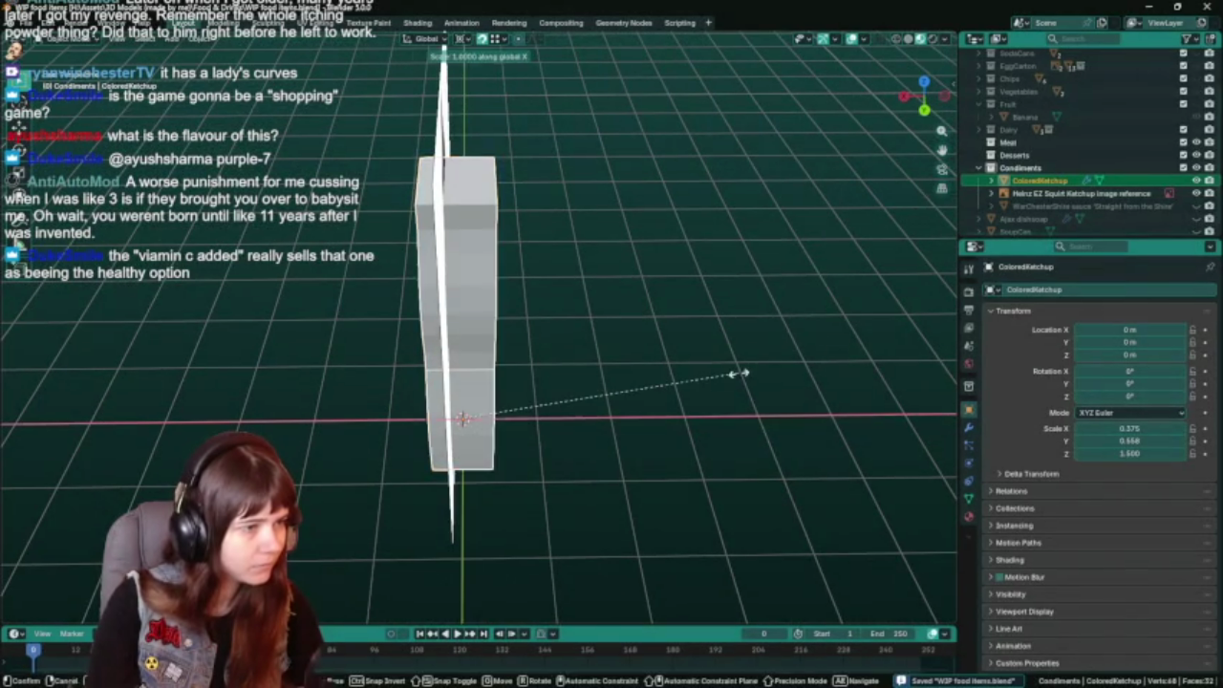
pyautogui.press('Escape')
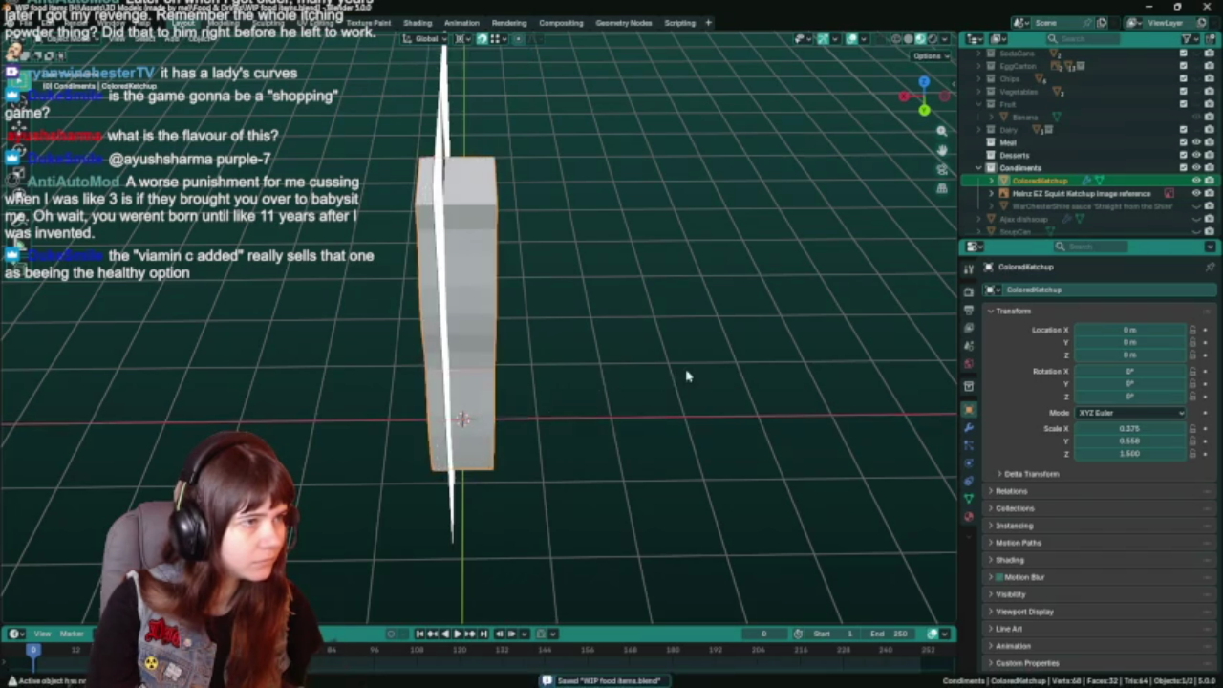
pyautogui.moveTo(686, 375); pyautogui.dragTo(732, 437, button='middle')
pyautogui.press('KP_1')
pyautogui.hotkey('ctrl', 's')
pyautogui.press('s')
pyautogui.press('x')
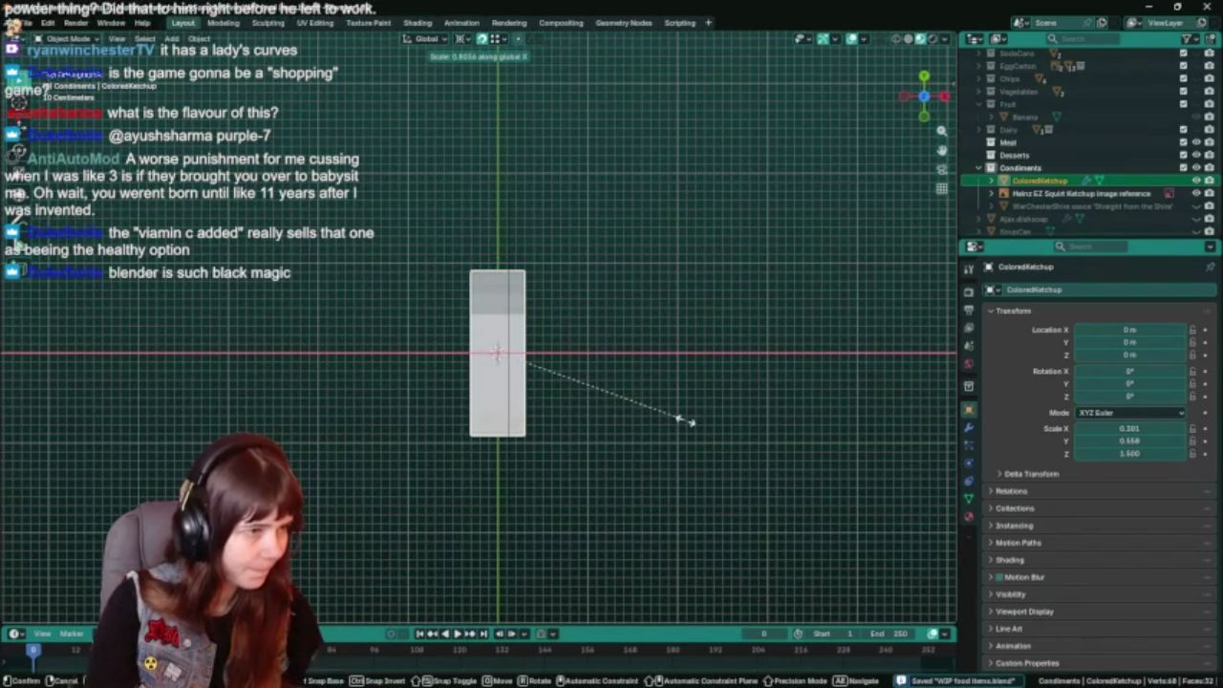
pyautogui.press('Escape')
pyautogui.moveTo(499, 450)
pyautogui.mouseDown(button='middle')
pyautogui.moveTo(638, 347)
pyautogui.moveTo(691, 347)
pyautogui.mouseUp(button='middle')
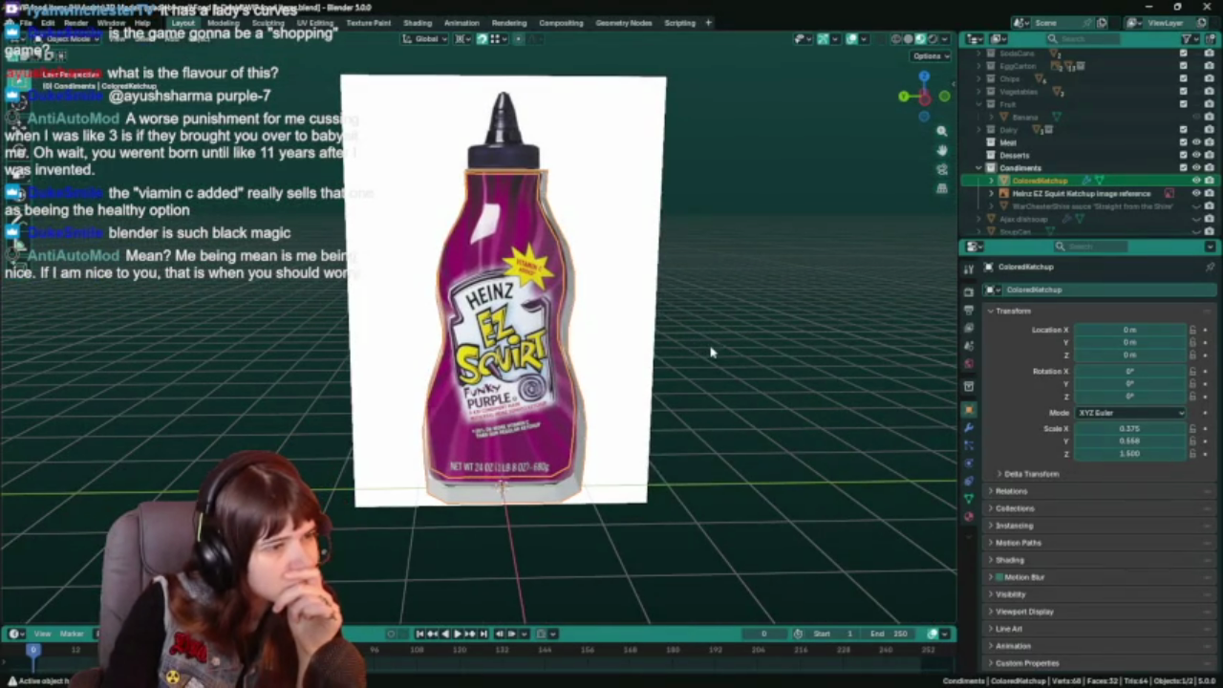
pyautogui.press('KP_1')
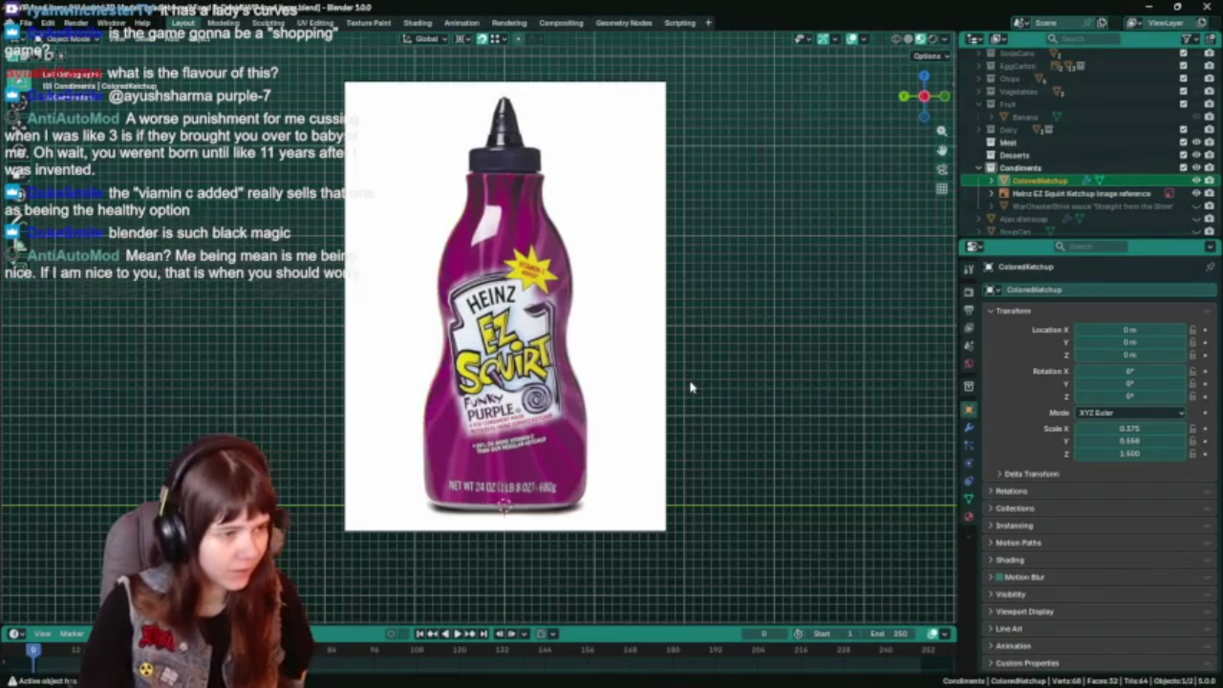
pyautogui.hotkey('ctrl', 's')
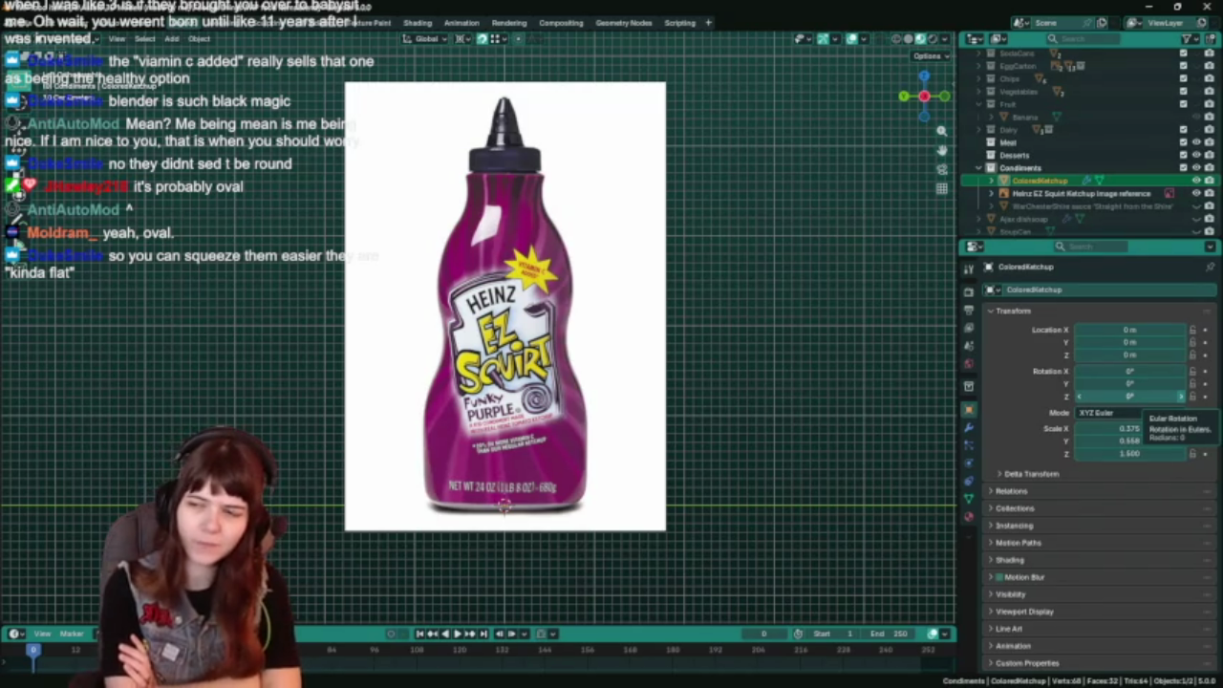
pyautogui.moveTo(535, 420)
pyautogui.mouseDown(button='middle')
pyautogui.moveTo(605, 379)
pyautogui.moveTo(701, 429)
pyautogui.moveTo(636, 423)
pyautogui.moveTo(501, 241)
pyautogui.mouseUp(button='middle')
pyautogui.hotkey('ctrl', 's')
# Add a loop cut across the block stack and delete the right-edge vertices.
pyautogui.hotkey('ctrl', 'r')
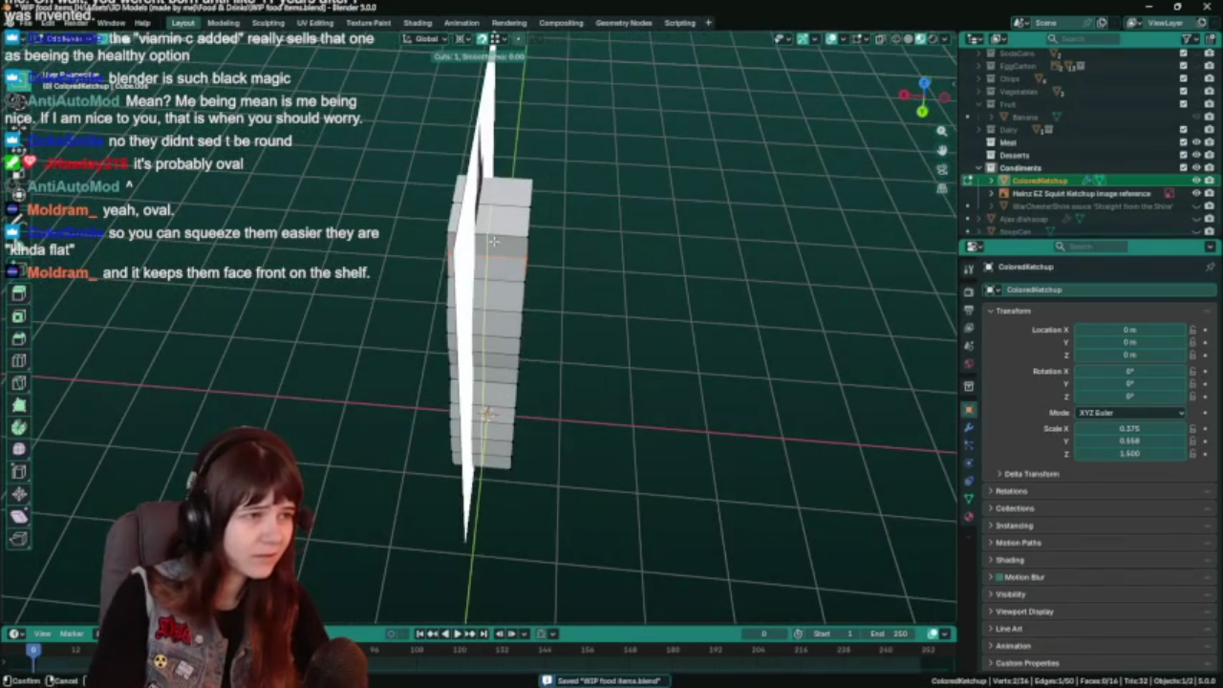
pyautogui.click(501, 241)
pyautogui.moveTo(585, 299)
pyautogui.mouseDown(button='middle')
pyautogui.moveTo(605, 292)
pyautogui.moveTo(577, 247)
pyautogui.moveTo(535, 224)
pyautogui.moveTo(537, 238)
pyautogui.mouseUp(button='middle')
pyautogui.keyDown('alt'); pyautogui.click(526, 239); pyautogui.keyUp('alt')
pyautogui.moveTo(586, 462); pyautogui.dragTo(569, 427, button='middle')
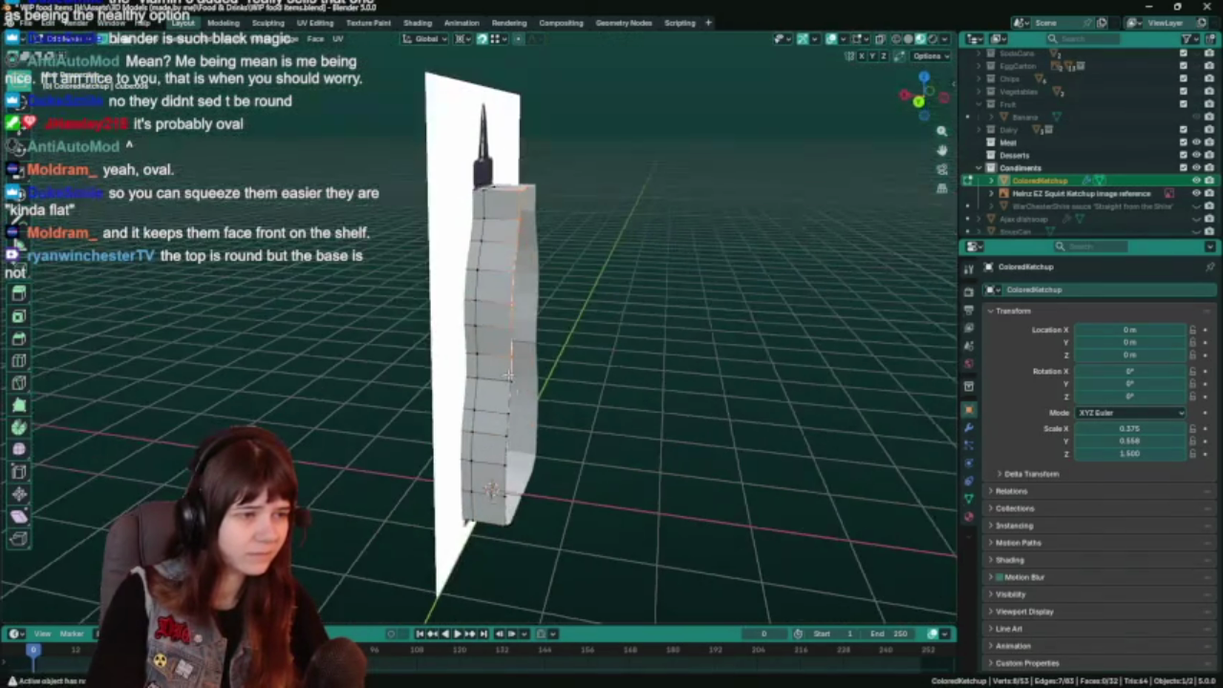
pyautogui.keyDown('alt'); pyautogui.click(496, 376); pyautogui.keyUp('alt')
pyautogui.moveTo(547, 555)
pyautogui.mouseDown(button='middle')
pyautogui.moveTo(487, 536)
pyautogui.moveTo(628, 389)
pyautogui.moveTo(578, 376)
pyautogui.moveTo(519, 386)
pyautogui.moveTo(546, 390)
pyautogui.moveTo(516, 382)
pyautogui.mouseUp(button='middle')
pyautogui.press('x')
pyautogui.click(628, 392)
# Delete the remaining block geometry and two stray vertices, then save.
pyautogui.moveTo(405, 162); pyautogui.dragTo(459, 541)
pyautogui.press('x')
pyautogui.click(402, 415)
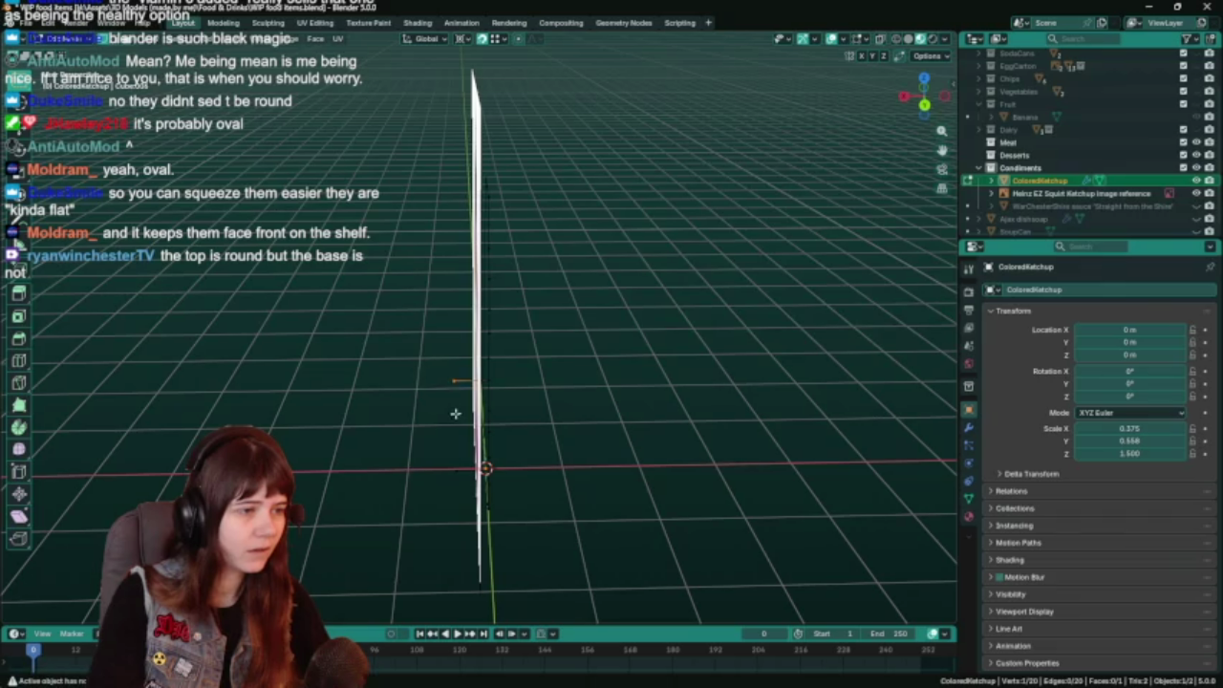
pyautogui.moveTo(449, 431); pyautogui.dragTo(449, 431)
pyautogui.press('x')
pyautogui.click(444, 361)
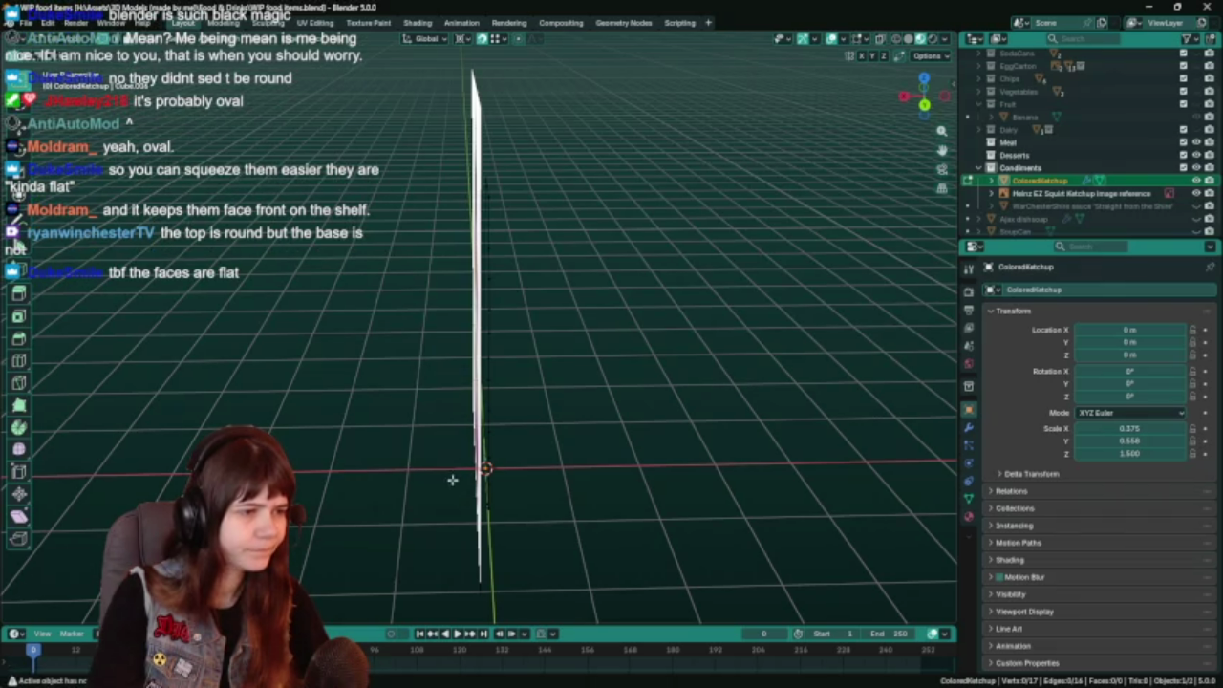
pyautogui.hotkey('ctrl', 's')
# Scale the outline, check it in a straight-on side view, and save again.
pyautogui.moveTo(684, 473)
pyautogui.mouseDown(button='middle')
pyautogui.moveTo(573, 487)
pyautogui.moveTo(679, 505)
pyautogui.moveTo(554, 496)
pyautogui.mouseUp(button='middle')
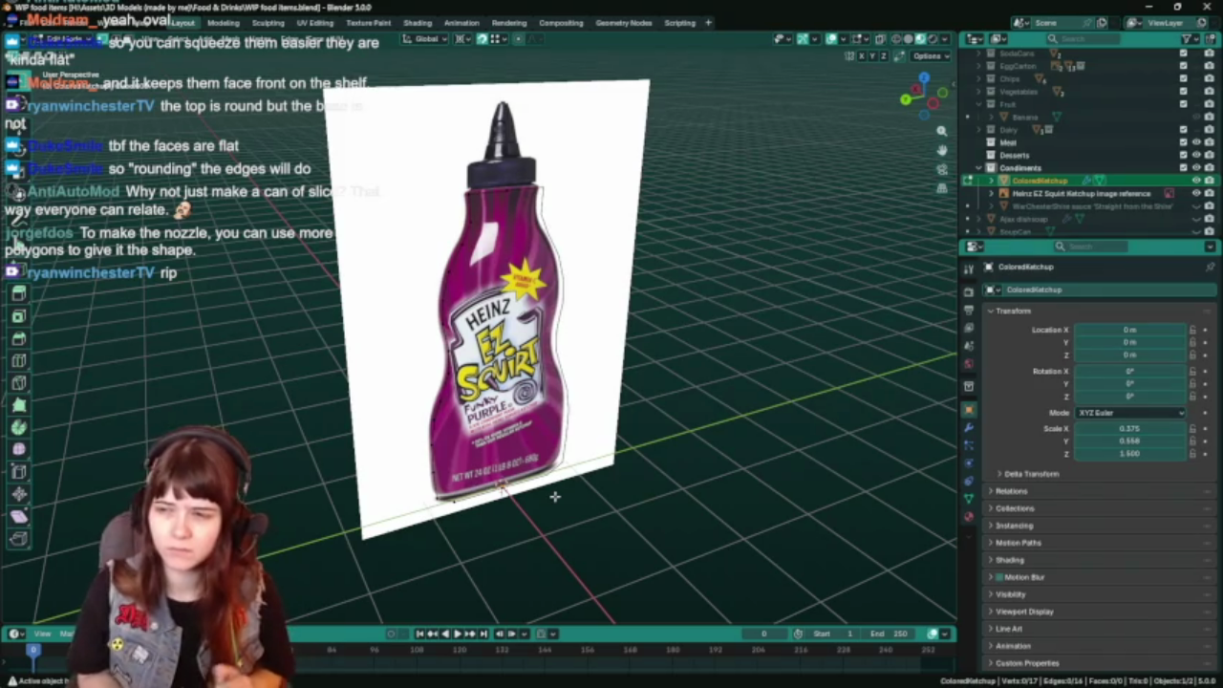
pyautogui.press('s')
pyautogui.click(609, 406)
pyautogui.press('ctrl+KP_3')
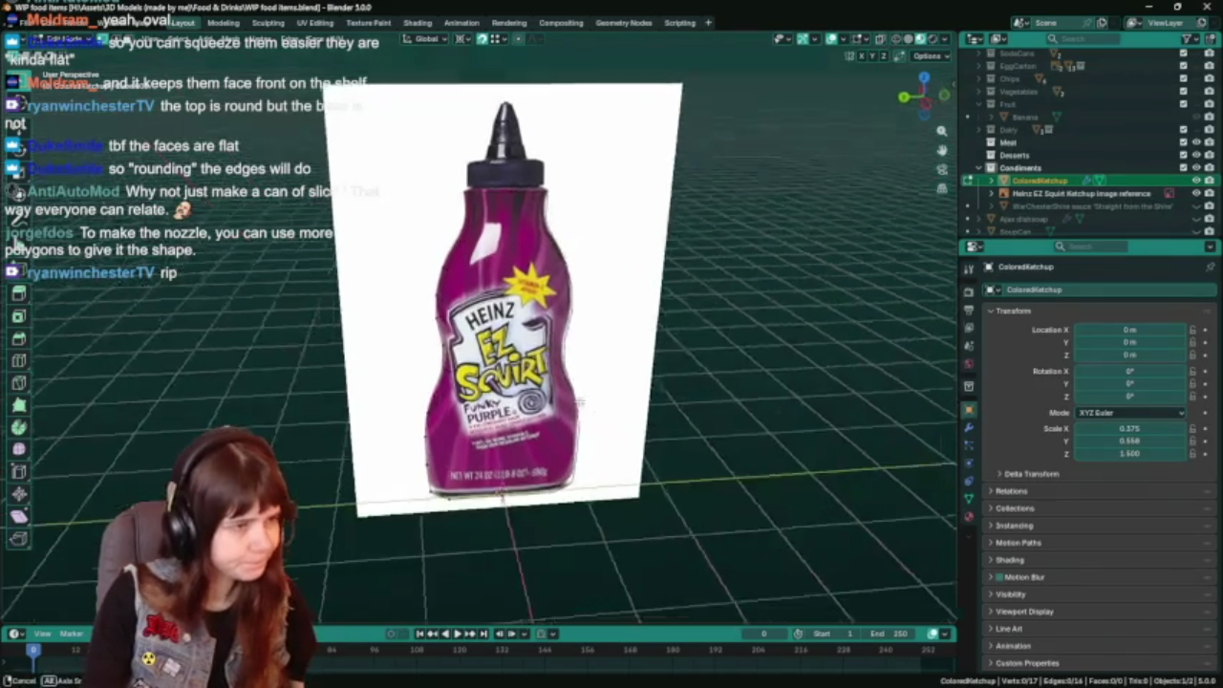
pyautogui.hotkey('ctrl', 's')
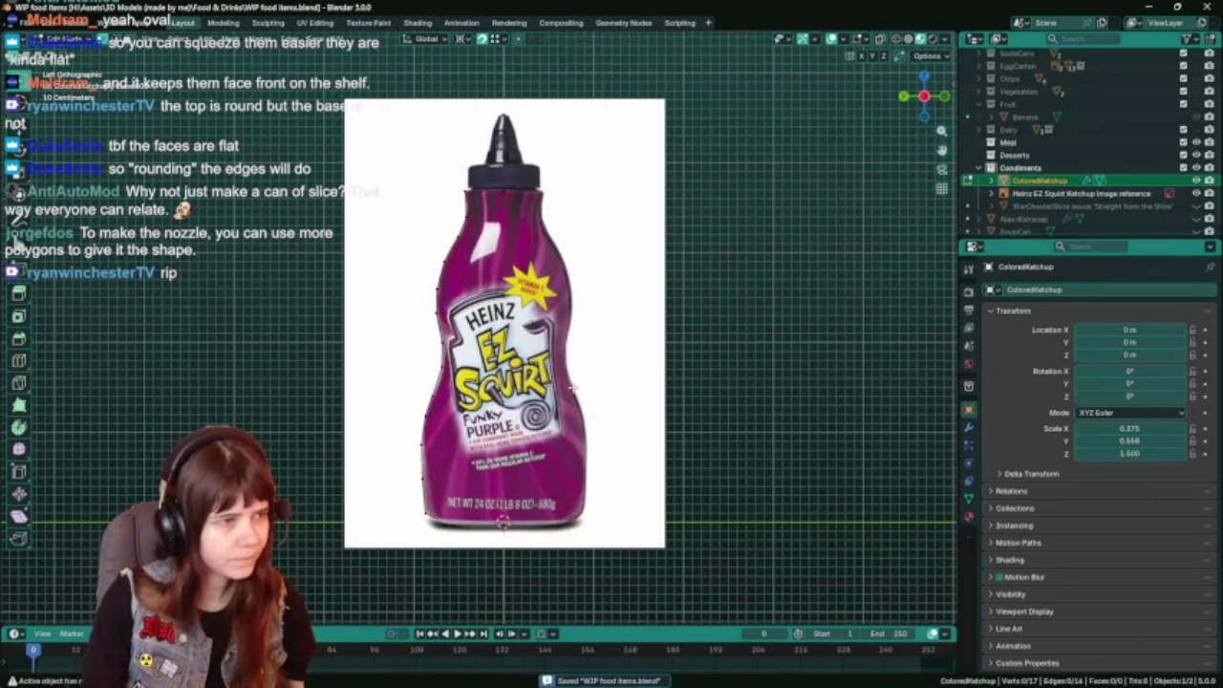
pyautogui.moveTo(571, 387)
pyautogui.mouseDown(button='middle')
pyautogui.moveTo(627, 512)
pyautogui.moveTo(496, 475)
pyautogui.mouseUp(button='middle')
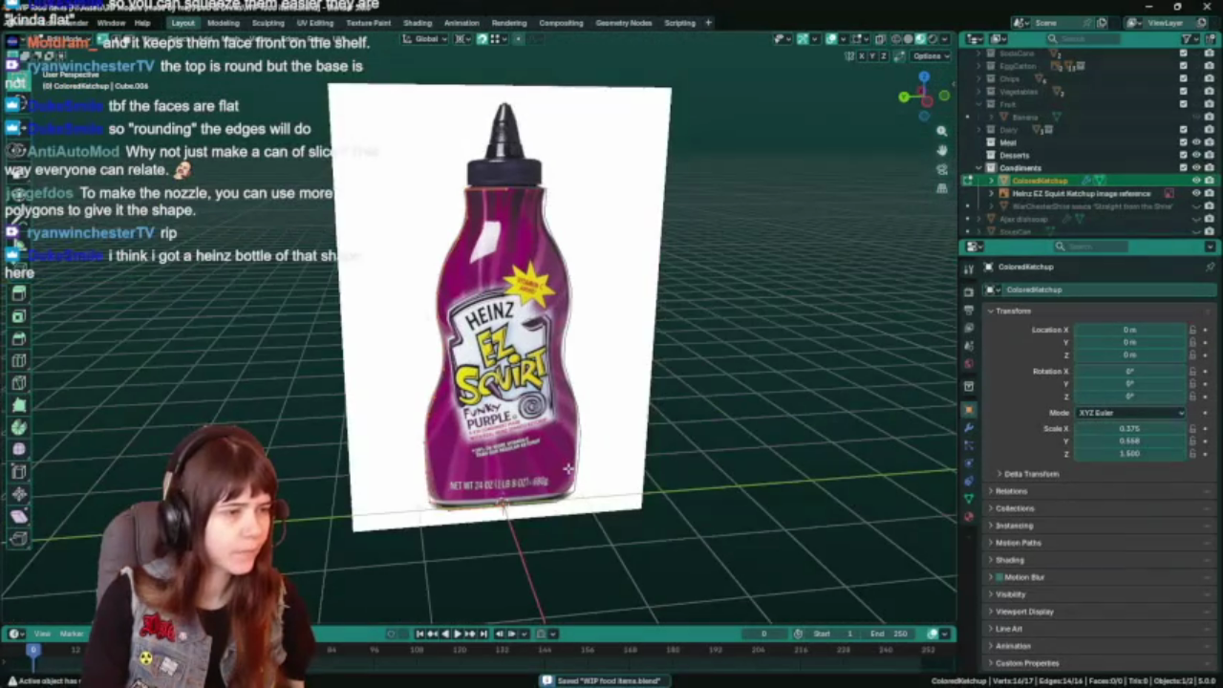
# Snap the 3D cursor to the vertex at the bottle's base.
pyautogui.moveTo(526, 516); pyautogui.dragTo(531, 516)
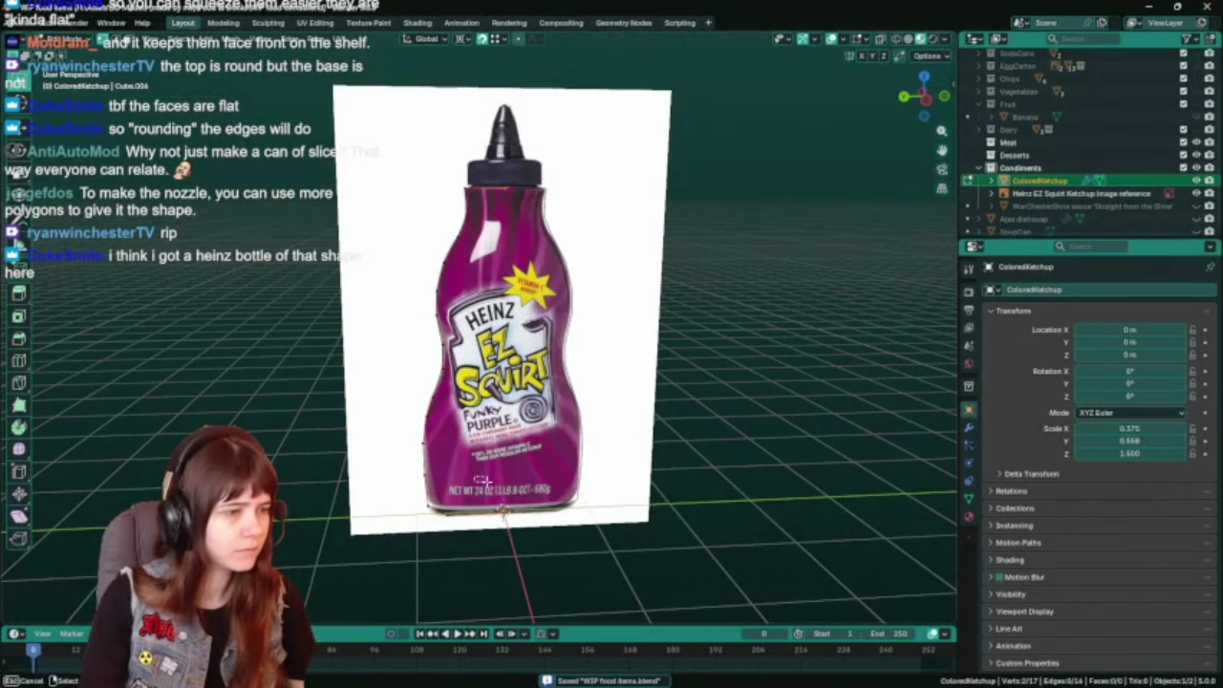
pyautogui.press('Tab')
pyautogui.moveTo(614, 395); pyautogui.dragTo(1020, 402, button='middle')
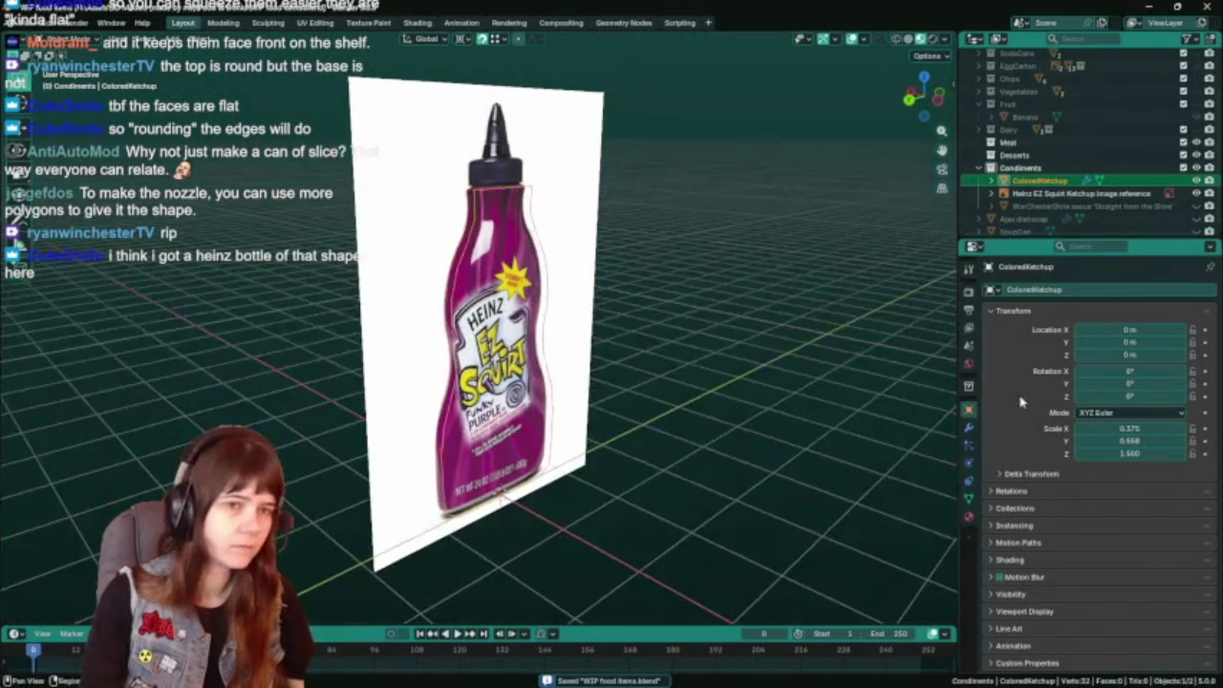
pyautogui.moveTo(631, 422)
pyautogui.mouseDown(button='middle')
pyautogui.moveTo(647, 437)
pyautogui.moveTo(515, 492)
pyautogui.mouseUp(button='middle')
pyautogui.press('Tab')
pyautogui.moveTo(487, 488); pyautogui.dragTo(518, 504)
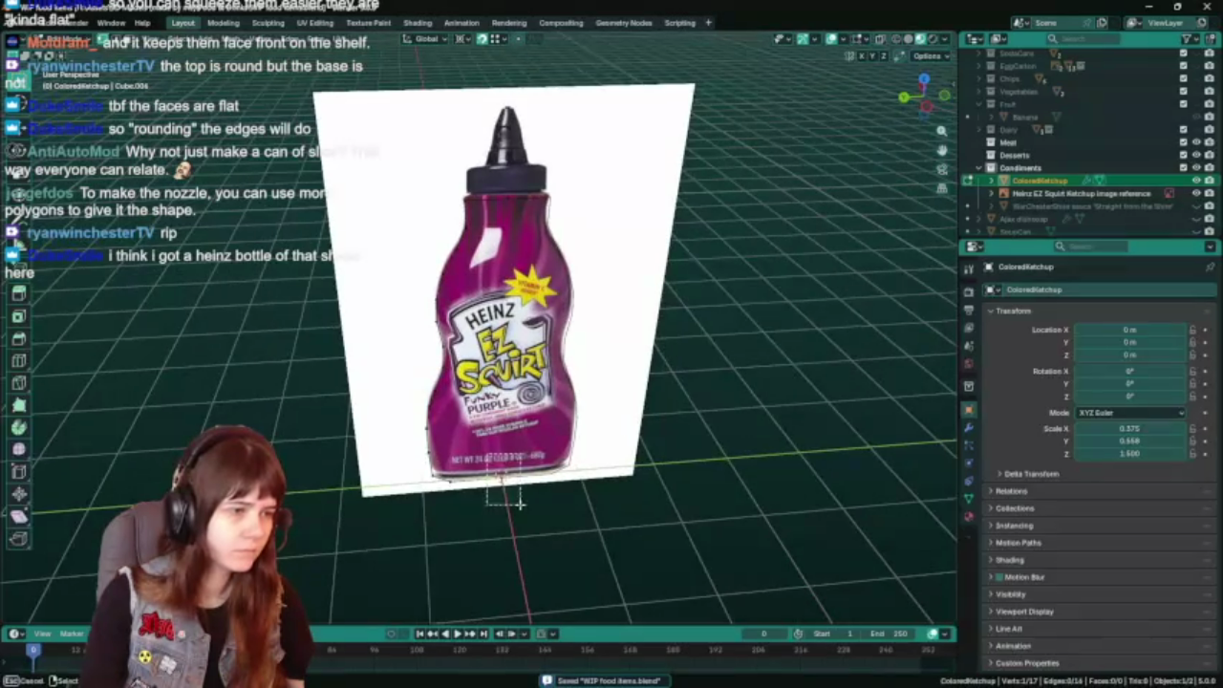
pyautogui.press('Tab')
pyautogui.rightClick(214, 50)
pyautogui.moveTo(250, 78)
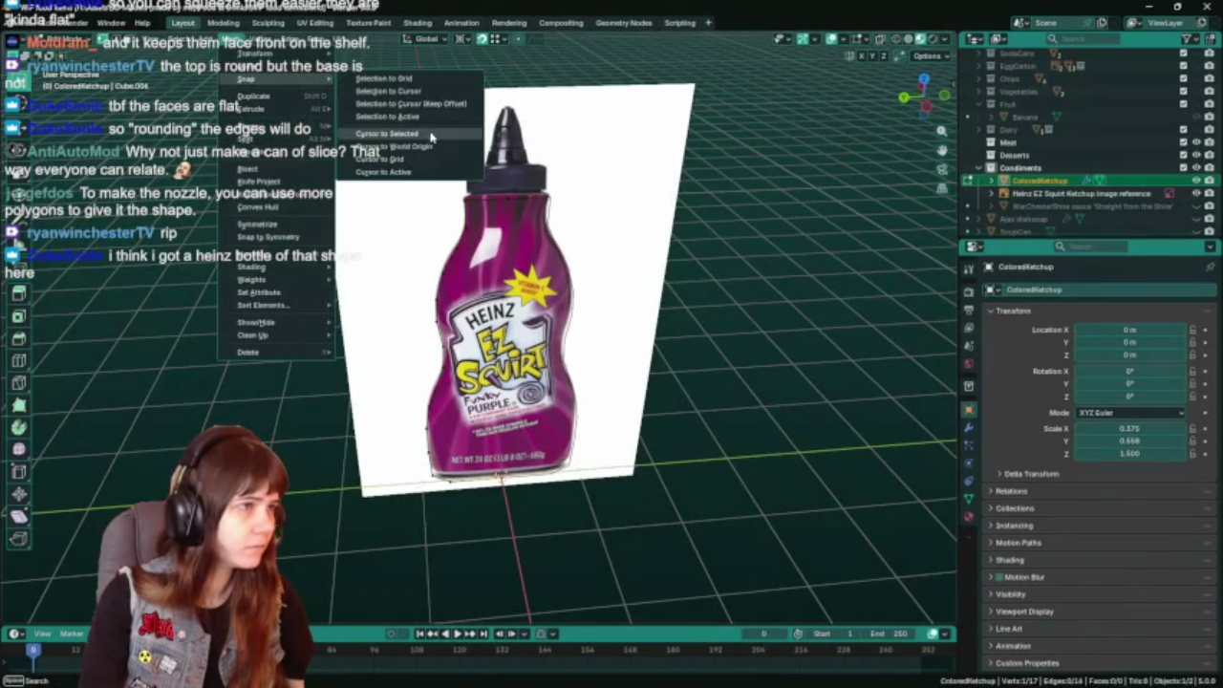
pyautogui.click(431, 138)
# Set the origin to the 3D cursor and Z location to 0 m, then hide the reference.
pyautogui.rightClick(206, 53)
pyautogui.moveTo(220, 65)
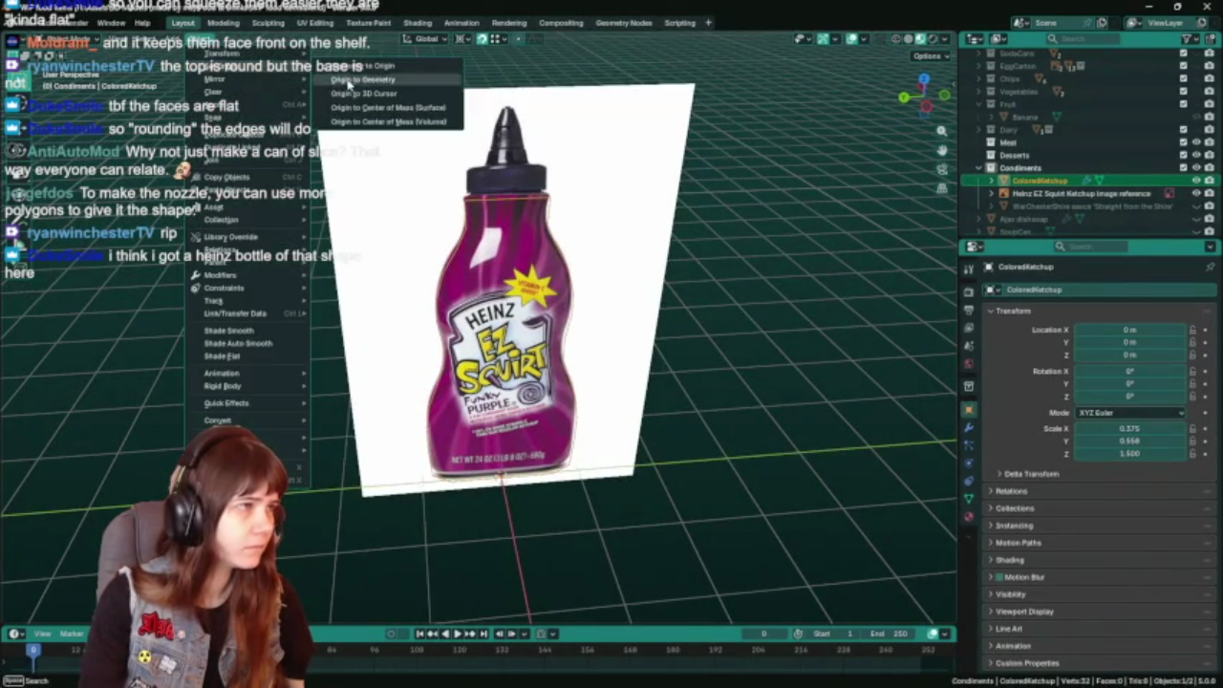
pyautogui.click(383, 94)
pyautogui.doubleClick(1129, 355)
pyautogui.write('0.026913')
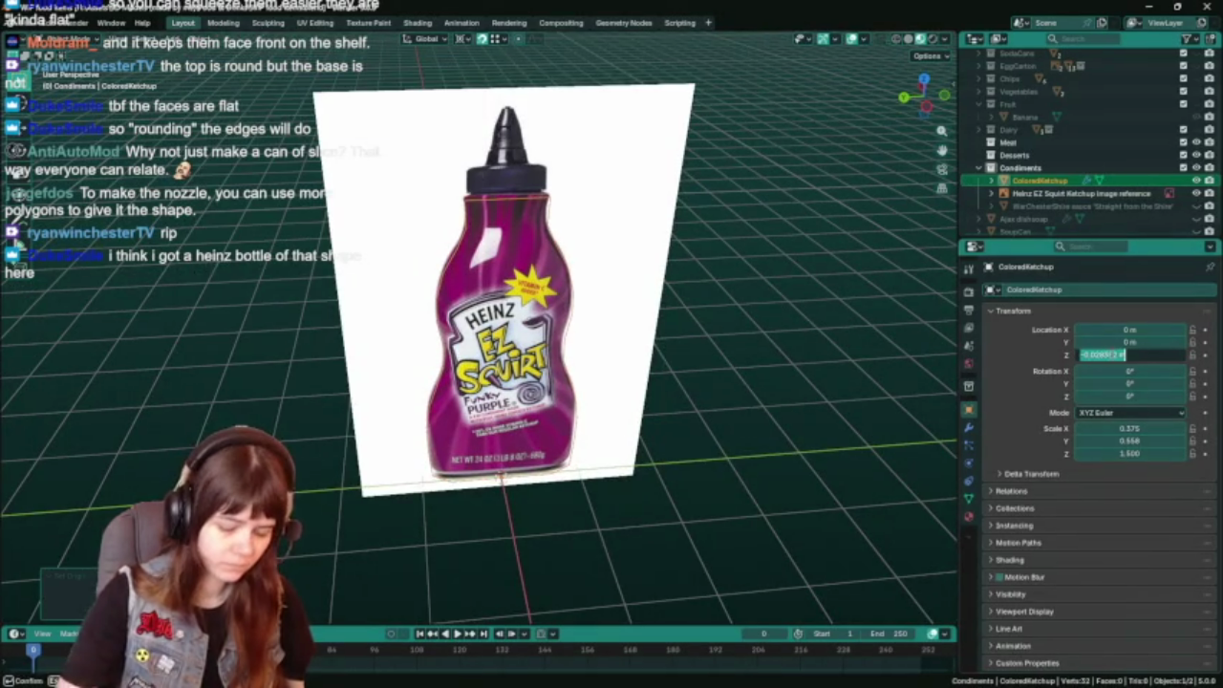
pyautogui.press('Return')
pyautogui.click(1197, 193)
pyautogui.moveTo(518, 363)
pyautogui.mouseDown(button='middle')
pyautogui.moveTo(595, 347)
pyautogui.moveTo(557, 338)
pyautogui.mouseUp(button='middle')
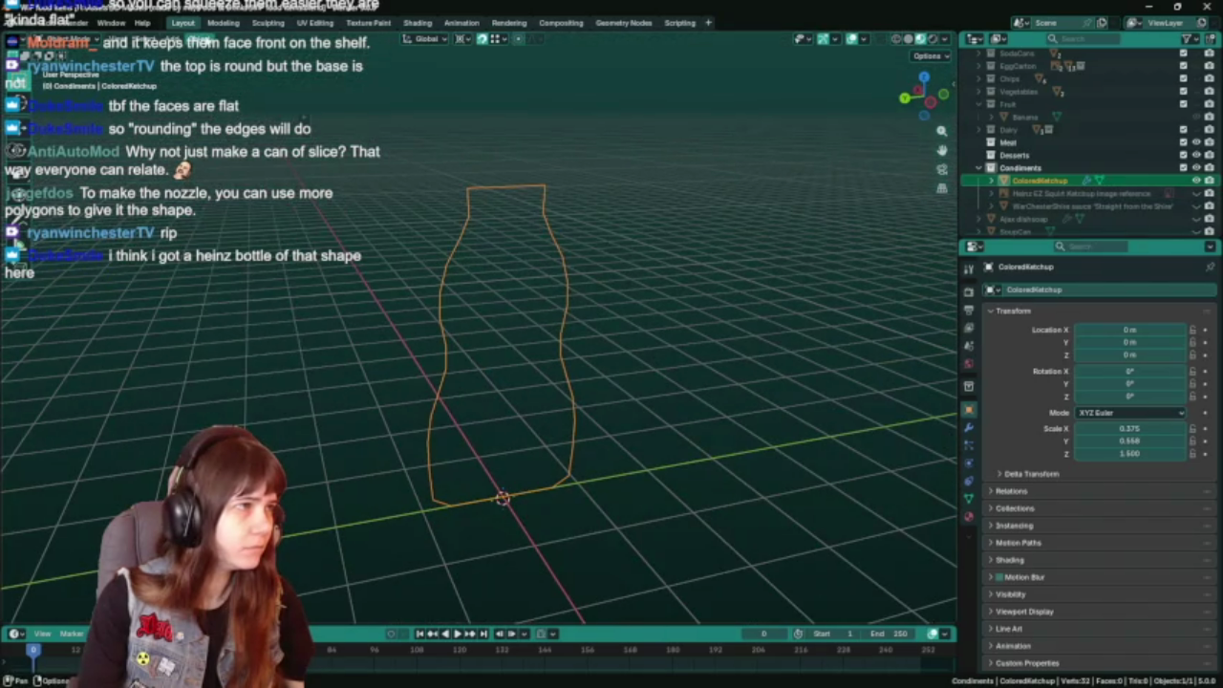
# Reposition the outline's origin, switch to the side view and save.
pyautogui.rightClick(212, 52)
pyautogui.click(401, 185)
pyautogui.moveTo(402, 185)
pyautogui.mouseDown(button='middle')
pyautogui.moveTo(658, 396)
pyautogui.moveTo(603, 374)
pyautogui.mouseUp(button='middle')
pyautogui.press('ctrl+KP_3')
pyautogui.hotkey('ctrl', 's')
pyautogui.press('Tab')
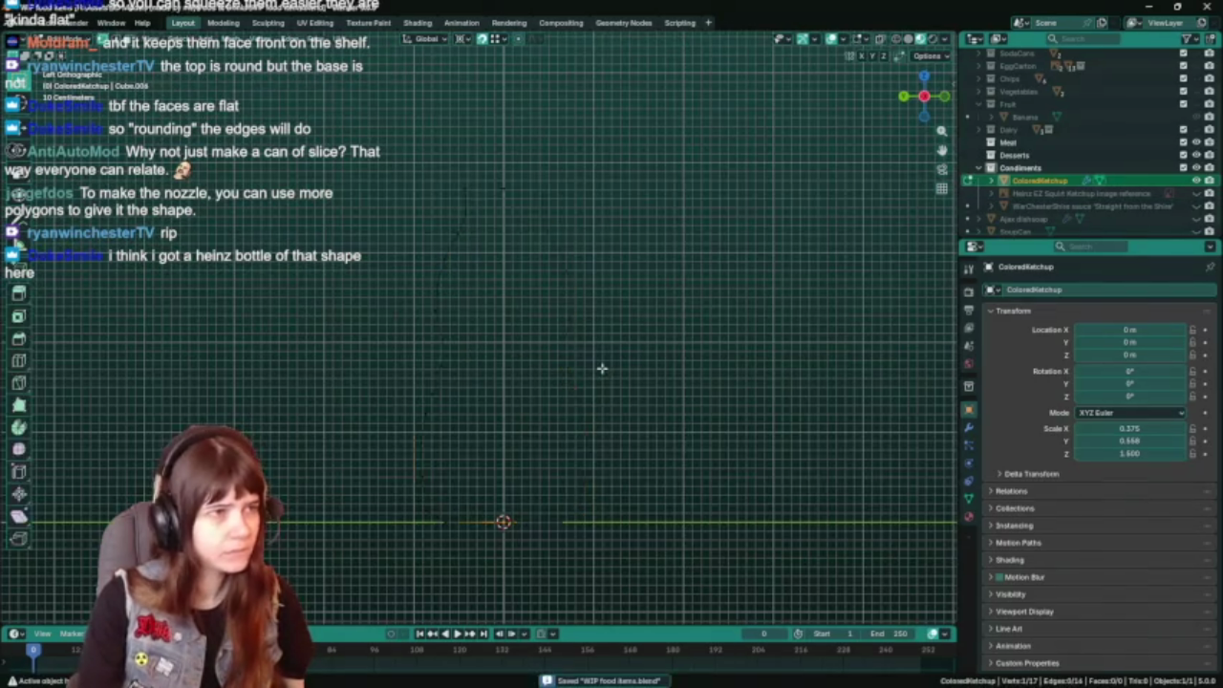
pyautogui.press('Tab')
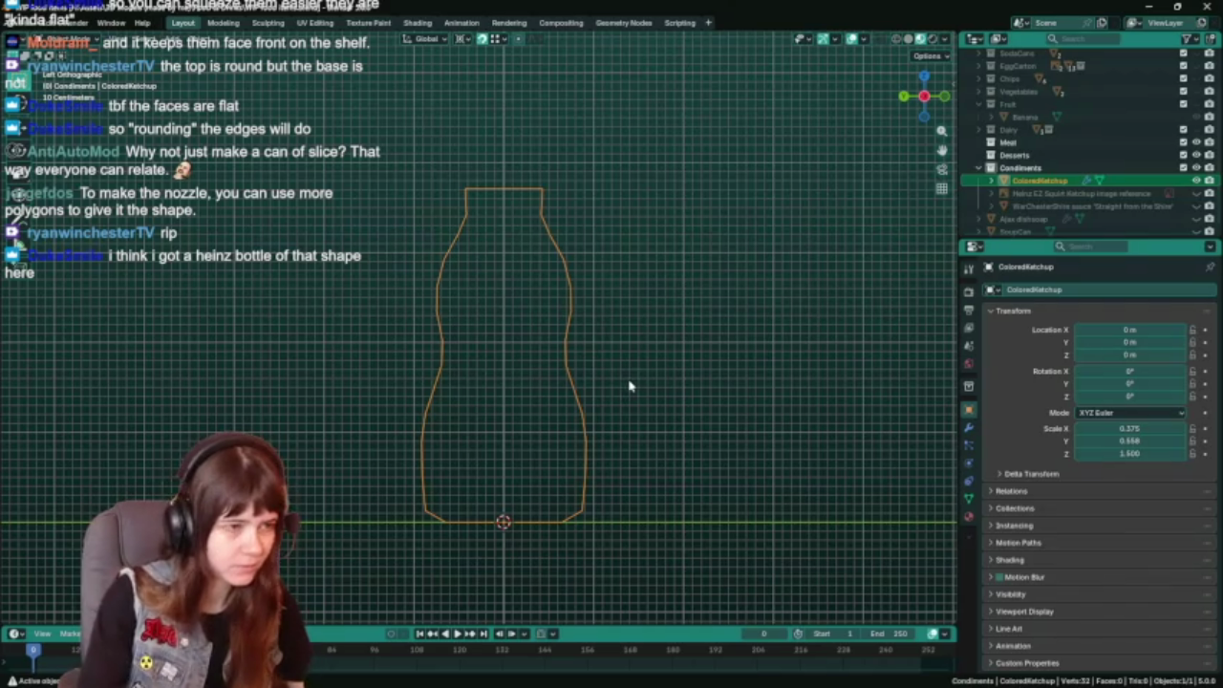
pyautogui.hotkey('ctrl', 's')
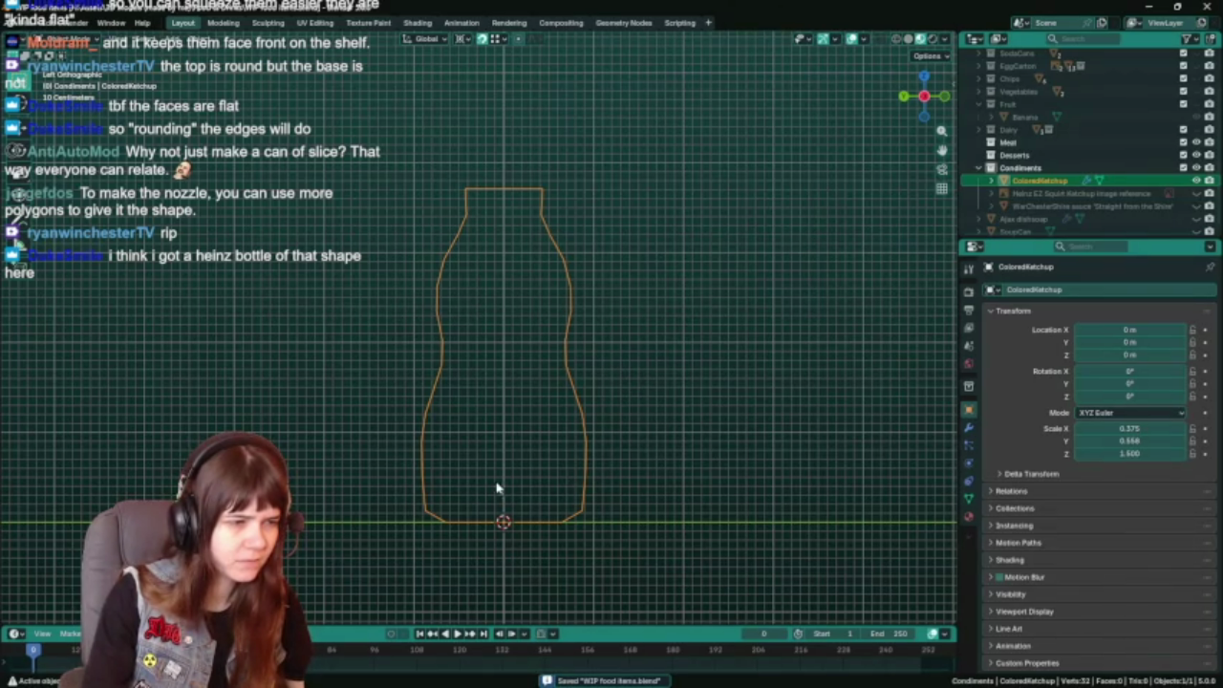
# Start extruding a profile vertex, cancel it, and save with the outline unchanged.
pyautogui.press('Tab')
pyautogui.press('e')
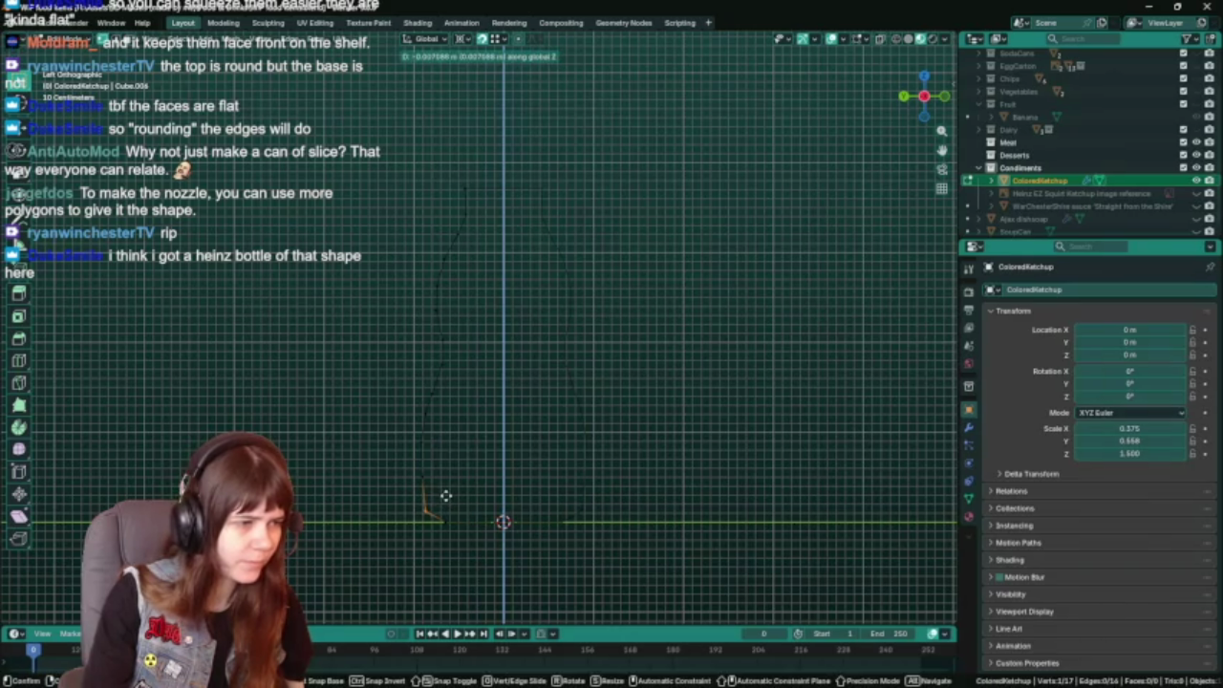
pyautogui.rightClick(426, 478)
pyautogui.press('Tab')
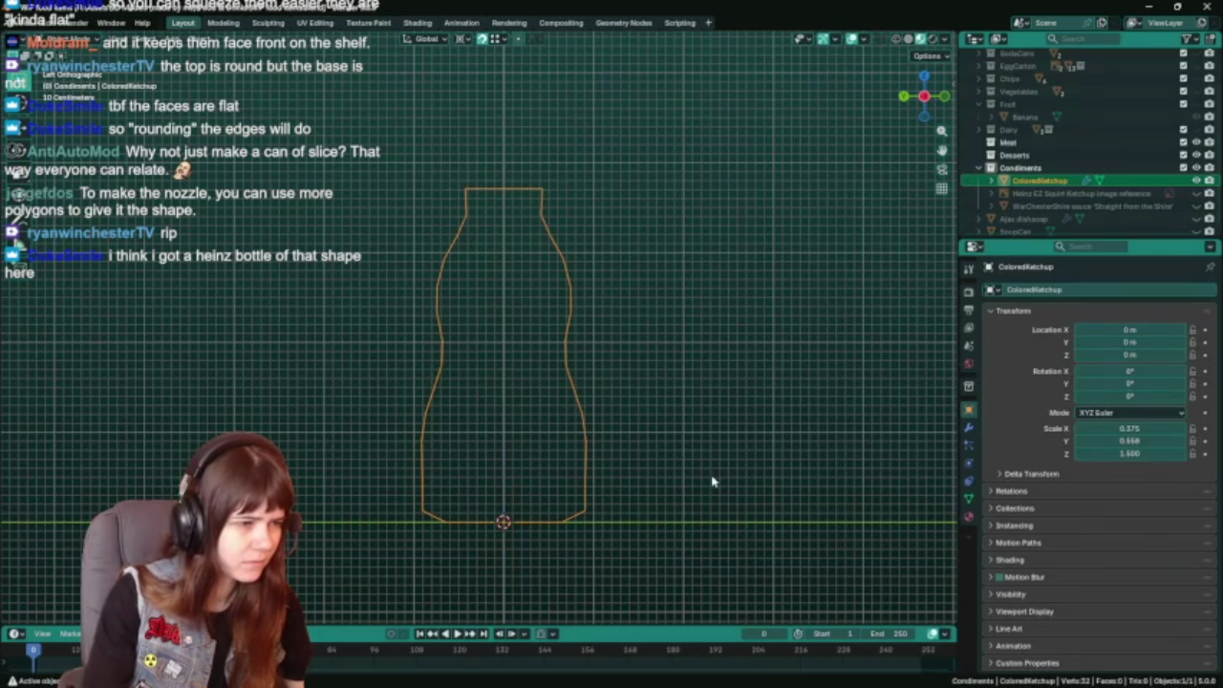
pyautogui.scroll(-2, 711, 476)
pyautogui.scroll(1, 712, 476)
pyautogui.press('Tab')
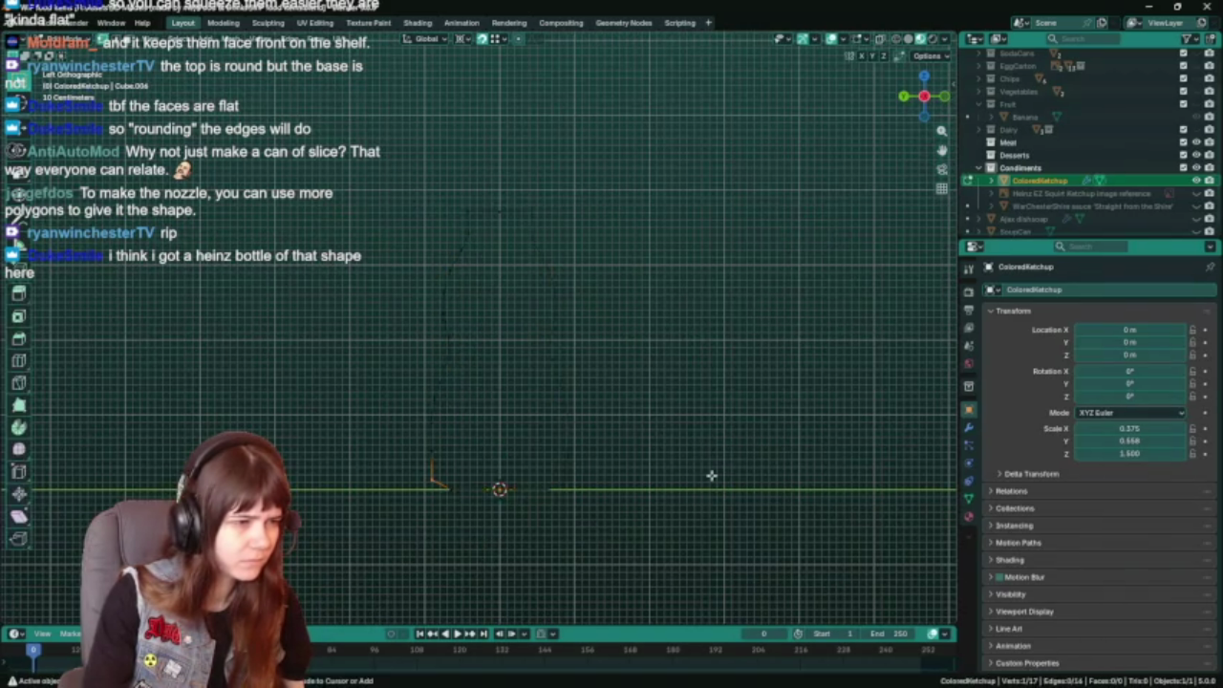
pyautogui.hotkey('ctrl', 's')
pyautogui.press('Tab')
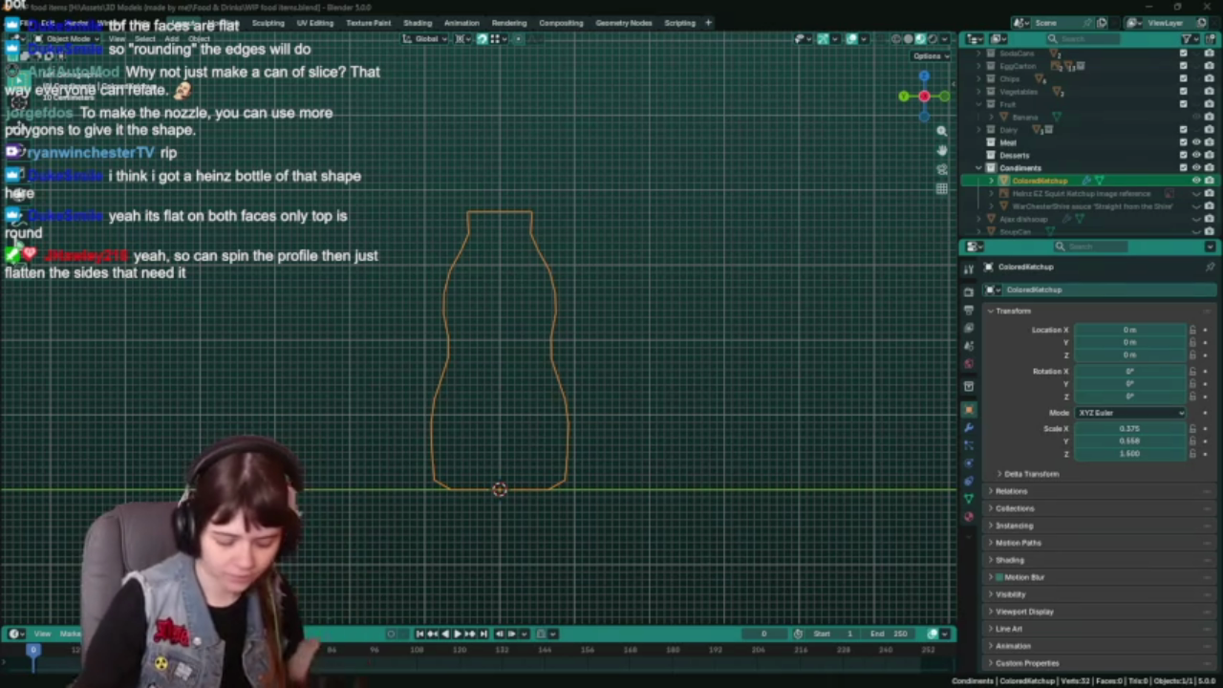
# Leave Edit Mode with the 32-vertex bottle silhouette traced on the ground line.
pyautogui.press('Tab')
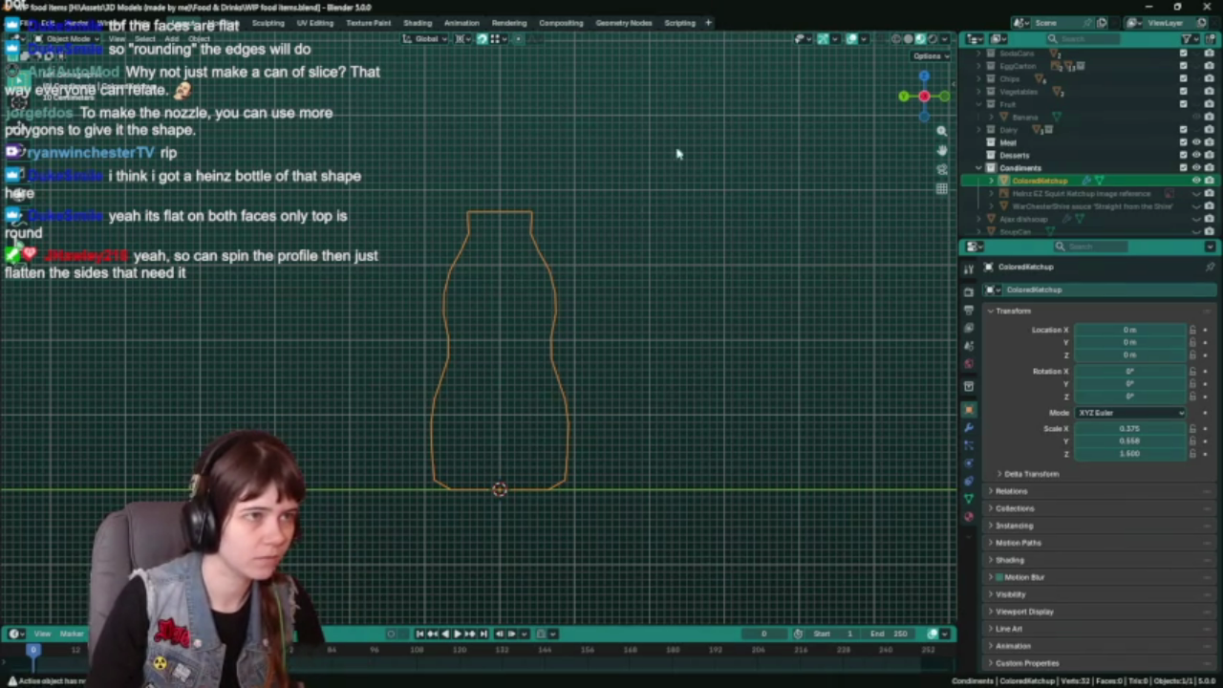
# Save the file and remove the Mirror modifier from the profile.
pyautogui.hotkey('ctrl', 's')
pyautogui.press('Tab')
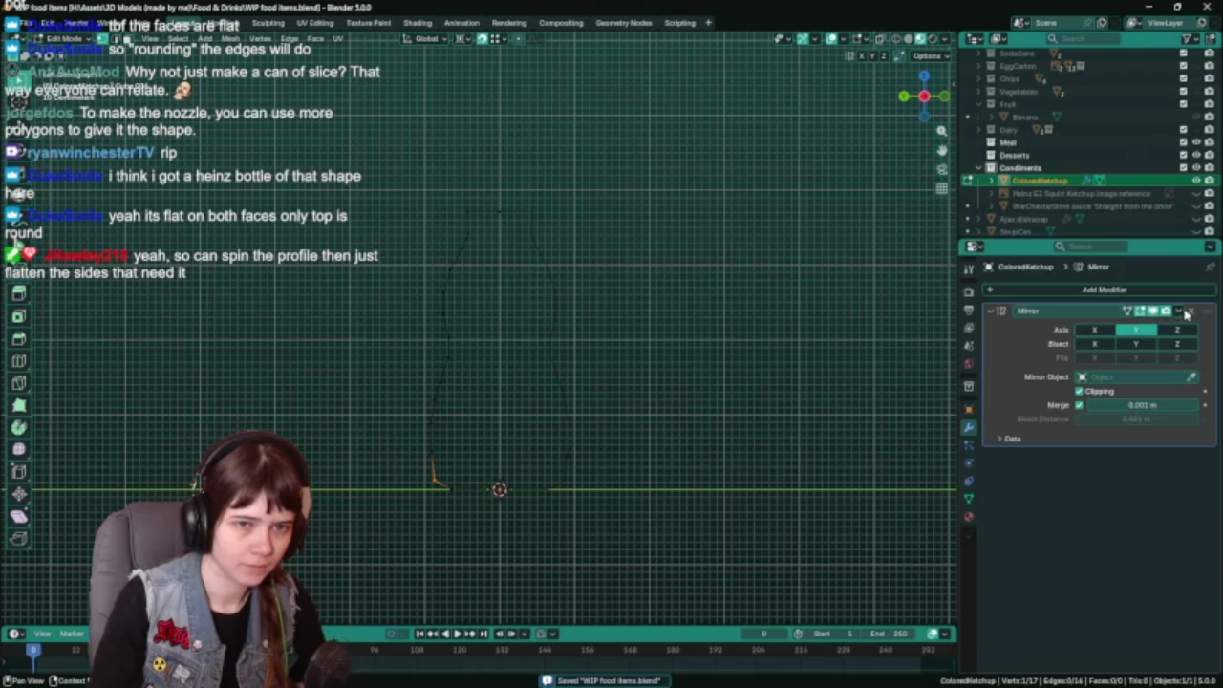
pyautogui.click(1192, 312)
pyautogui.press('Tab')
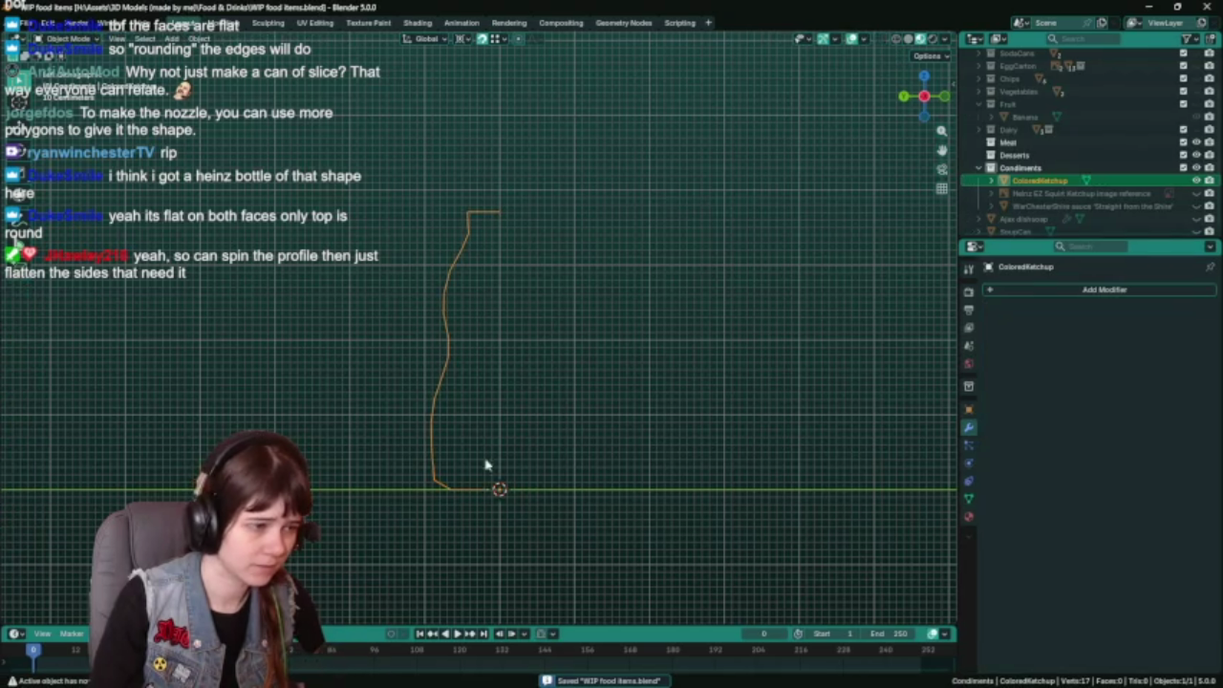
# Delete the centre vertices at the origin in side view, leaving a 15-vertex half outline.
pyautogui.moveTo(575, 334)
pyautogui.mouseDown(button='middle')
pyautogui.moveTo(568, 350)
pyautogui.moveTo(514, 215)
pyautogui.mouseUp(button='middle')
pyautogui.press('Tab')
pyautogui.press('KP_3')
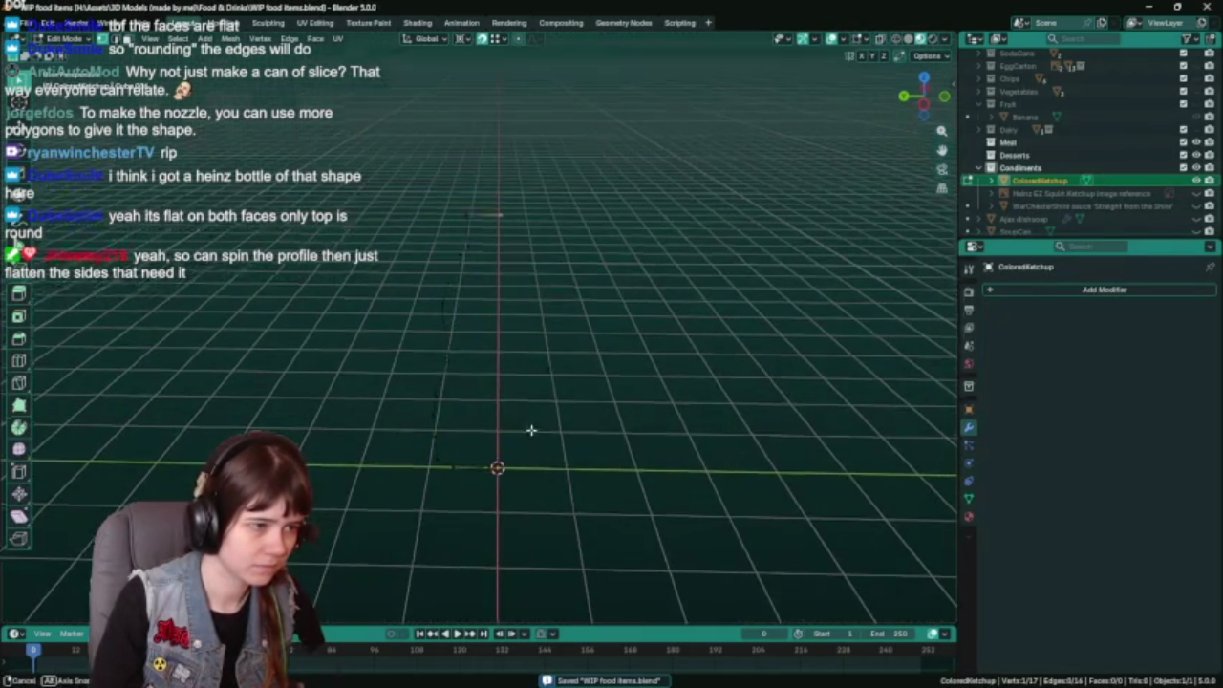
pyautogui.moveTo(486, 447); pyautogui.dragTo(522, 525)
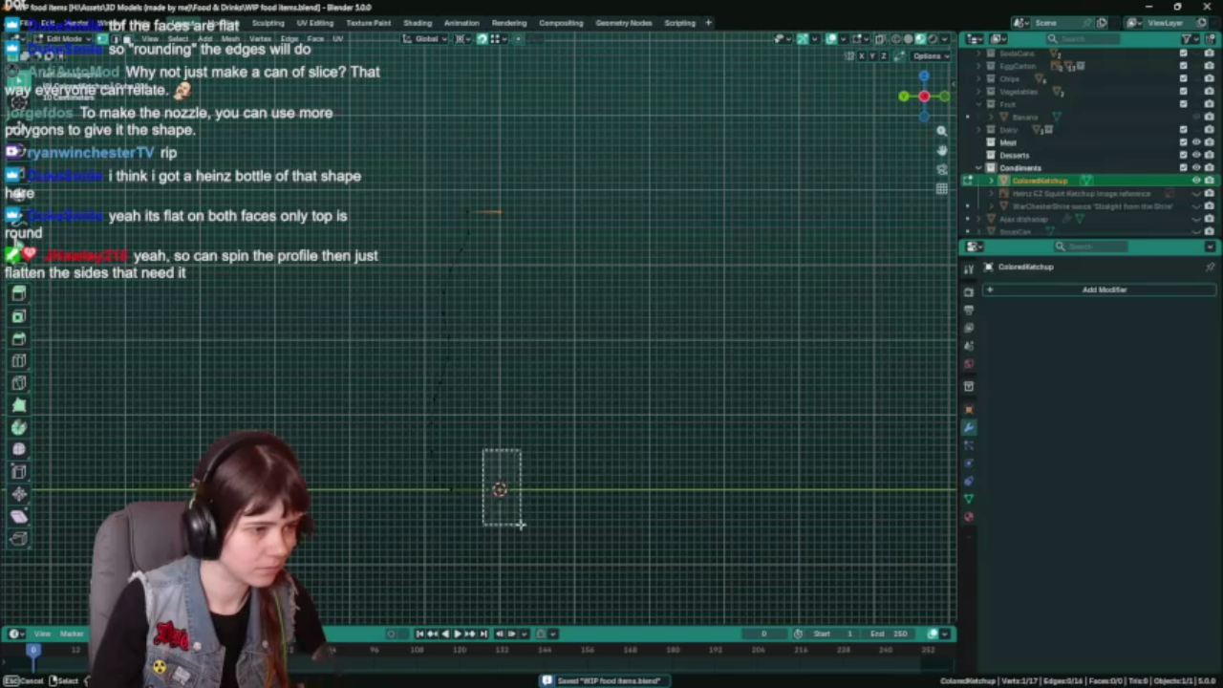
pyautogui.press('x')
pyautogui.click(586, 369)
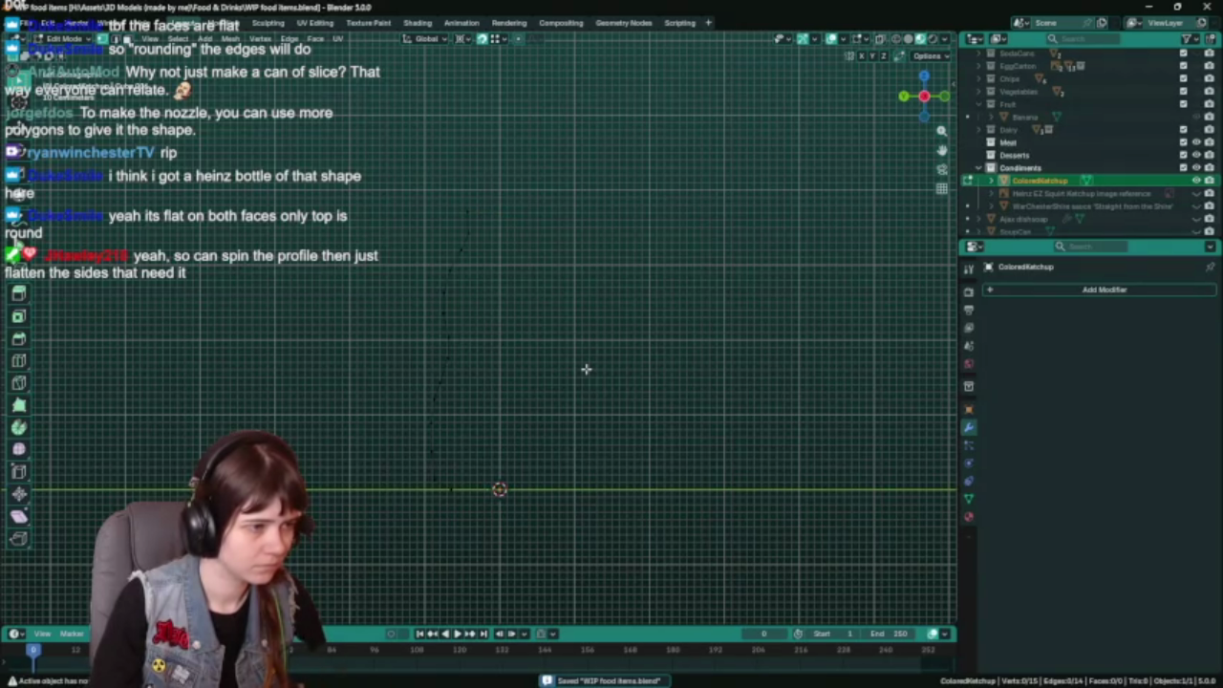
pyautogui.press('Tab')
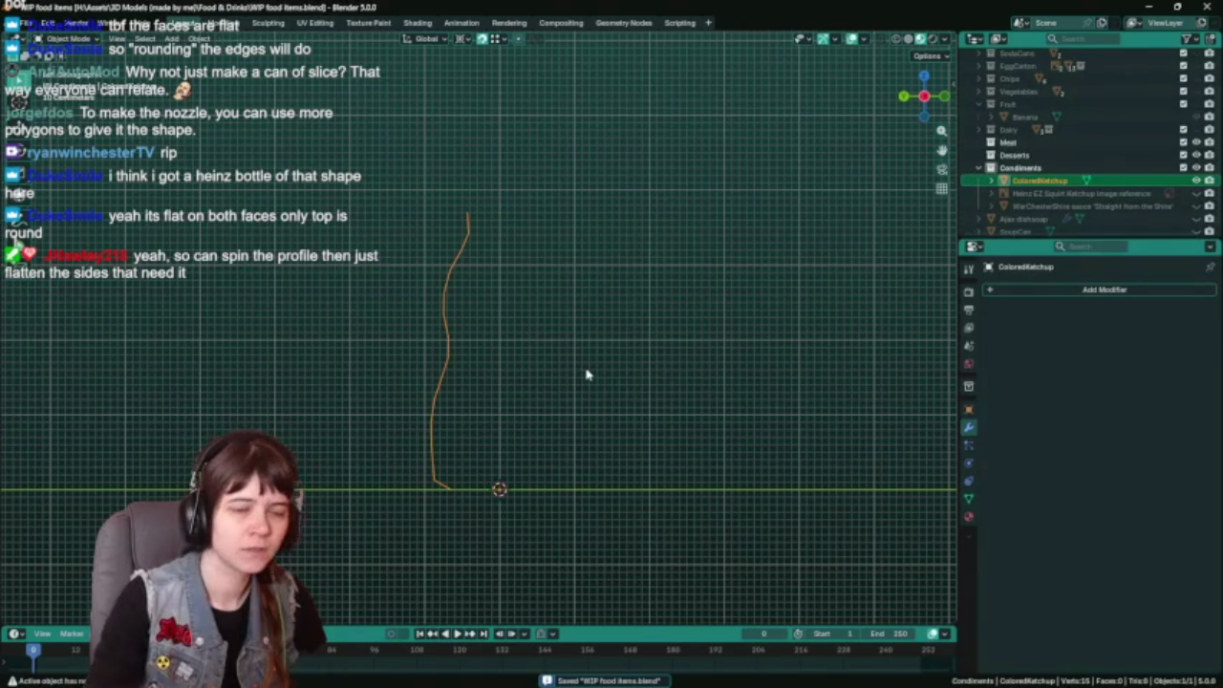
# Add a 360° Screw modifier to revolve the half profile, inspect the bottle, and save.
pyautogui.click(1051, 288)
pyautogui.moveTo(1005, 288)
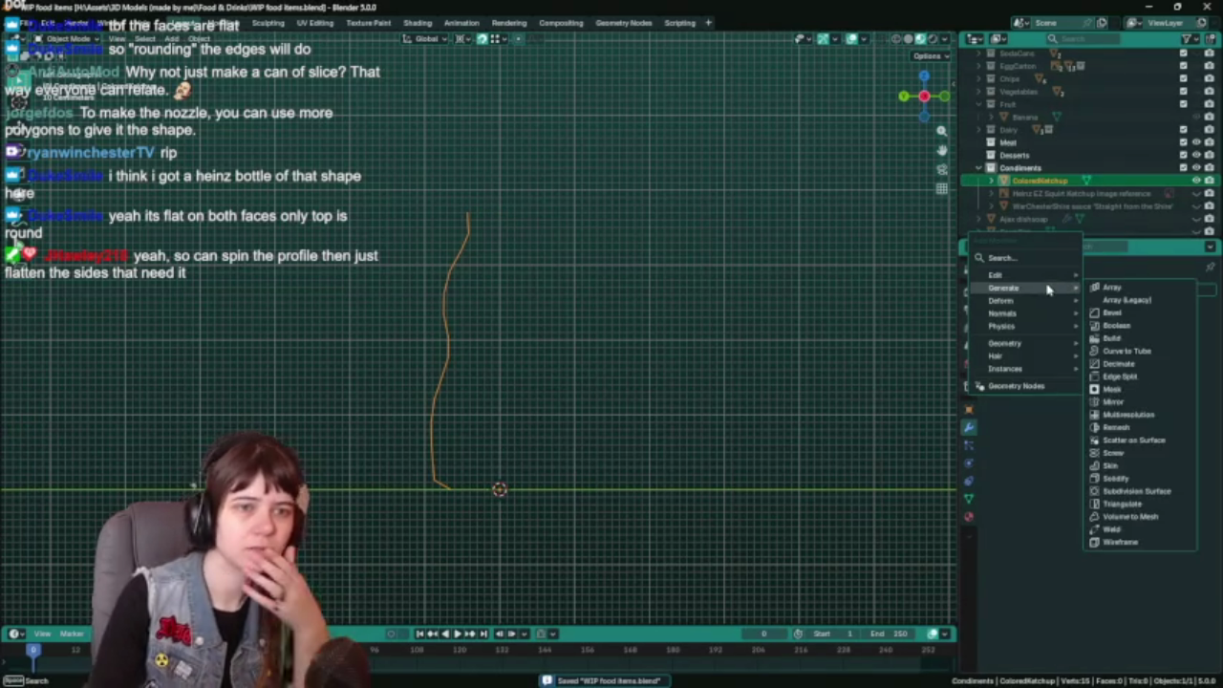
pyautogui.click(1135, 453)
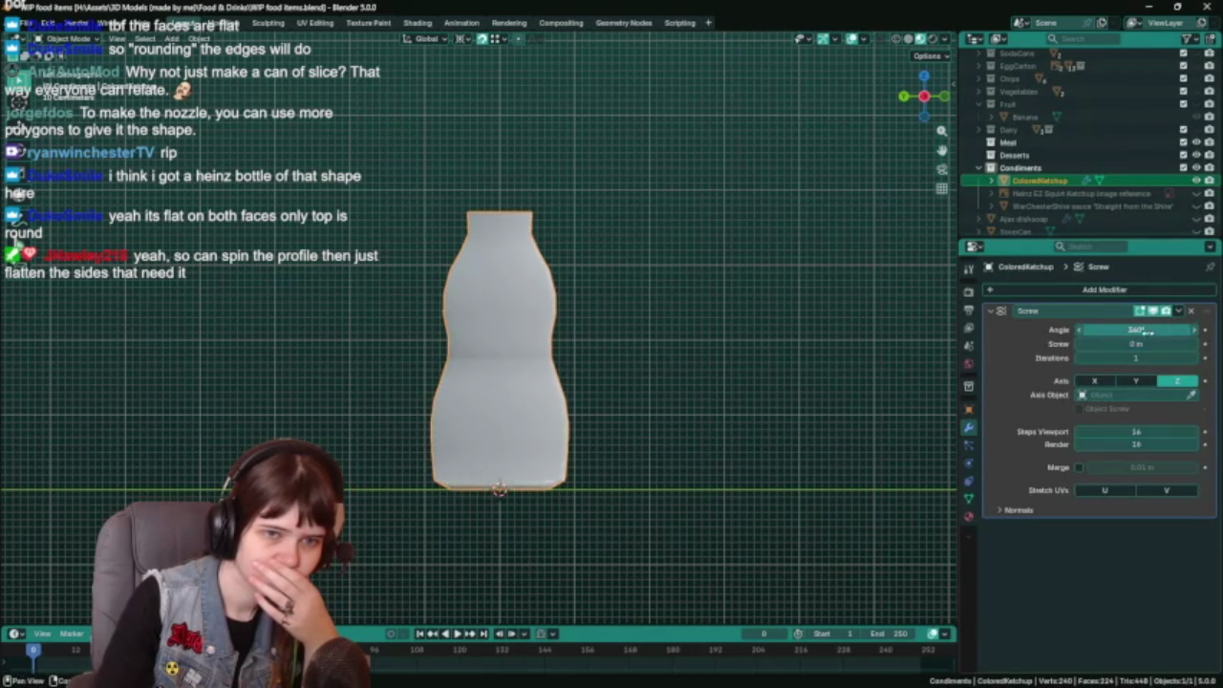
pyautogui.moveTo(603, 350)
pyautogui.mouseDown(button='middle')
pyautogui.moveTo(640, 484)
pyautogui.moveTo(622, 481)
pyautogui.moveTo(535, 365)
pyautogui.moveTo(614, 341)
pyautogui.moveTo(567, 347)
pyautogui.moveTo(660, 303)
pyautogui.moveTo(649, 283)
pyautogui.moveTo(501, 324)
pyautogui.moveTo(484, 374)
pyautogui.moveTo(502, 404)
pyautogui.moveTo(623, 391)
pyautogui.moveTo(670, 406)
pyautogui.moveTo(563, 463)
pyautogui.mouseUp(button='middle')
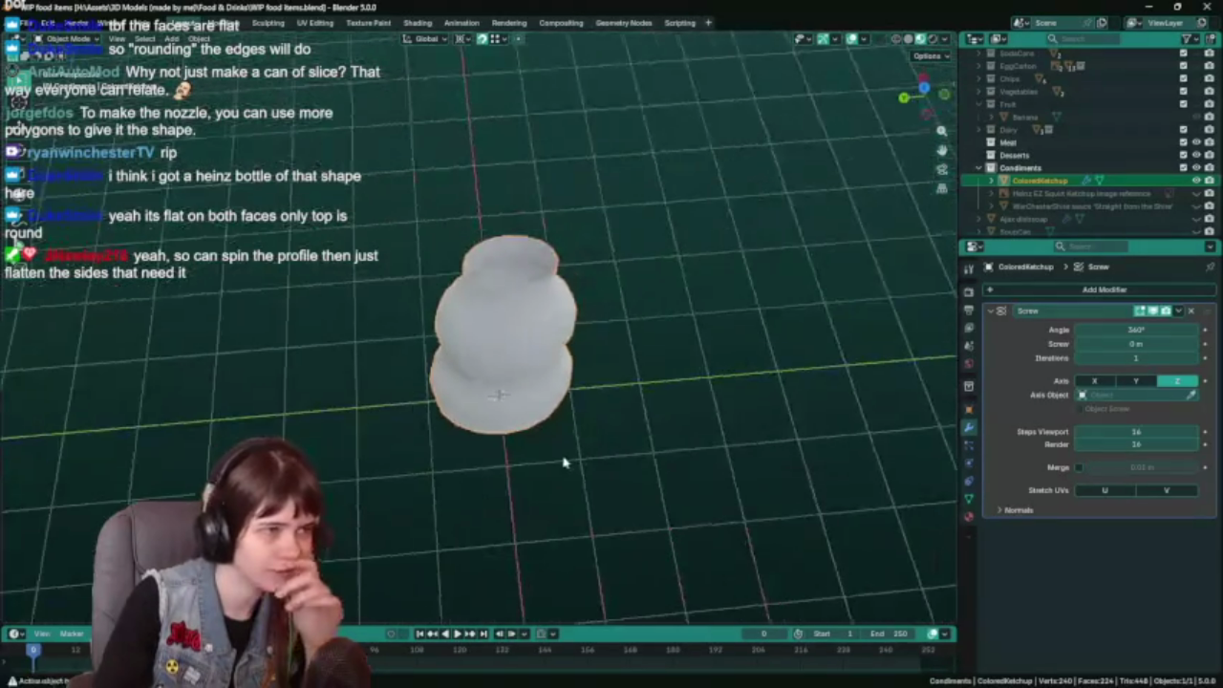
pyautogui.moveTo(646, 434)
pyautogui.mouseDown(button='middle')
pyautogui.moveTo(634, 418)
pyautogui.moveTo(660, 347)
pyautogui.moveTo(625, 322)
pyautogui.moveTo(616, 270)
pyautogui.moveTo(526, 355)
pyautogui.moveTo(666, 410)
pyautogui.moveTo(564, 413)
pyautogui.moveTo(567, 404)
pyautogui.moveTo(539, 475)
pyautogui.moveTo(573, 485)
pyautogui.moveTo(583, 390)
pyautogui.mouseUp(button='middle')
pyautogui.rightClick(525, 355)
pyautogui.press('Escape')
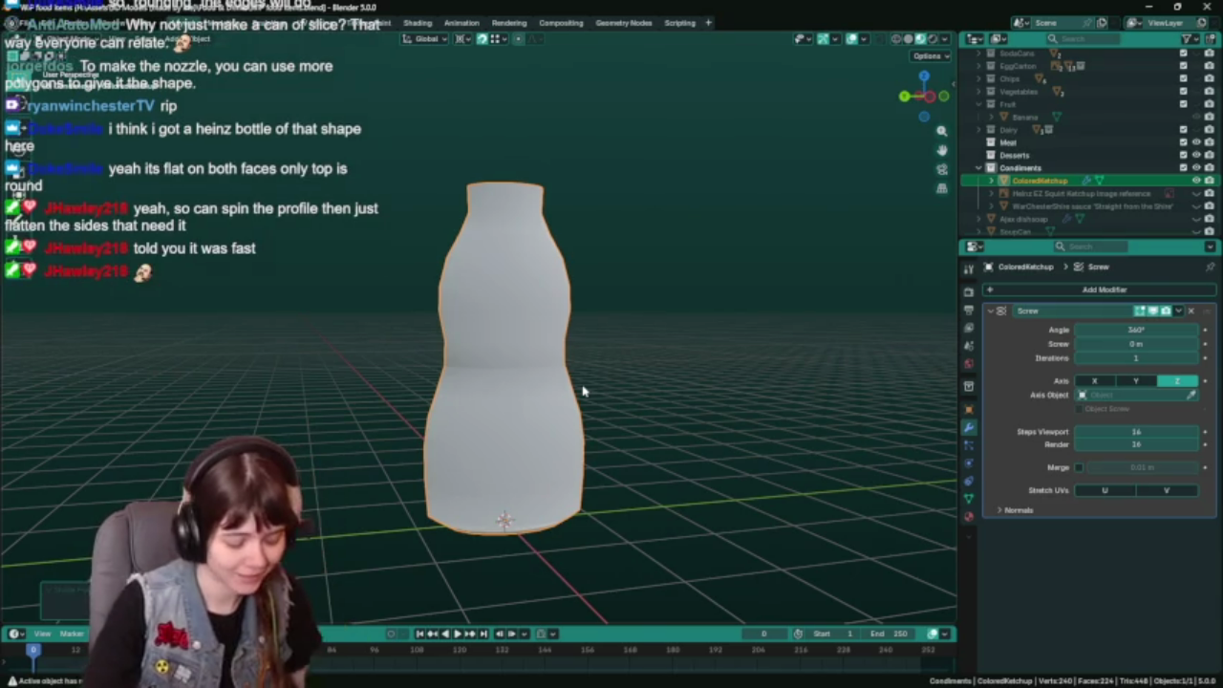
pyautogui.hotkey('ctrl', 's')
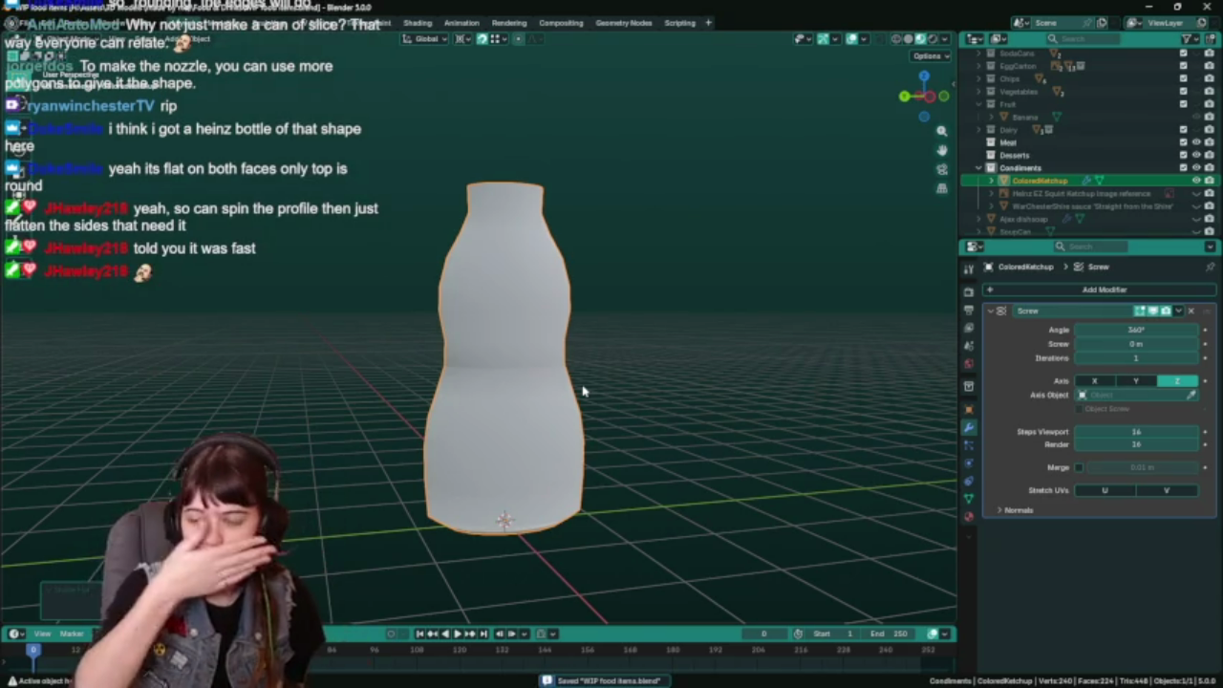
pyautogui.moveTo(583, 392)
pyautogui.mouseDown(button='middle')
pyautogui.moveTo(579, 360)
pyautogui.moveTo(800, 278)
pyautogui.mouseUp(button='middle')
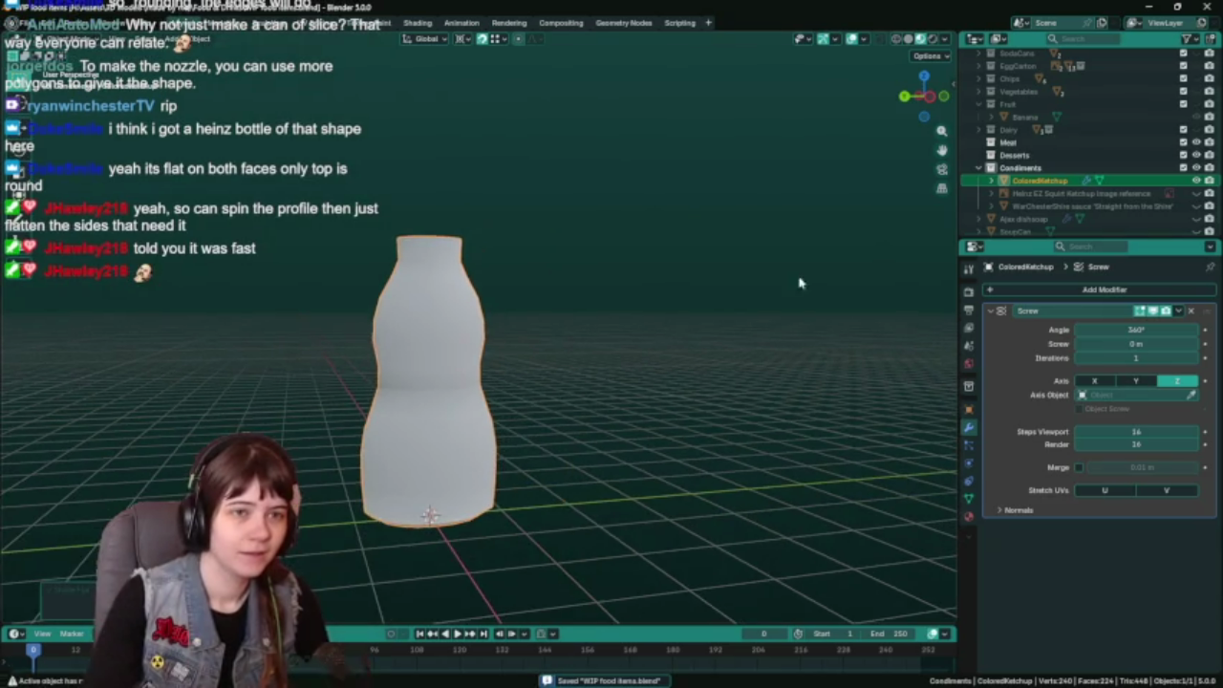
pyautogui.click(1196, 193)
pyautogui.click(544, 354)
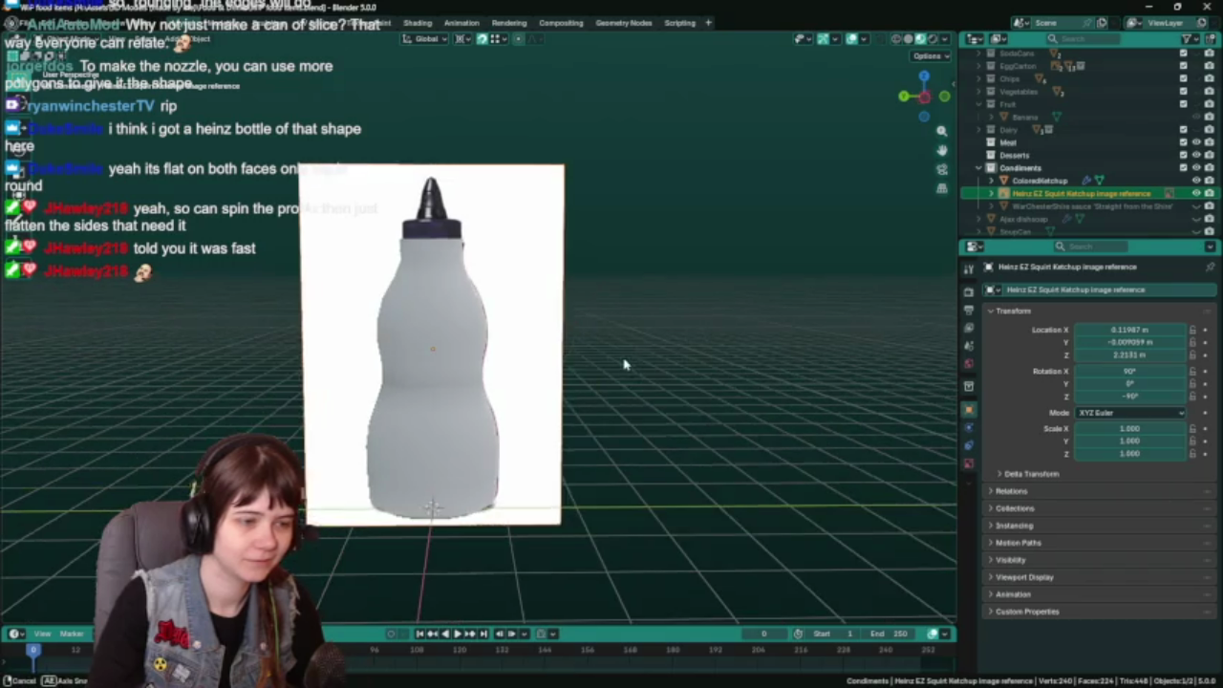
pyautogui.press('g')
pyautogui.press('y')
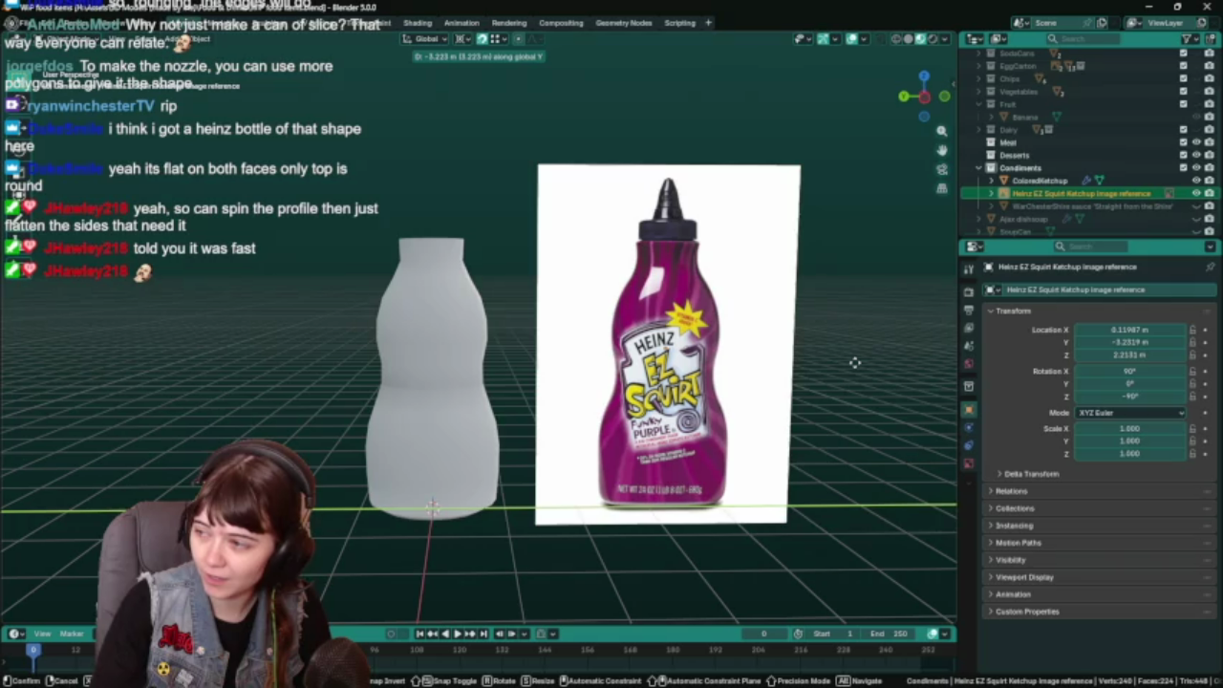
pyautogui.press('Escape')
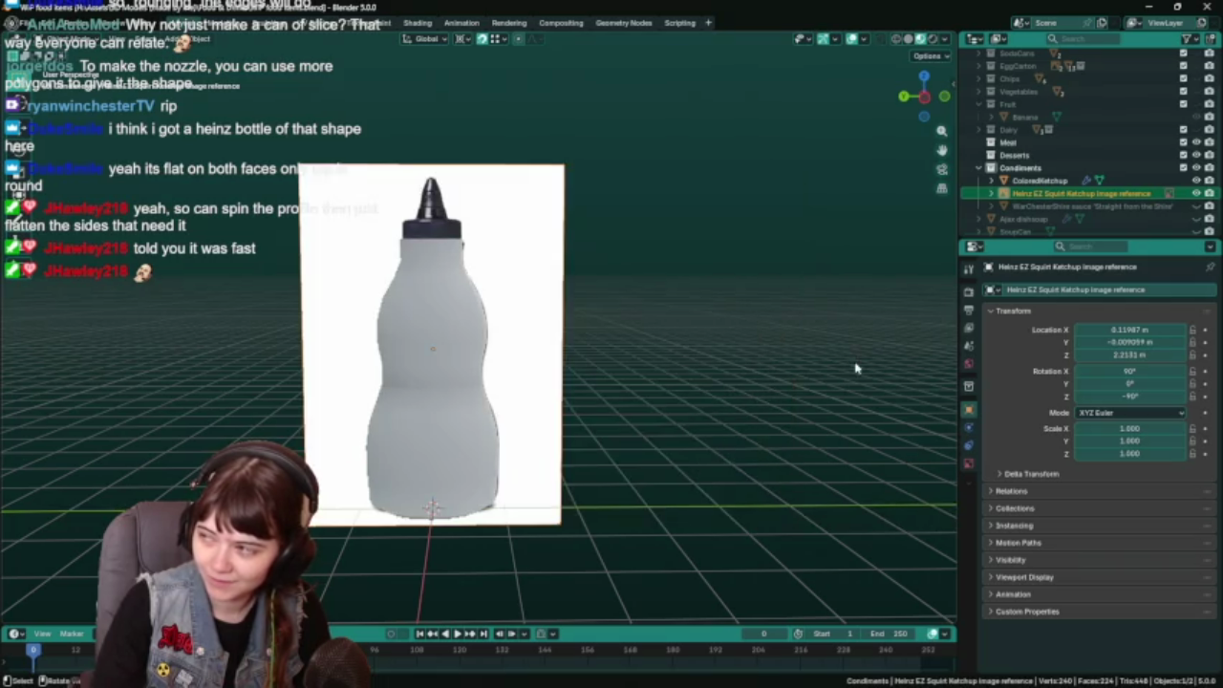
pyautogui.moveTo(812, 382); pyautogui.dragTo(808, 353, button='middle')
pyautogui.click(1195, 193)
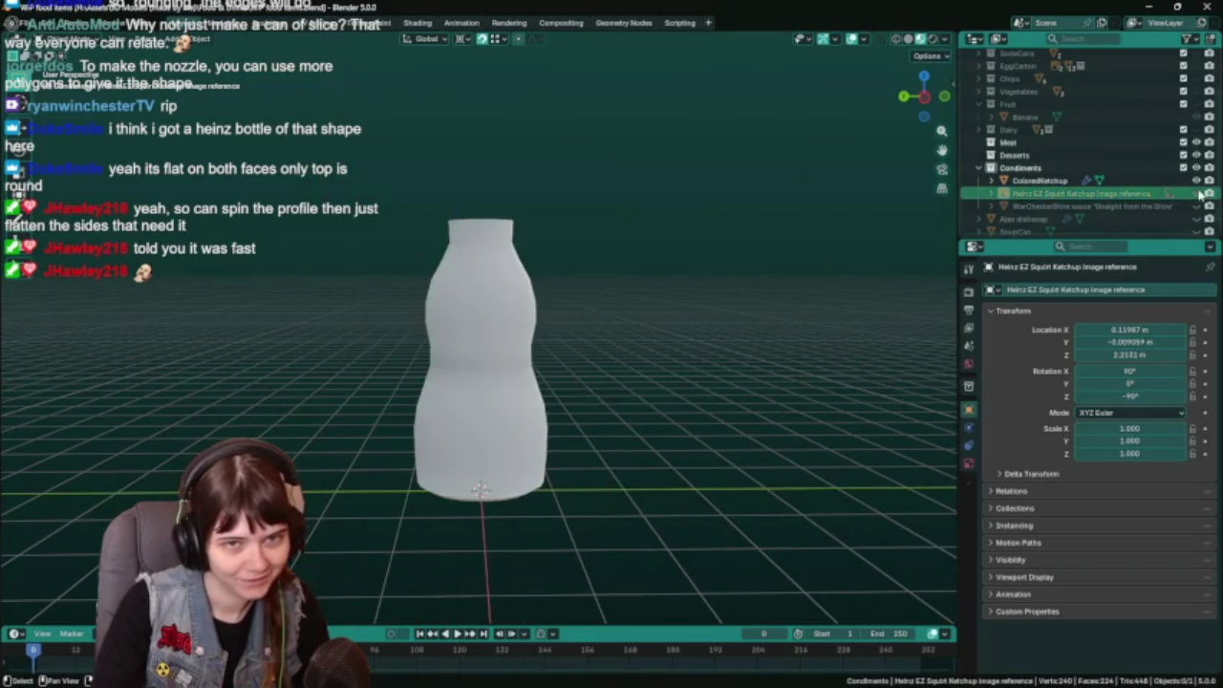
pyautogui.click(511, 381)
pyautogui.moveTo(598, 350); pyautogui.dragTo(625, 347, button='middle')
pyautogui.hotkey('ctrl', 's')
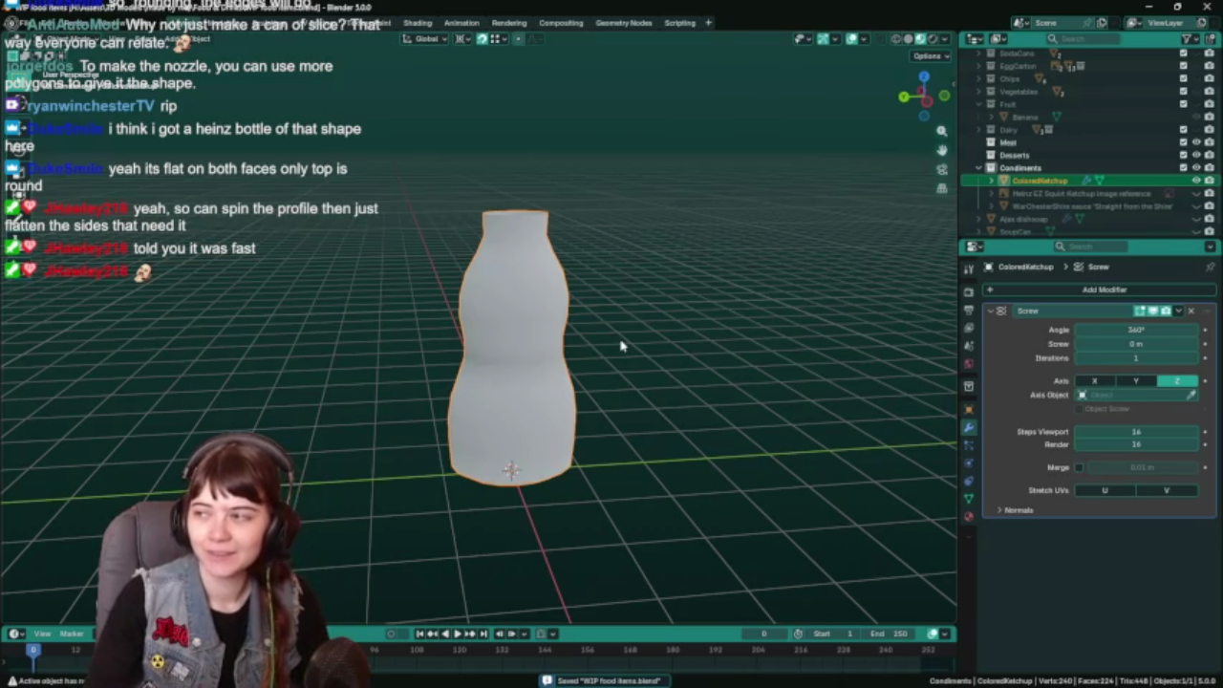
pyautogui.scroll(2, 674, 304)
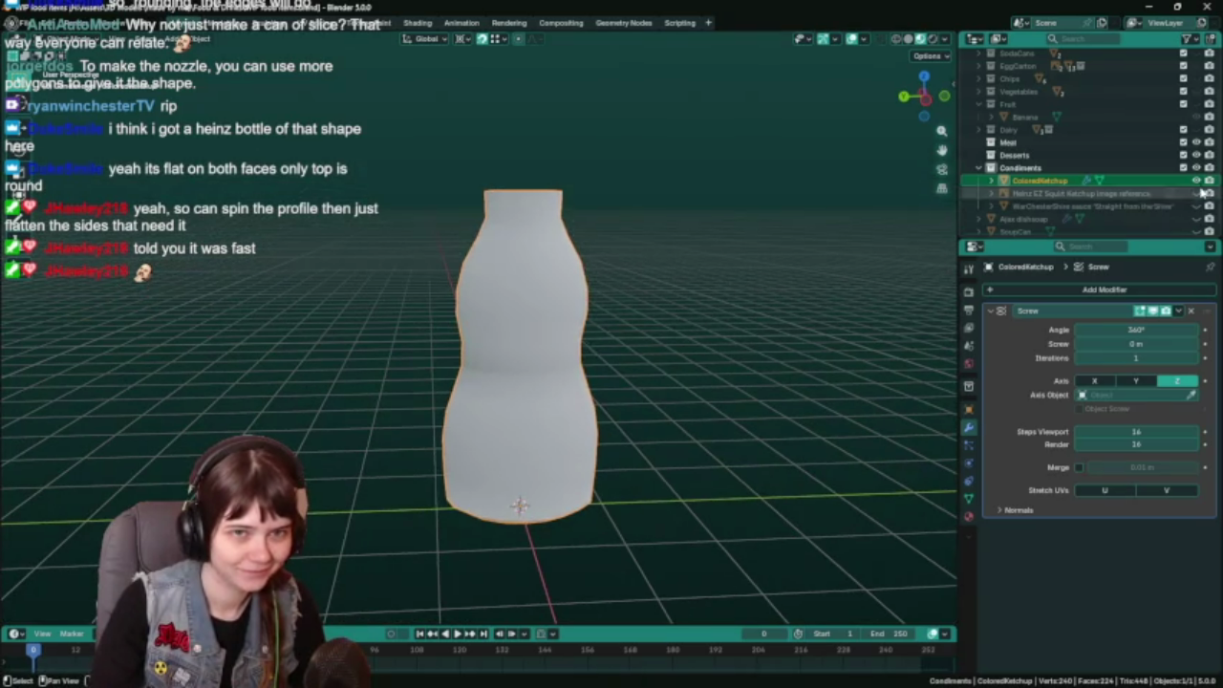
pyautogui.click(1195, 193)
pyautogui.click(629, 307)
pyautogui.press('g')
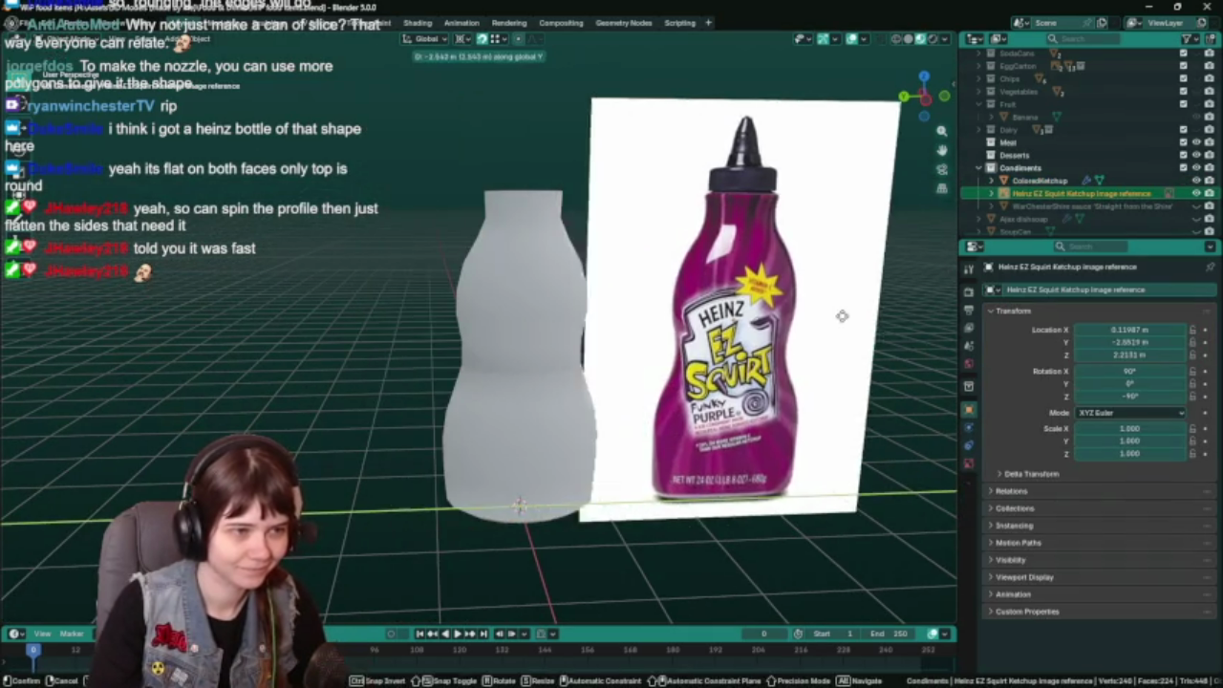
pyautogui.click(647, 359)
pyautogui.click(573, 363)
pyautogui.keyDown('shift'); pyautogui.moveTo(602, 360); pyautogui.dragTo(566, 360, button='middle'); pyautogui.keyUp('shift')
pyautogui.hotkey('ctrl', 's')
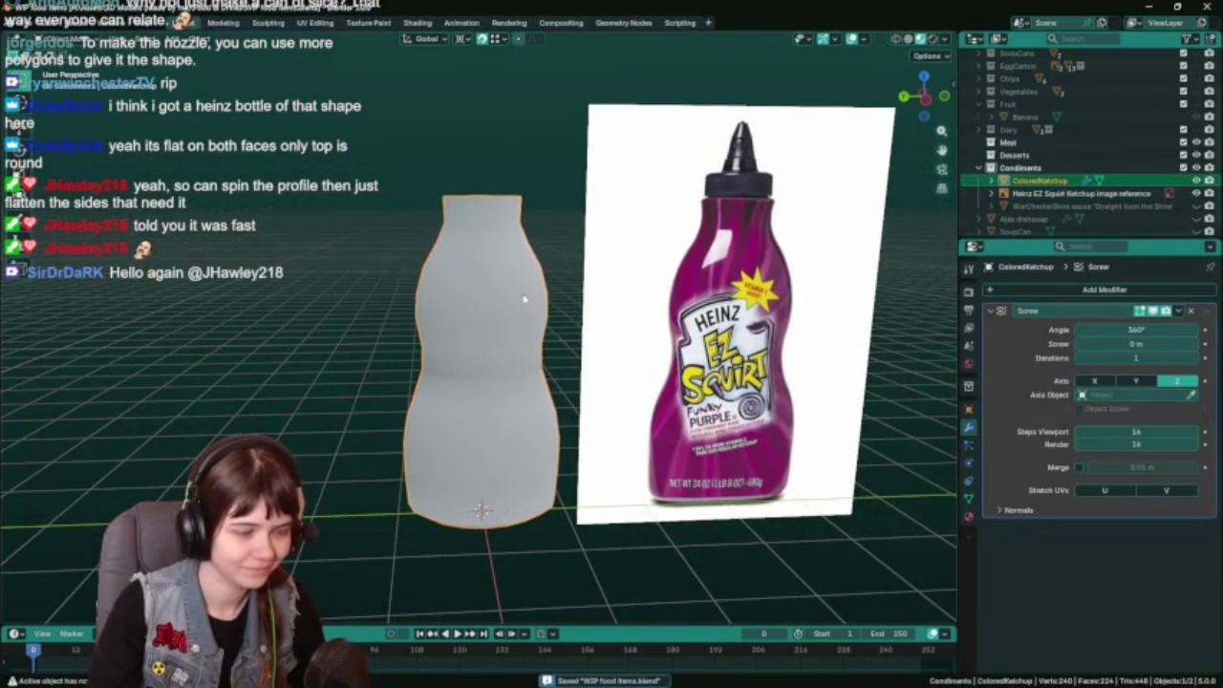
pyautogui.press('Tab')
pyautogui.moveTo(496, 246)
pyautogui.mouseDown(button='middle')
pyautogui.moveTo(488, 315)
pyautogui.moveTo(448, 358)
pyautogui.moveTo(479, 293)
pyautogui.mouseUp(button='middle')
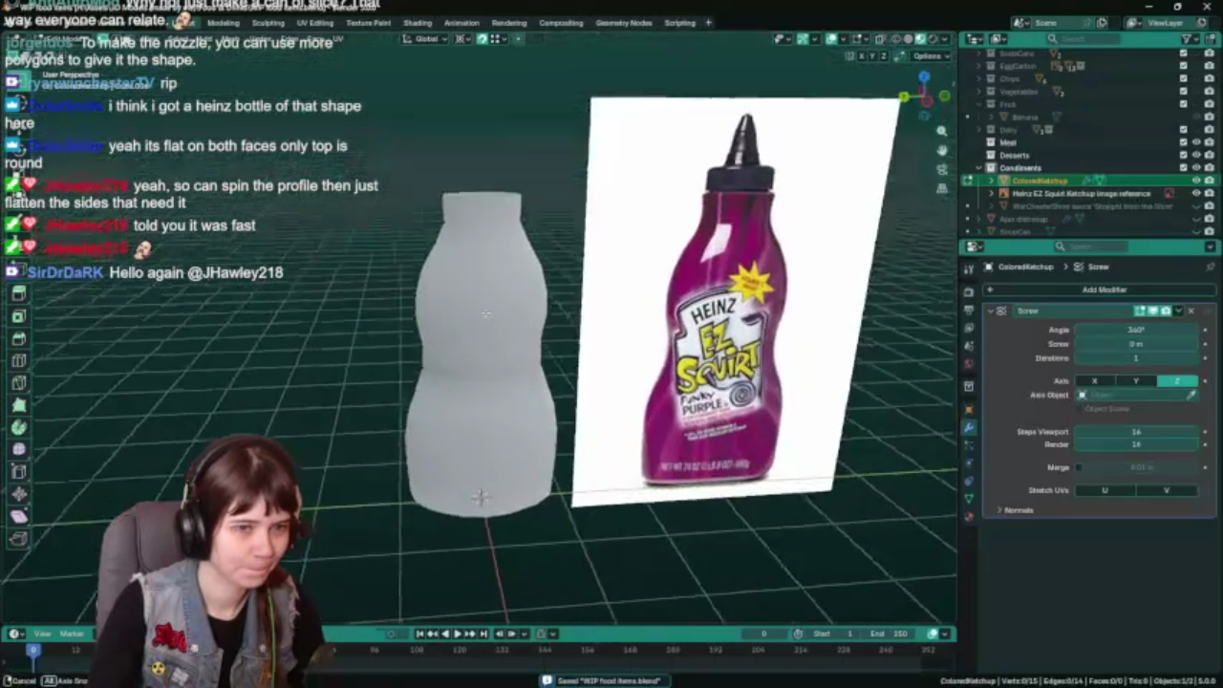
# Check the bottle, then start and cancel a vertex move in the Left Ortho view.
pyautogui.press('Tab')
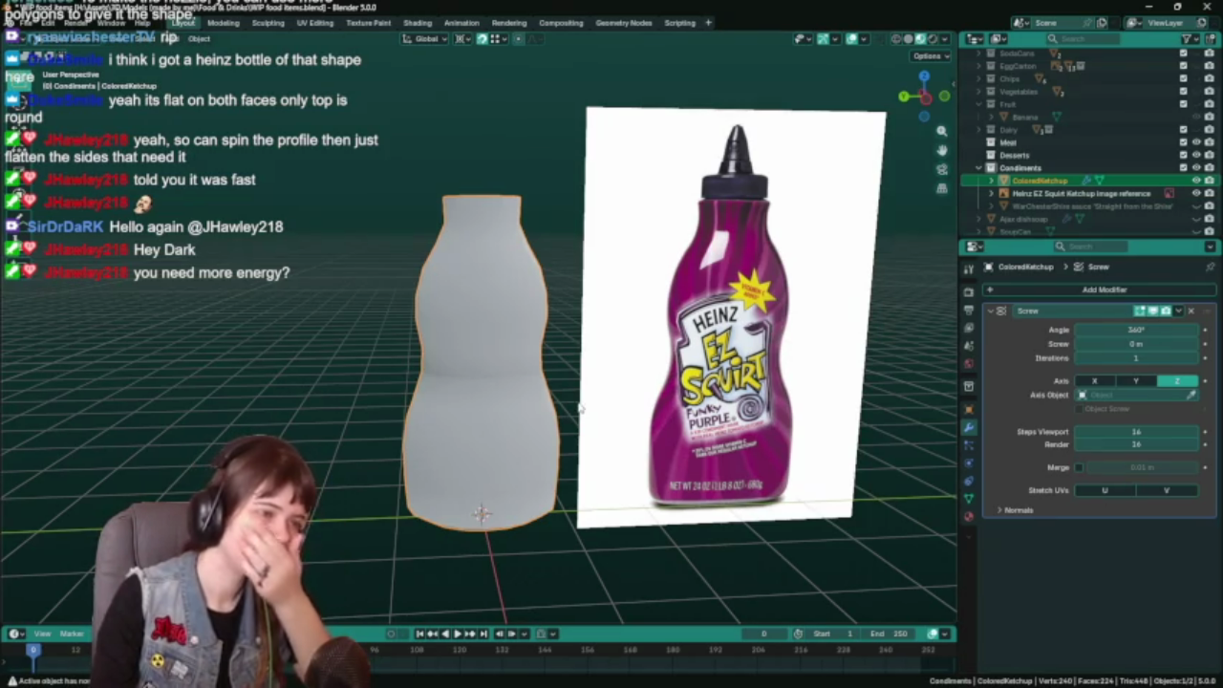
pyautogui.moveTo(579, 409); pyautogui.dragTo(576, 389, button='middle')
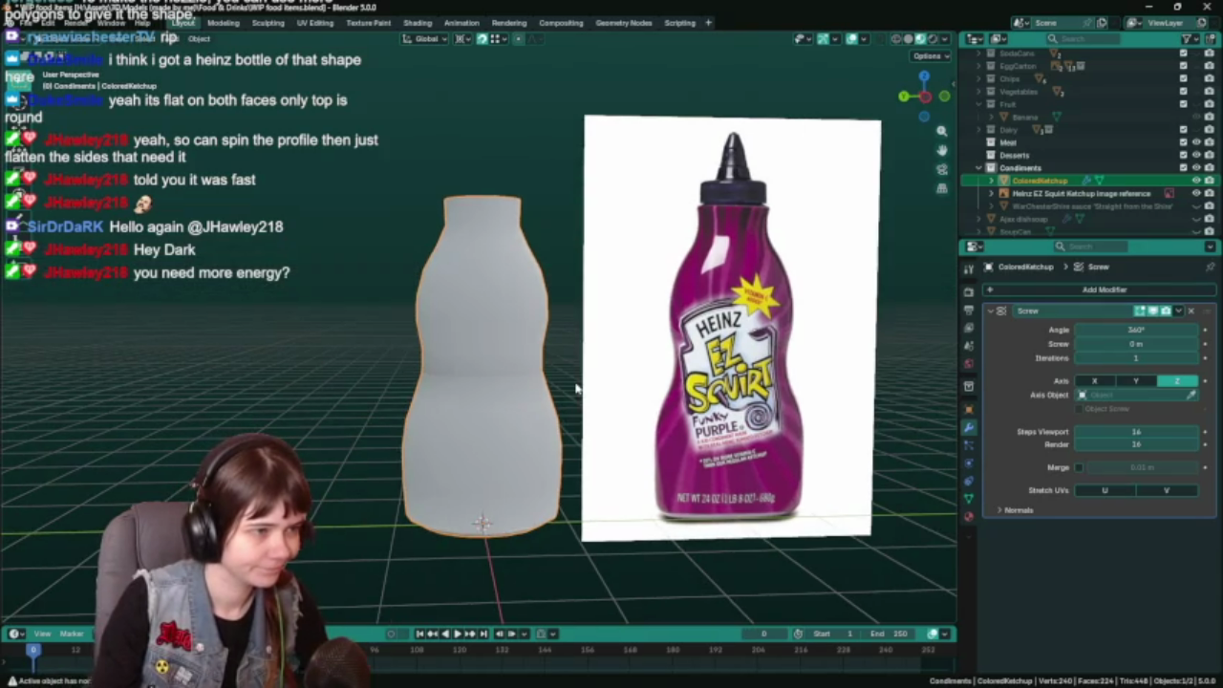
pyautogui.press('Tab')
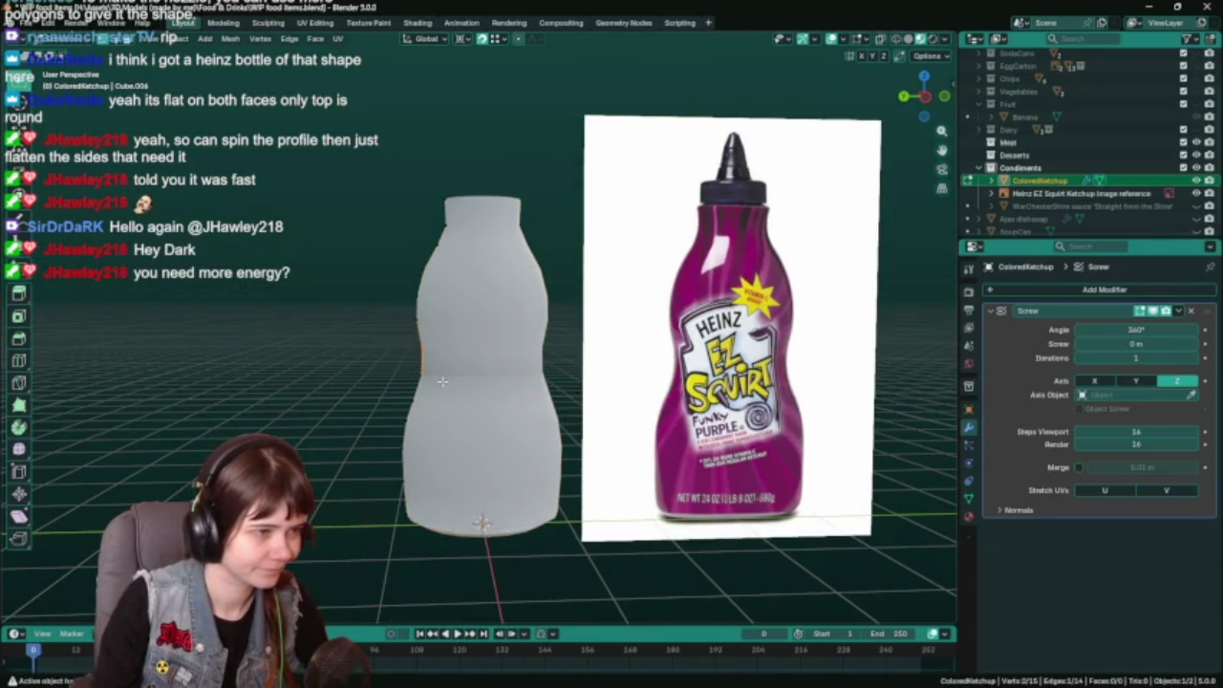
pyautogui.press('ctrl+KP_3')
pyautogui.hotkey('ctrl', 's')
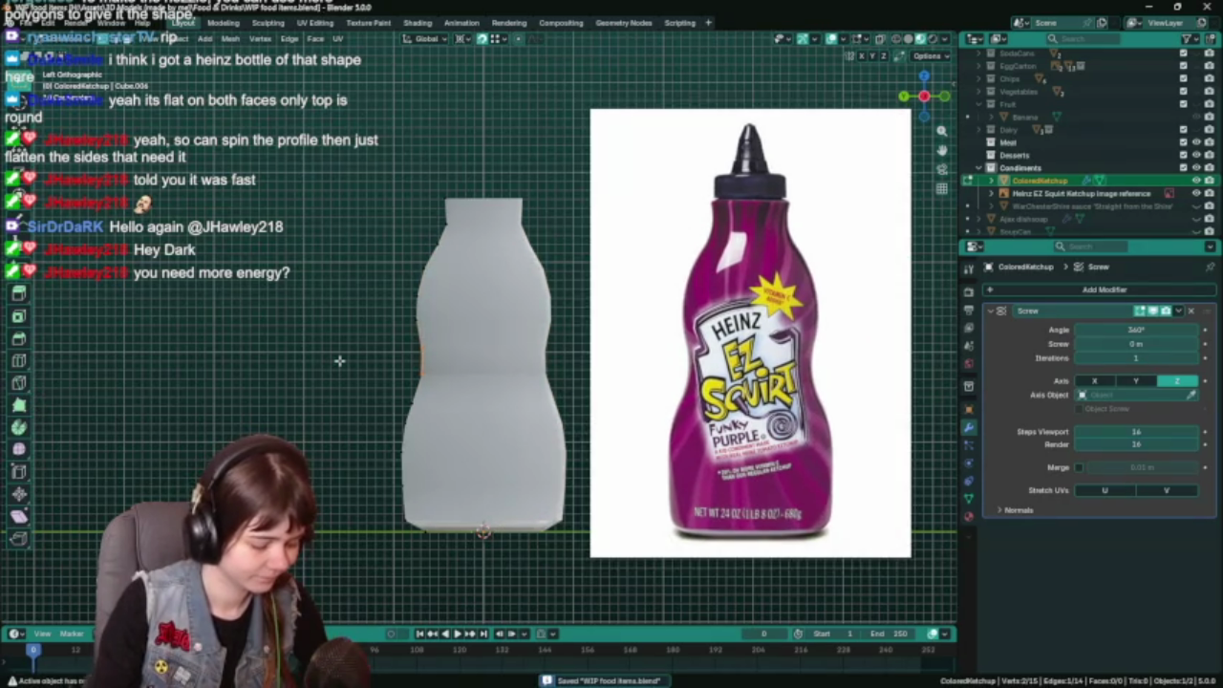
pyautogui.press('g')
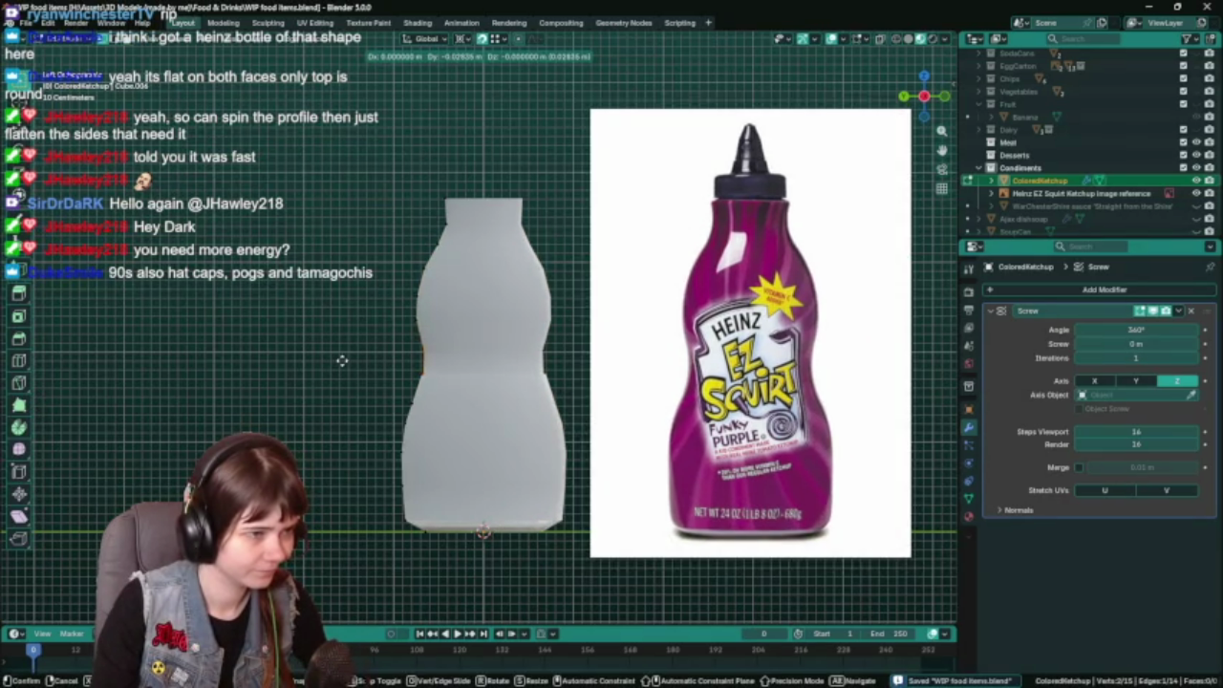
pyautogui.press('Escape')
pyautogui.moveTo(342, 361); pyautogui.dragTo(347, 392, button='middle')
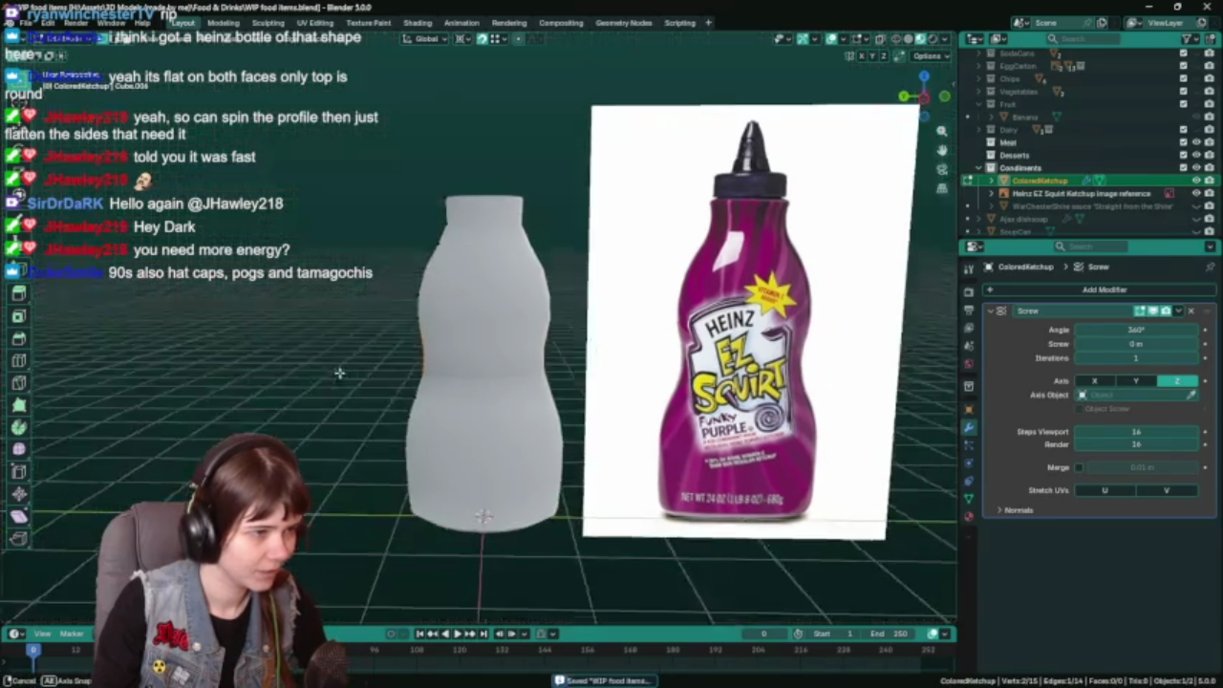
pyautogui.press('KP_3')
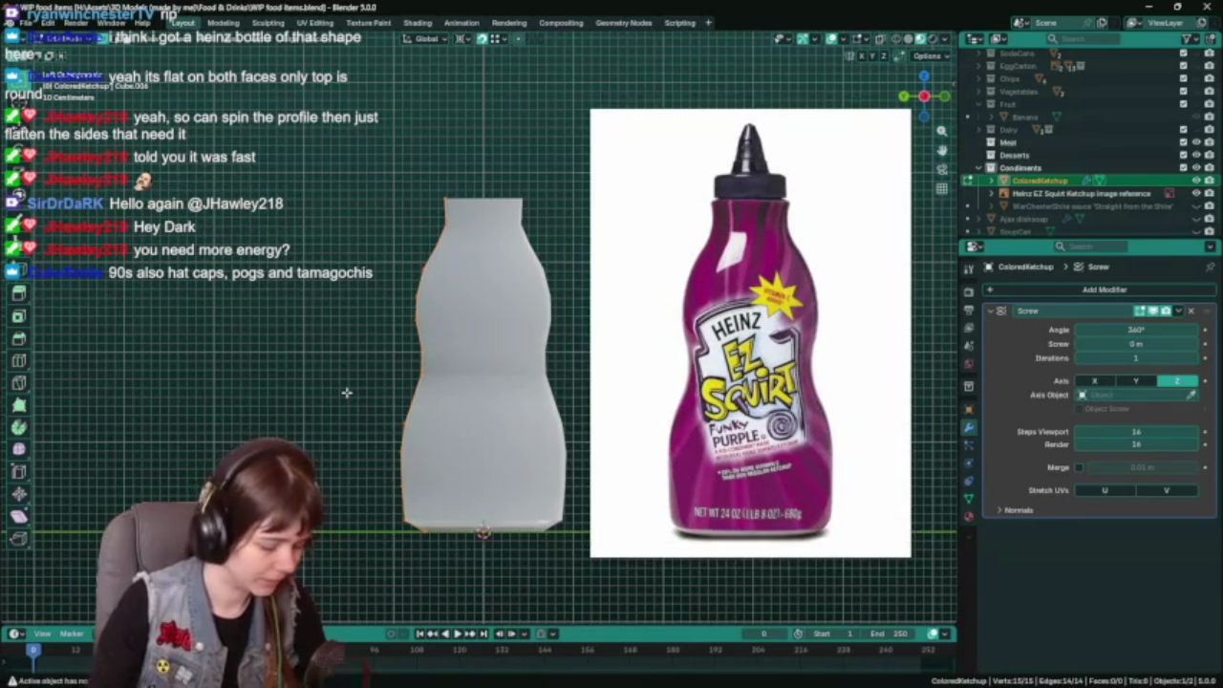
# Merge by Distance the doubled profile vertex, deselect all, and save.
pyautogui.press('F3')
pyautogui.write('merge')
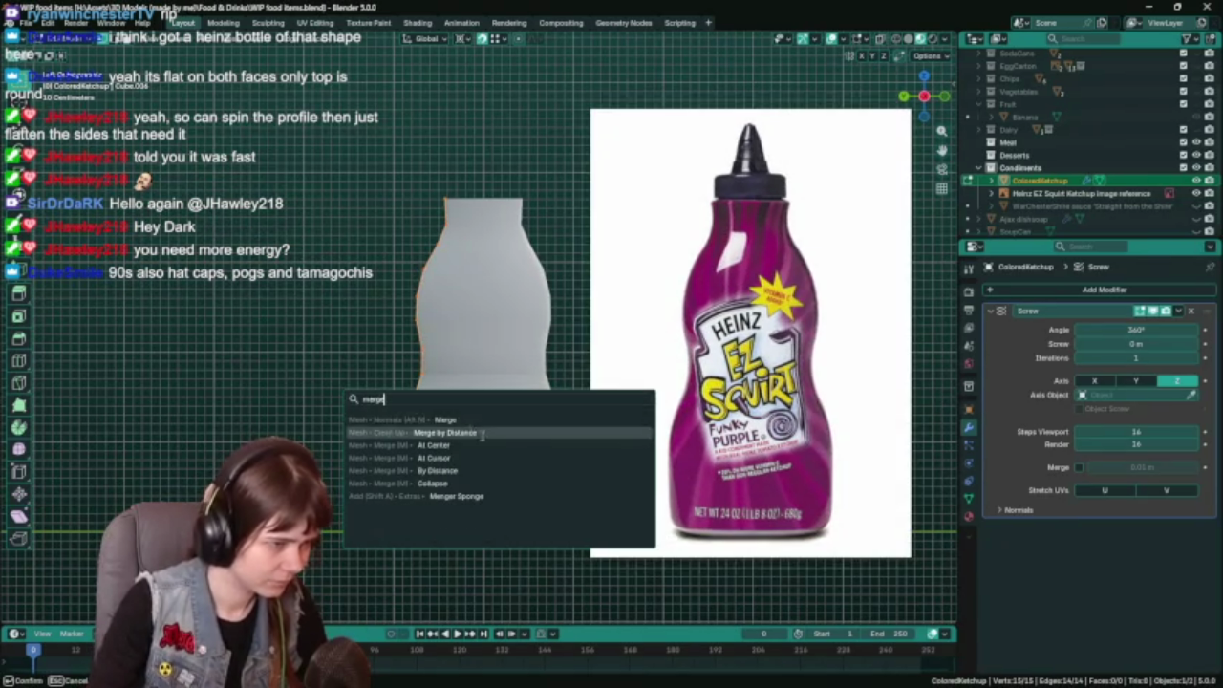
pyautogui.press('Return')
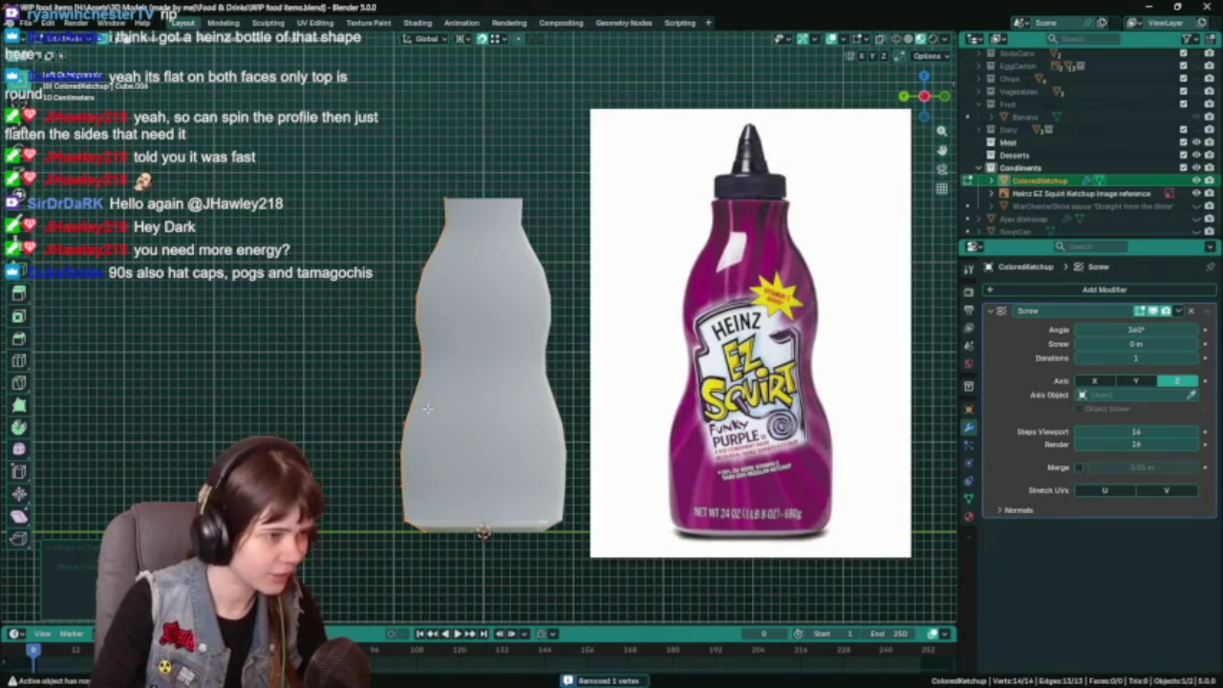
pyautogui.hotkey('alt', 'a')
pyautogui.hotkey('ctrl', 's')
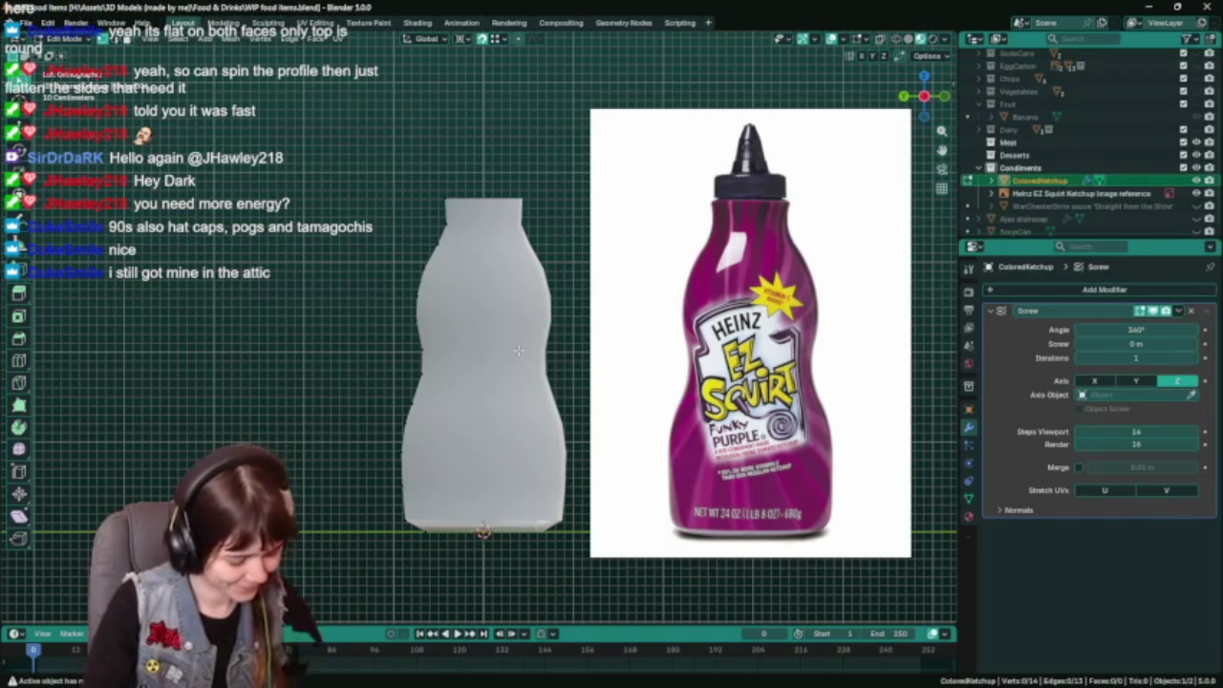
# Move the selected profile vertices along Y in the front view.
pyautogui.hotkey('ctrl', 's')
pyautogui.moveTo(518, 351)
pyautogui.mouseDown(button='middle')
pyautogui.moveTo(530, 383)
pyautogui.moveTo(521, 414)
pyautogui.moveTo(468, 376)
pyautogui.moveTo(501, 382)
pyautogui.mouseUp(button='middle')
pyautogui.press('KP_1')
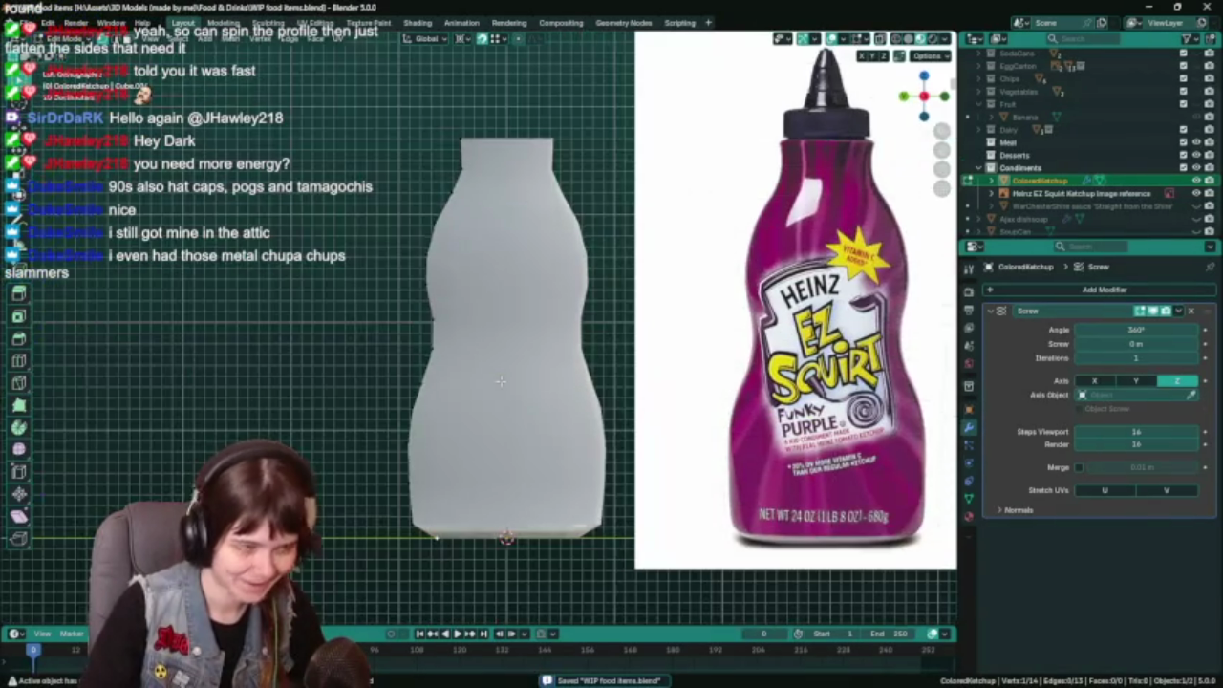
pyautogui.press('g')
pyautogui.press('y')
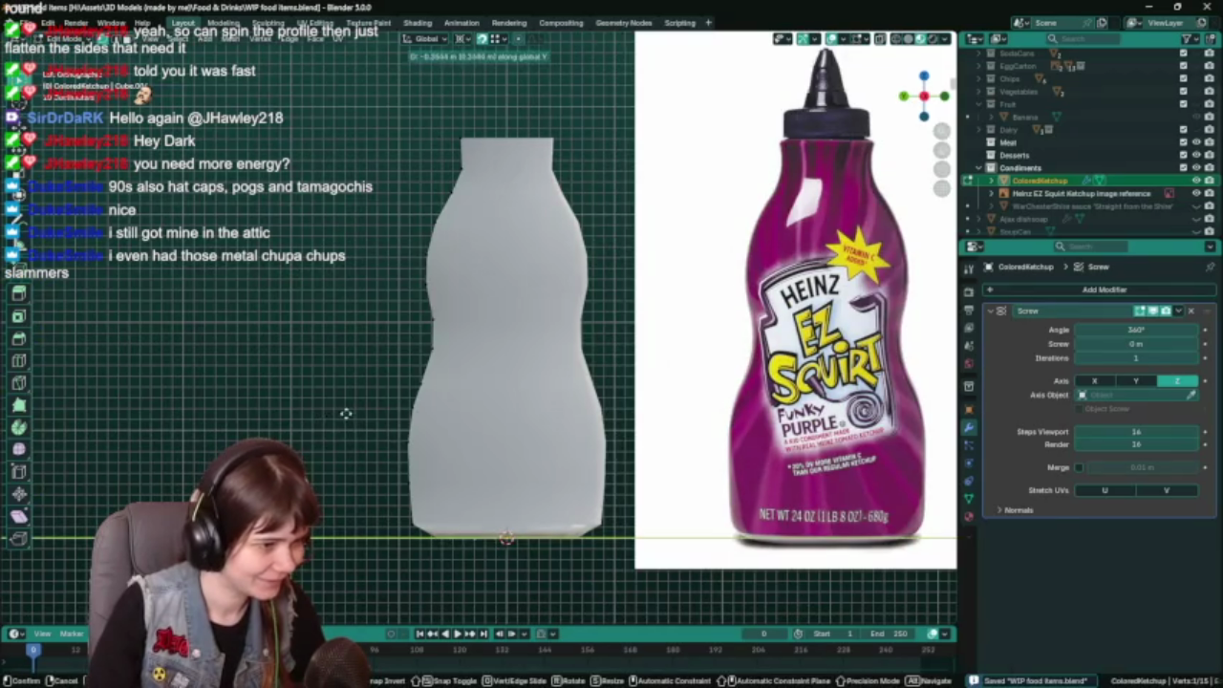
pyautogui.click(386, 412)
# Inspect the adjusted bottle from below and beside the reference, saving the file.
pyautogui.moveTo(386, 413); pyautogui.dragTo(369, 325, button='middle')
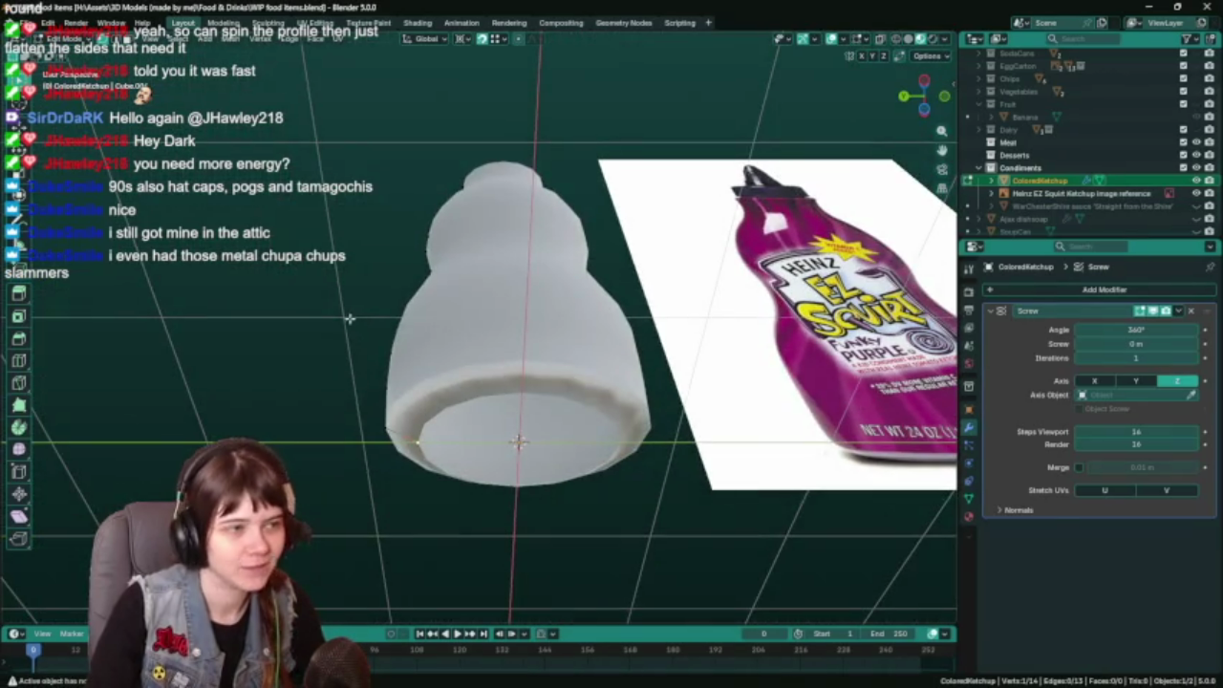
pyautogui.press('KP_1')
pyautogui.moveTo(350, 318); pyautogui.dragTo(360, 279, button='middle')
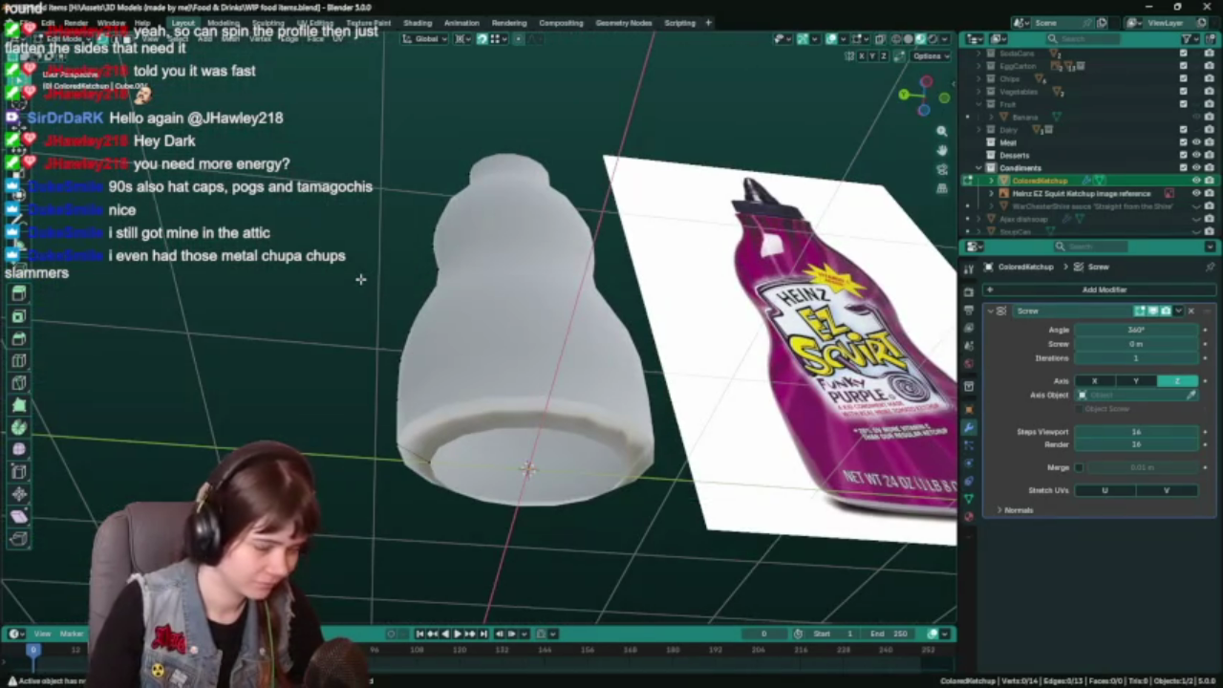
pyautogui.hotkey('ctrl', 's')
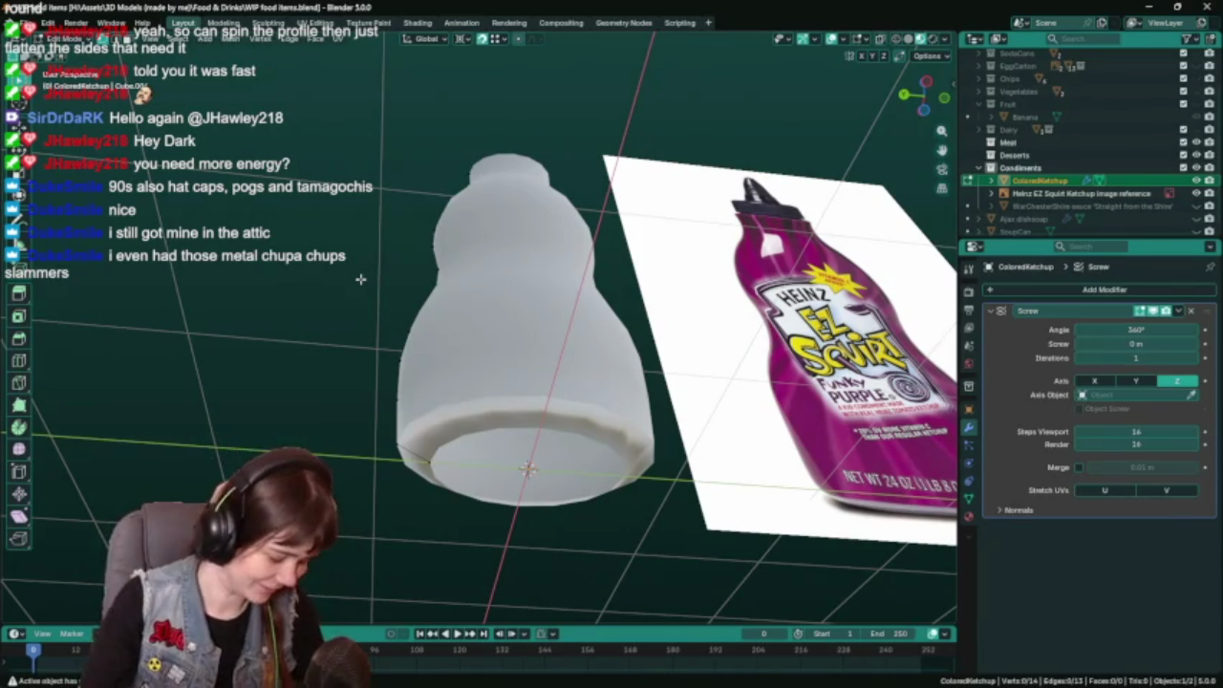
pyautogui.moveTo(379, 206); pyautogui.dragTo(385, 285, button='middle')
pyautogui.hotkey('ctrl', 's')
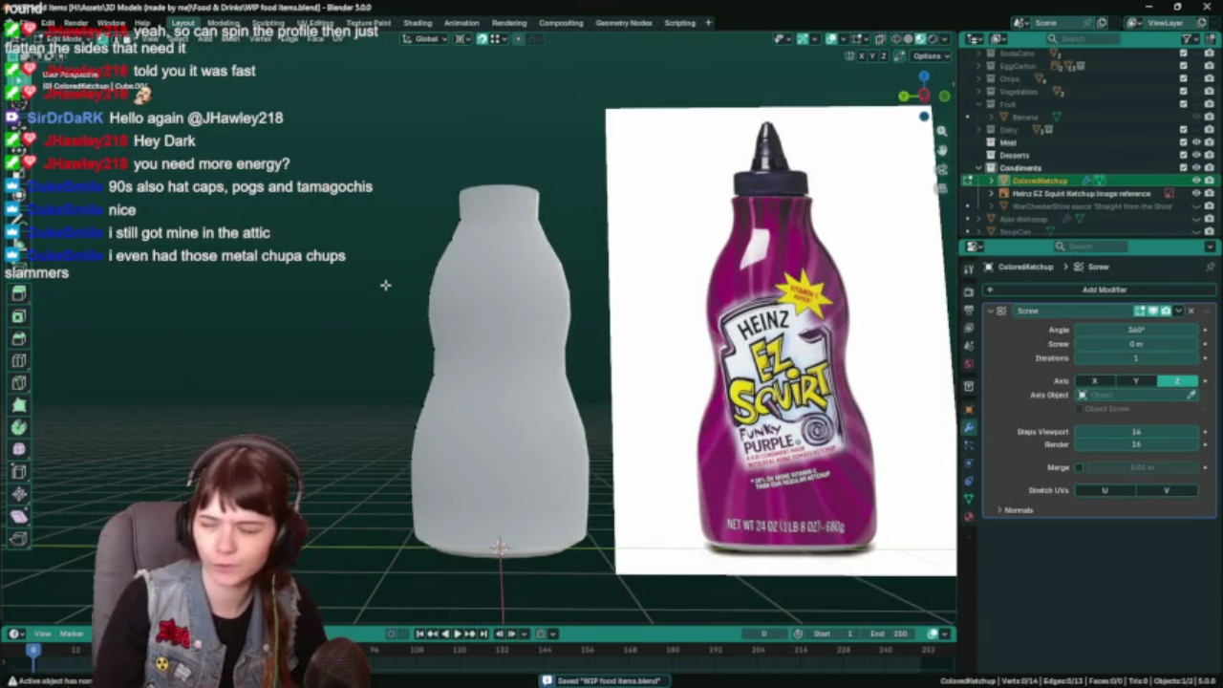
pyautogui.moveTo(387, 296)
pyautogui.mouseDown(button='middle')
pyautogui.moveTo(391, 308)
pyautogui.moveTo(381, 260)
pyautogui.mouseUp(button='middle')
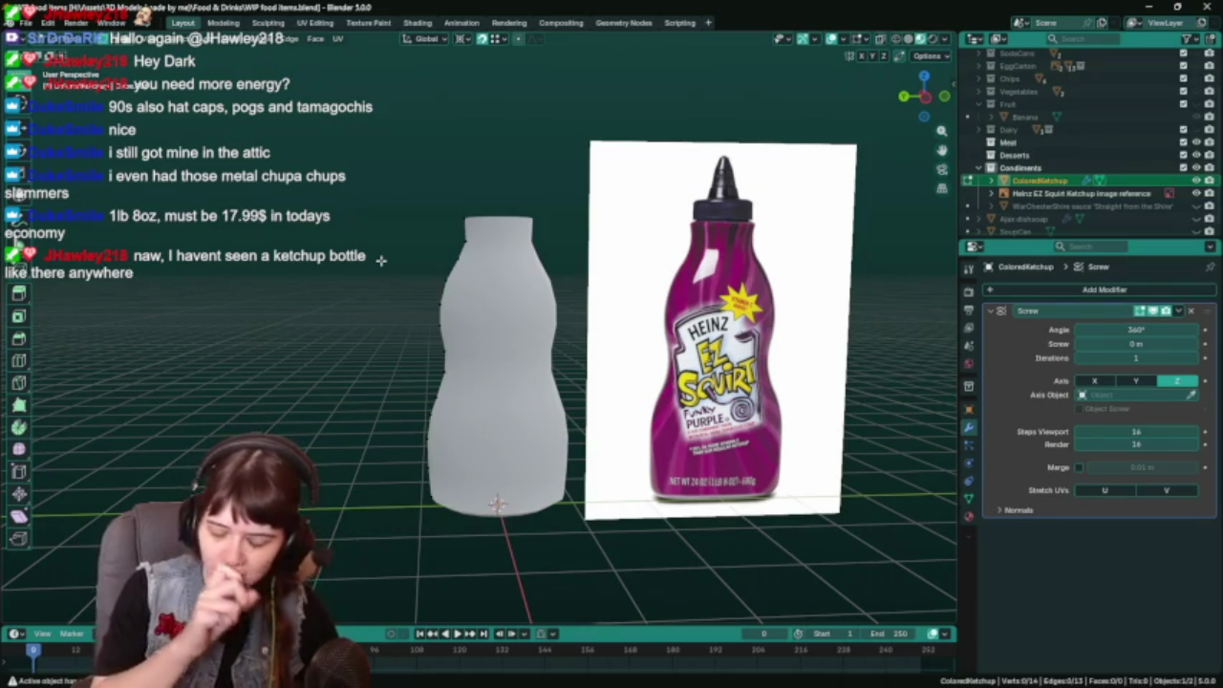
# Save, then duplicate the bottle in place as a backup copy.
pyautogui.hotkey('ctrl', 's')
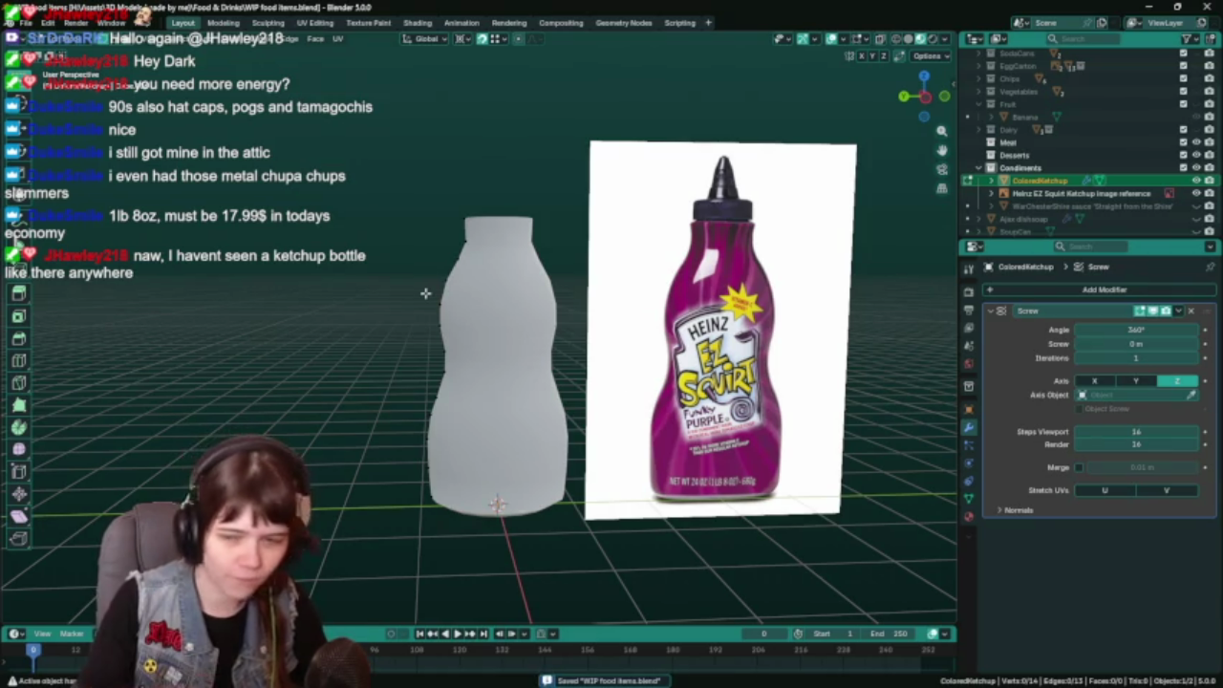
pyautogui.moveTo(438, 230)
pyautogui.mouseDown(button='middle')
pyautogui.moveTo(439, 306)
pyautogui.moveTo(410, 286)
pyautogui.mouseUp(button='middle')
pyautogui.hotkey('shift', 'd')
pyautogui.press('Escape')
# Rename the duplicate bottle to 'ColoredKetchup backup' and hide it.
pyautogui.scroll(-1, 1078, 212)
pyautogui.doubleClick(1094, 179)
pyautogui.press('BackSpace')
pyautogui.press('BackSpace')
pyautogui.press('BackSpace')
pyautogui.press('BackSpace')
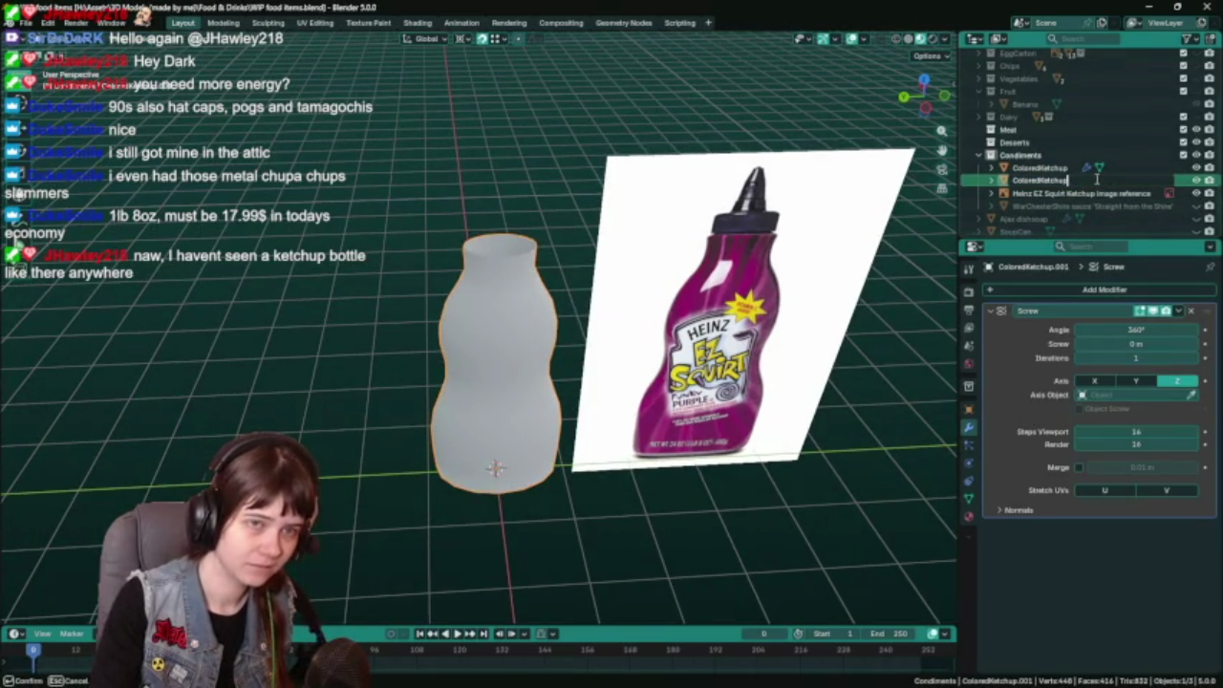
pyautogui.write(' backup')
pyautogui.press('Return')
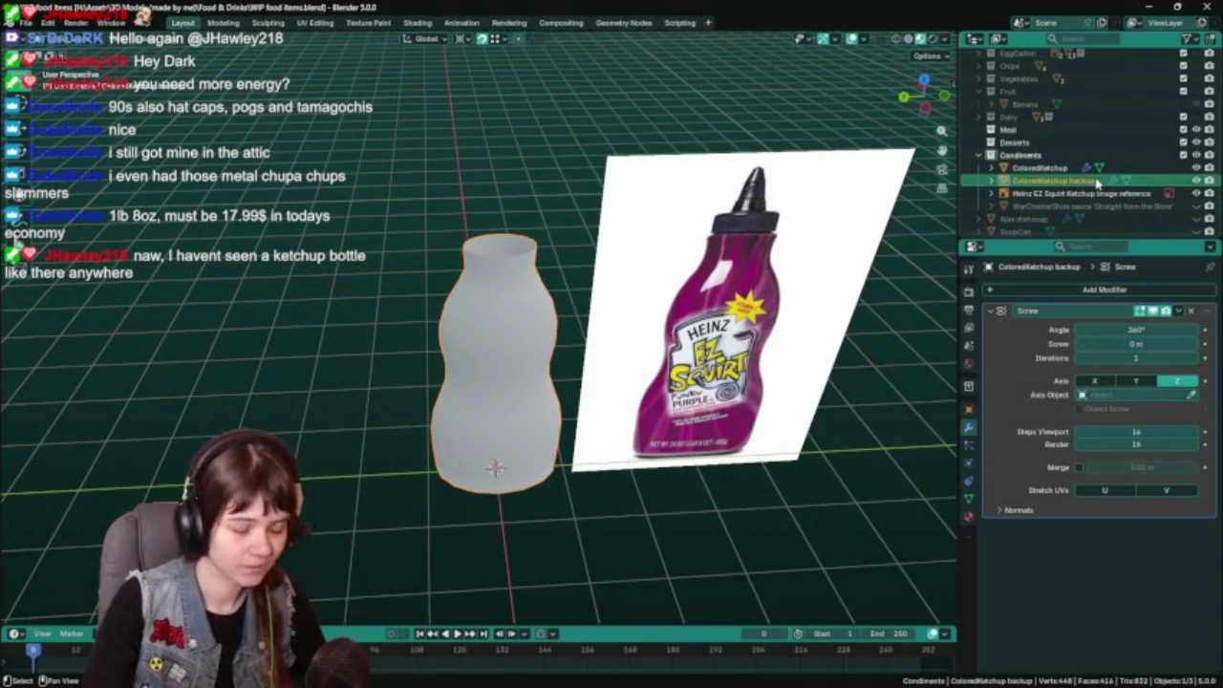
pyautogui.press('h')
# Reselect the original ColoredKetchup bottle, save the file, and briefly inspect it in Edit Mode.
pyautogui.click(529, 320)
pyautogui.hotkey('ctrl', 's')
pyautogui.press('Tab')
pyautogui.moveTo(529, 320)
pyautogui.mouseDown(button='middle')
pyautogui.moveTo(547, 304)
pyautogui.moveTo(624, 307)
pyautogui.mouseUp(button='middle')
pyautogui.press('Tab')
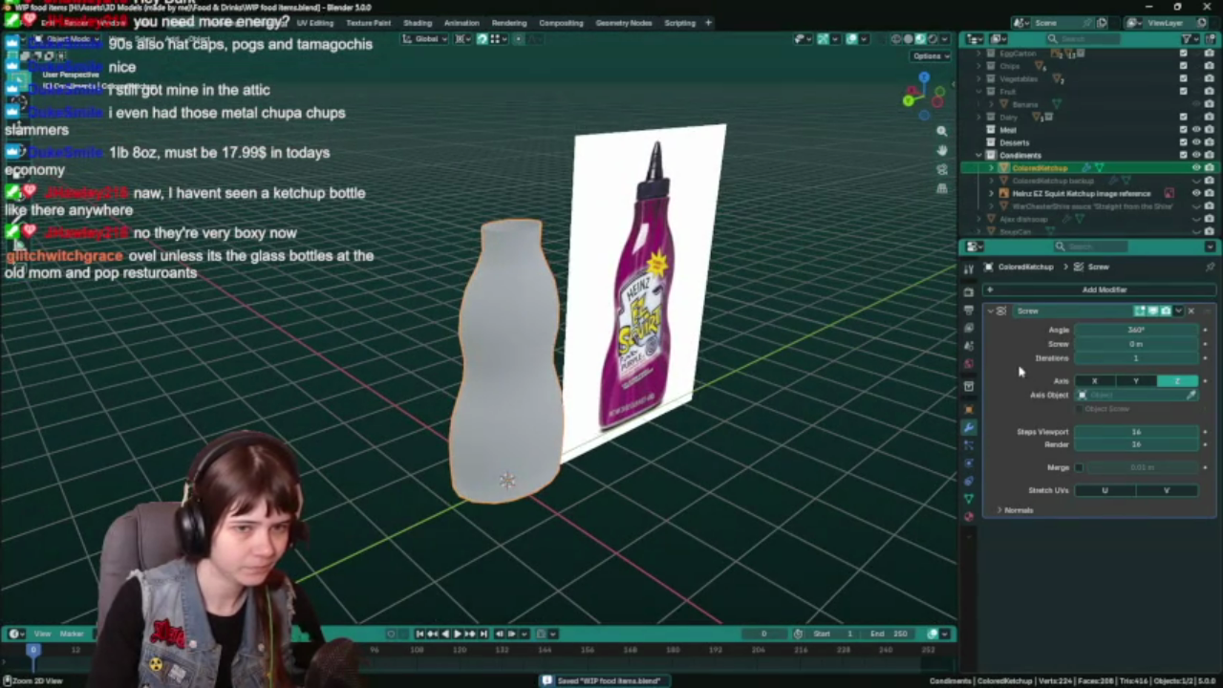
# Lower the Screw modifier's viewport steps to 8, inspect the coarser bottle, and save.
pyautogui.click(1078, 437)
pyautogui.write('8')
pyautogui.press('Return')
pyautogui.moveTo(724, 394)
pyautogui.mouseDown(button='middle')
pyautogui.moveTo(697, 453)
pyautogui.moveTo(726, 420)
pyautogui.mouseUp(button='middle')
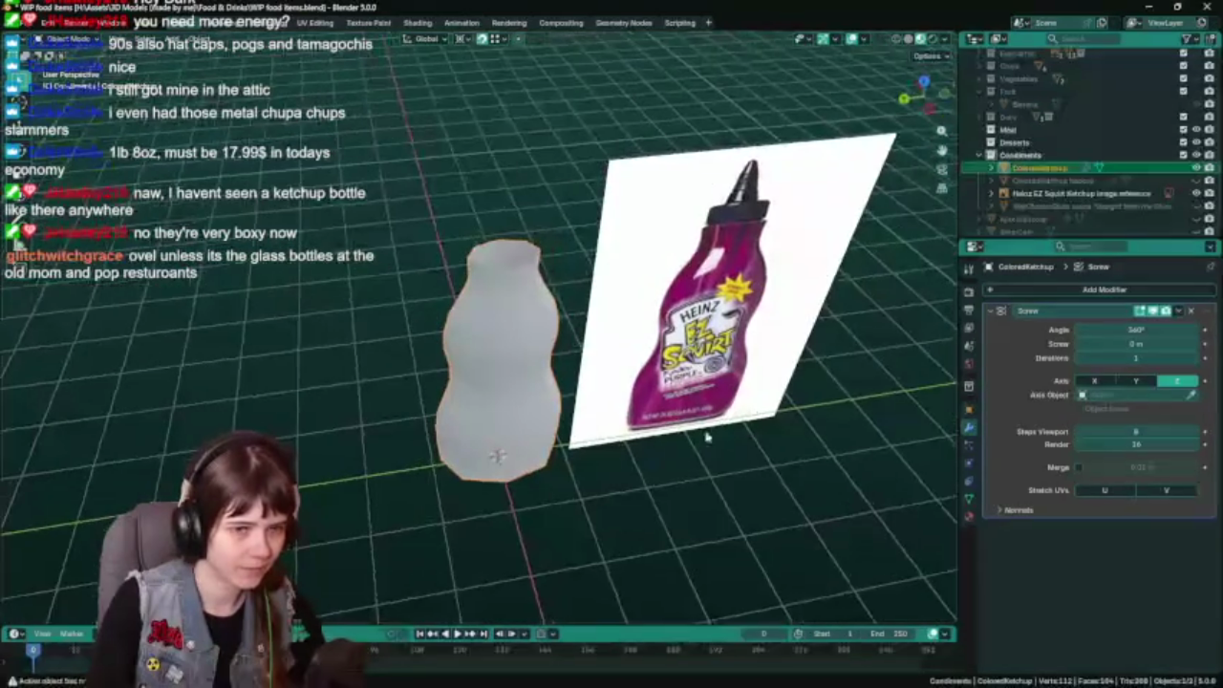
pyautogui.moveTo(765, 469)
pyautogui.mouseDown(button='middle')
pyautogui.moveTo(622, 299)
pyautogui.moveTo(619, 275)
pyautogui.moveTo(630, 304)
pyautogui.moveTo(627, 411)
pyautogui.mouseUp(button='middle')
pyautogui.hotkey('ctrl', 's')
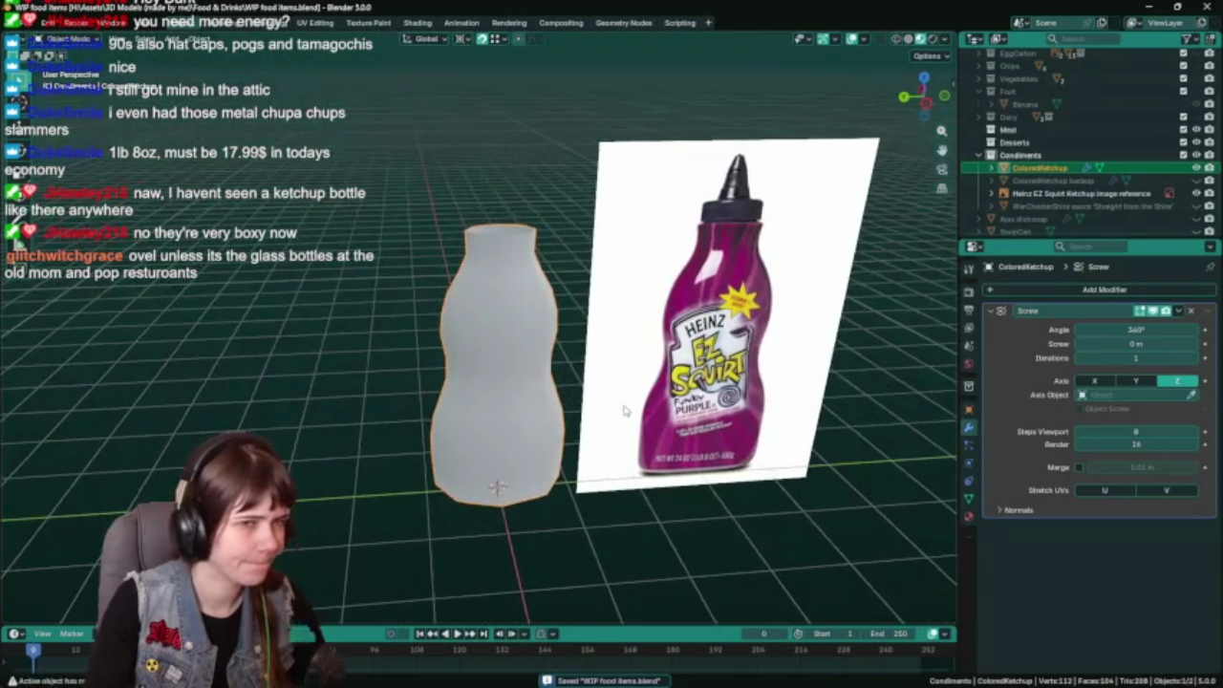
# Apply the Screw modifier to the original ColoredKetchup and enter Edit Mode on the mesh.
pyautogui.click(1142, 180)
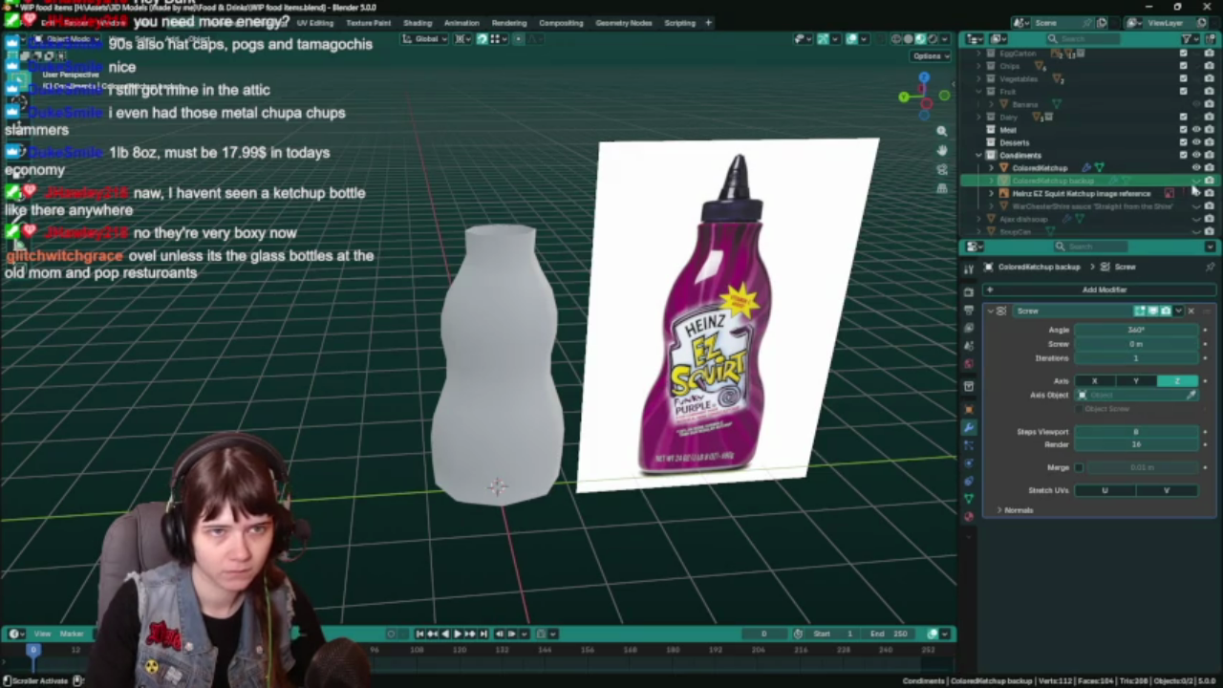
pyautogui.click(1051, 168)
pyautogui.hotkey('ctrl', 's')
pyautogui.hotkey('ctrl', 'a')
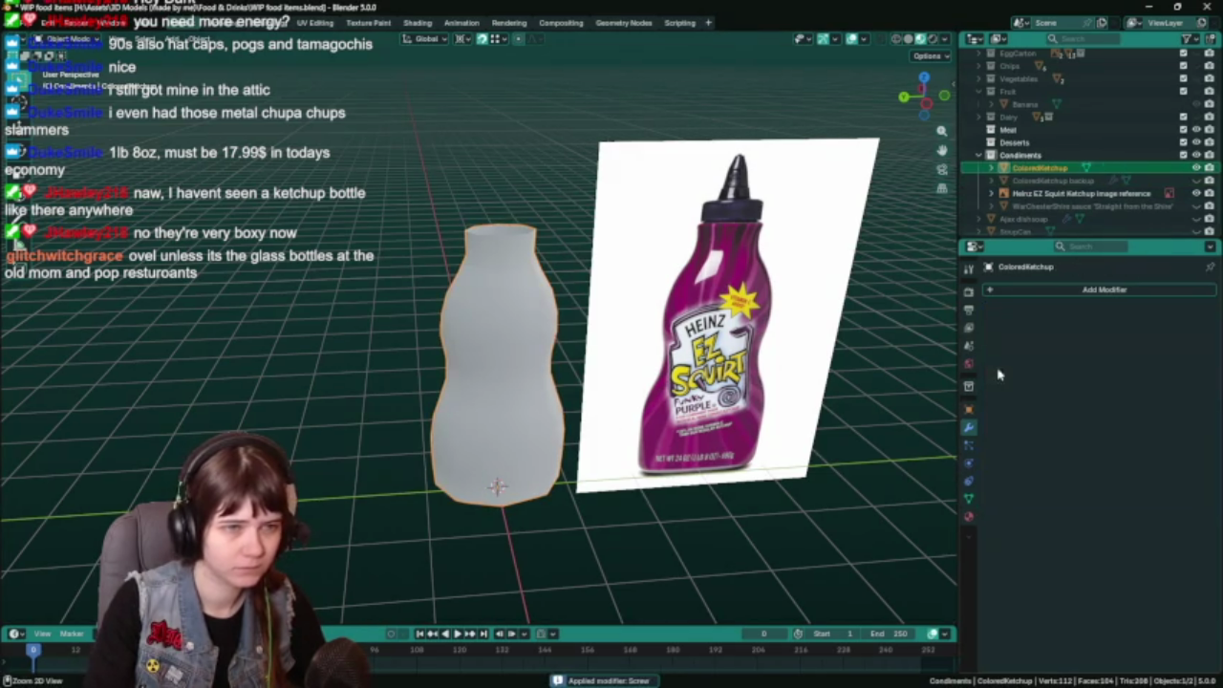
pyautogui.press('Tab')
pyautogui.moveTo(570, 392)
pyautogui.mouseDown(button='middle')
pyautogui.moveTo(570, 427)
pyautogui.moveTo(532, 411)
pyautogui.mouseUp(button='middle')
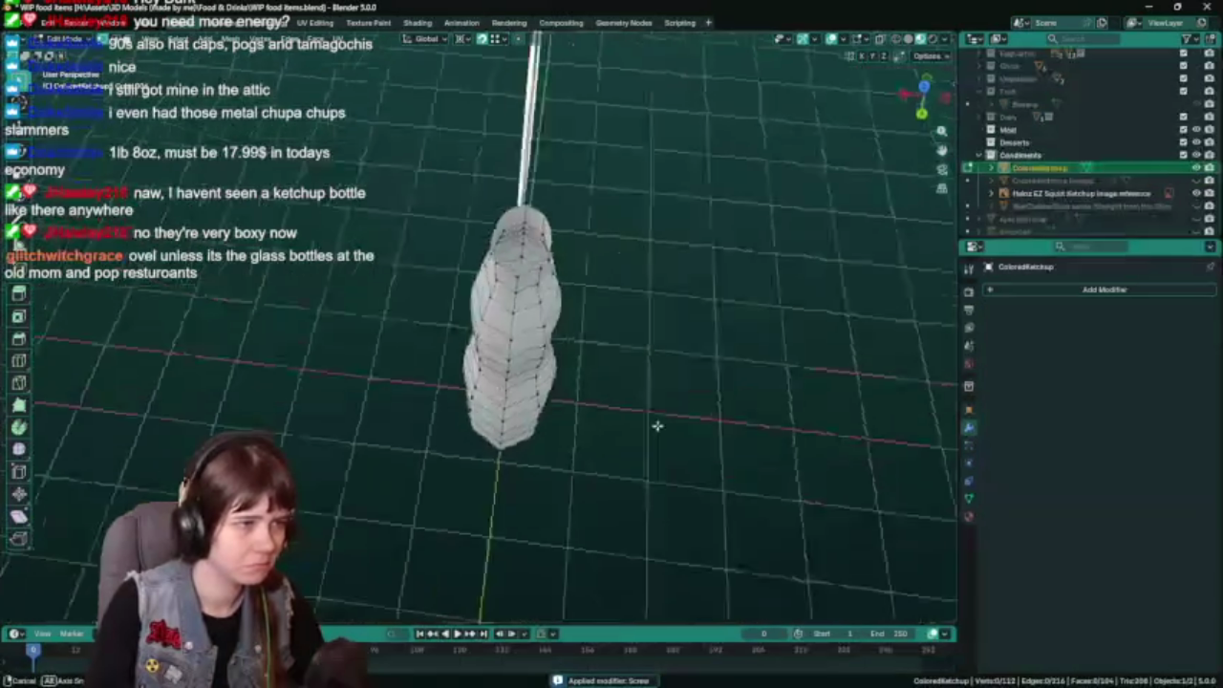